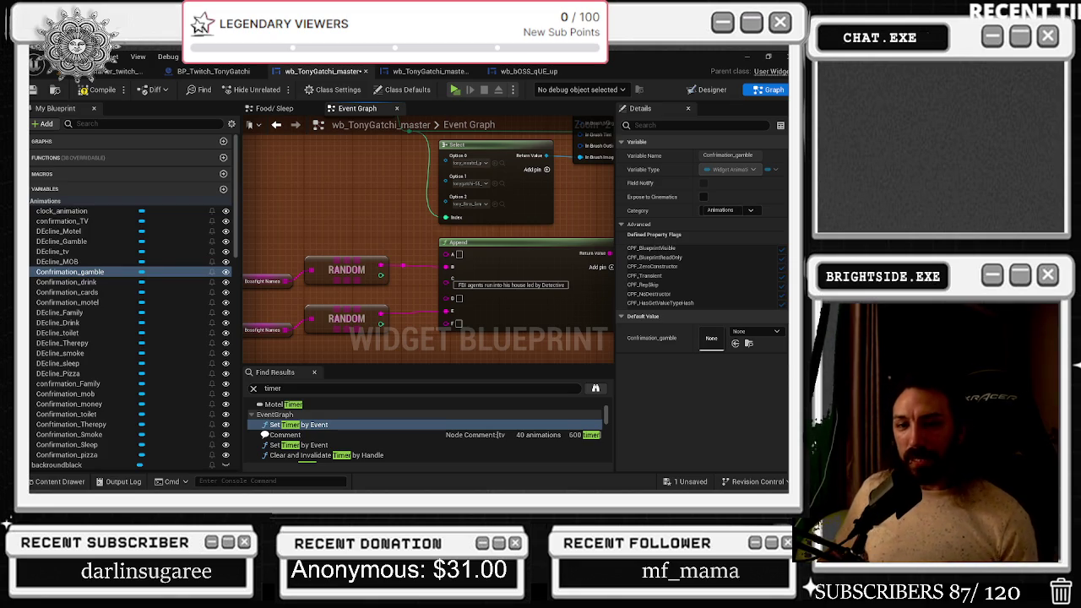
Wire the Select node's Return Value into Send Twitch Message's Message pin
{"action": "scroll", "coordinate": [355, 286], "scroll_direction": "down", "scroll_amount": 7}
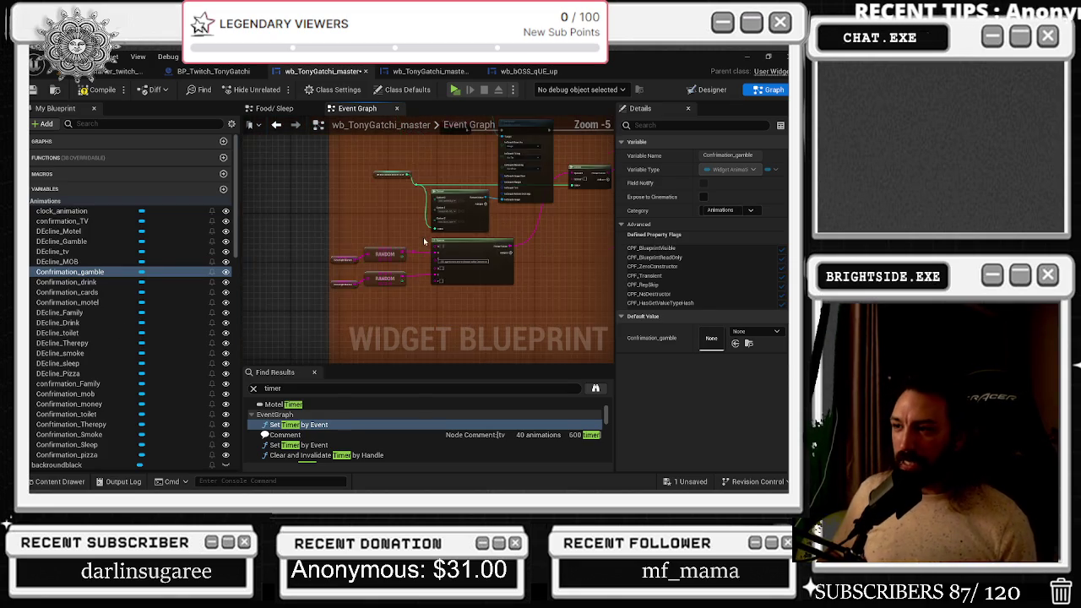
{"action": "scroll", "coordinate": [533, 206], "scroll_direction": "up", "scroll_amount": 4}
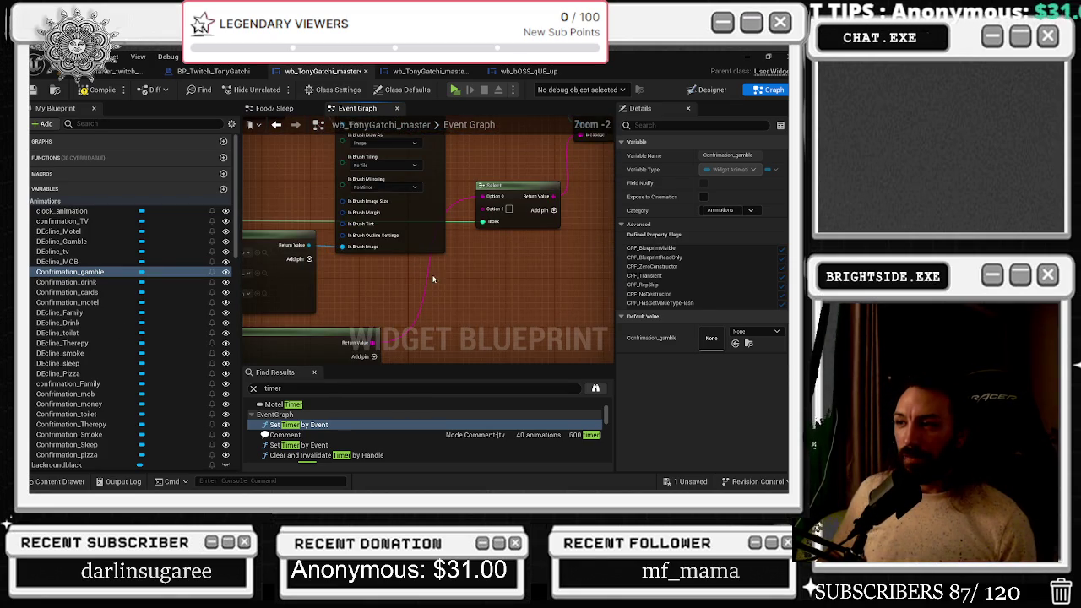
{"action": "left_click", "coordinate": [532, 184]}
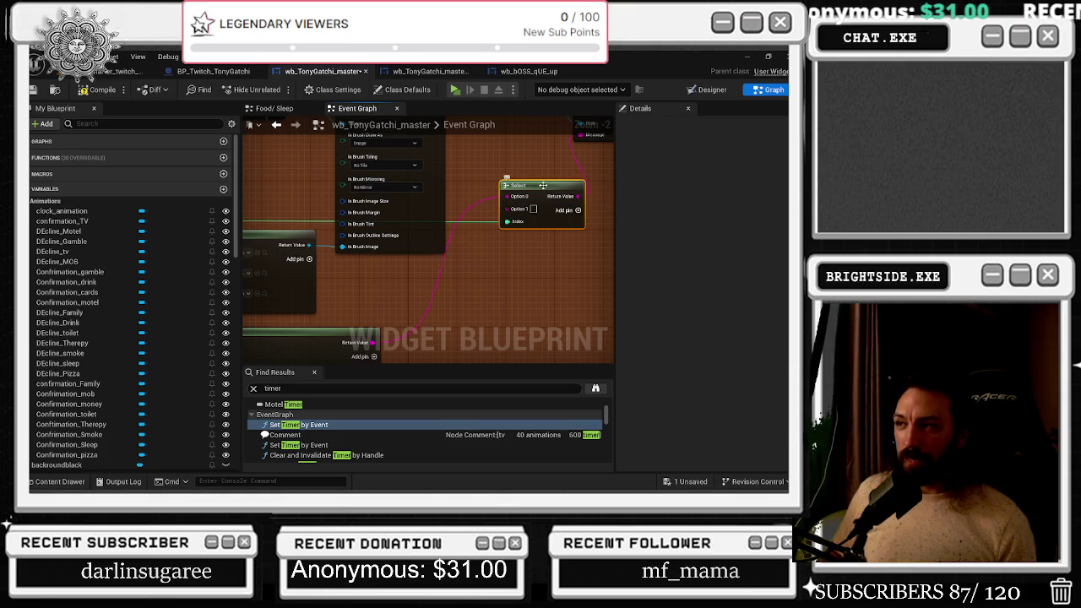
{"action": "left_click_drag", "start_coordinate": [532, 186], "coordinate": [467, 233]}
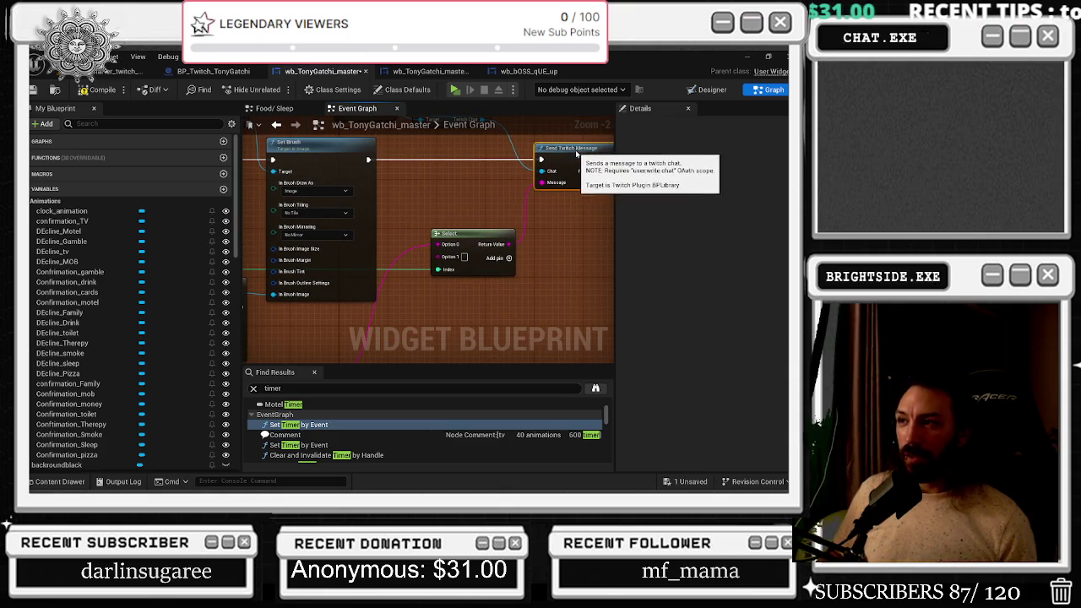
{"action": "key", "text": "ctrl+z"}
{"action": "left_click_drag", "start_coordinate": [460, 233], "coordinate": [580, 200]}
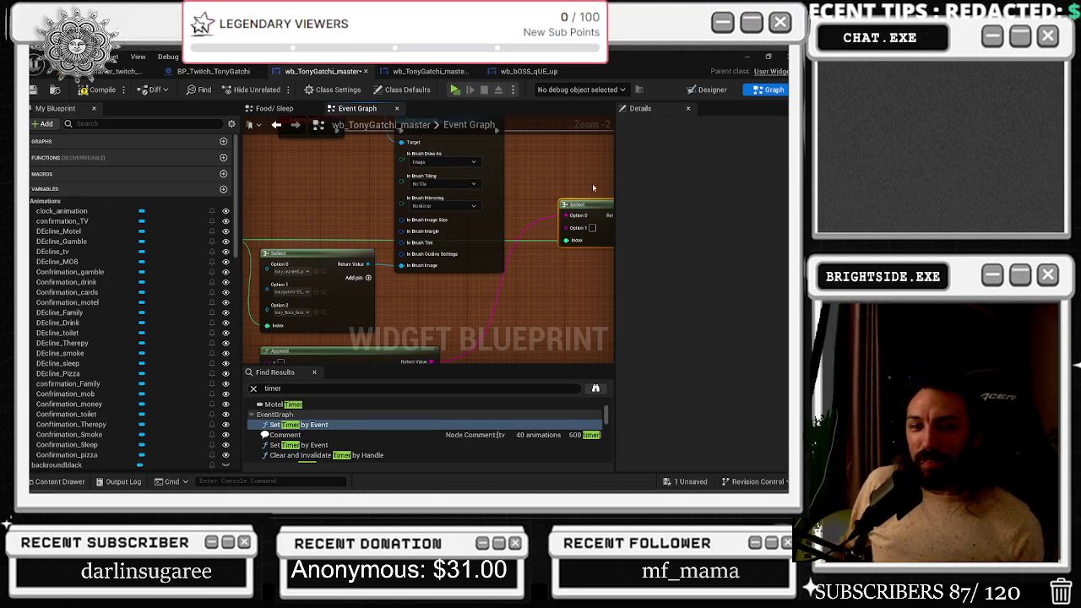
{"action": "left_click_drag", "start_coordinate": [570, 204], "coordinate": [456, 186]}
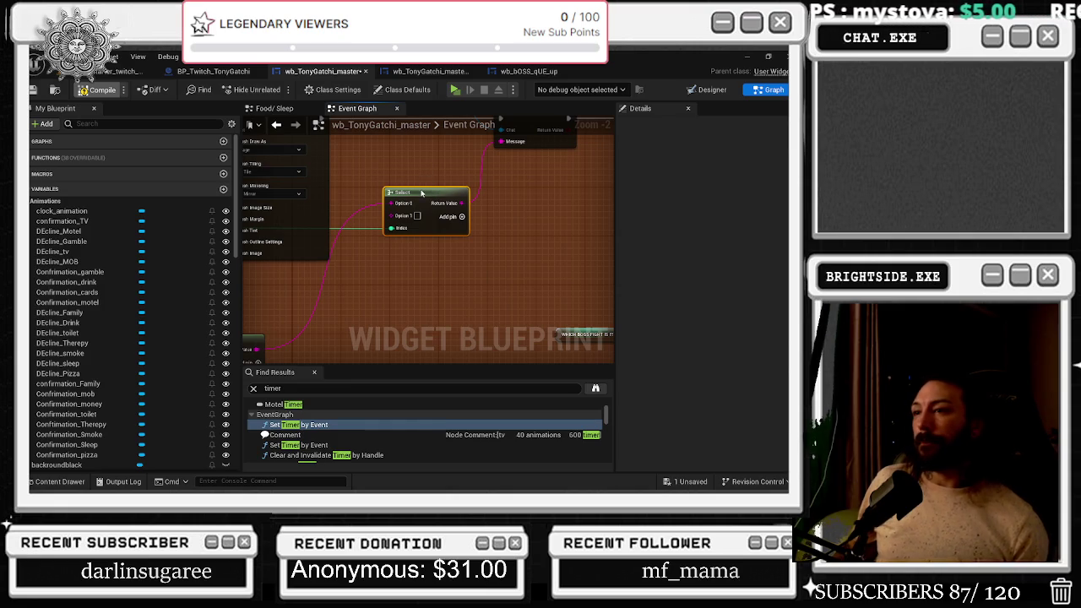
Move the Select node lower and add a third input, Option 2
{"action": "left_click", "coordinate": [70, 272]}
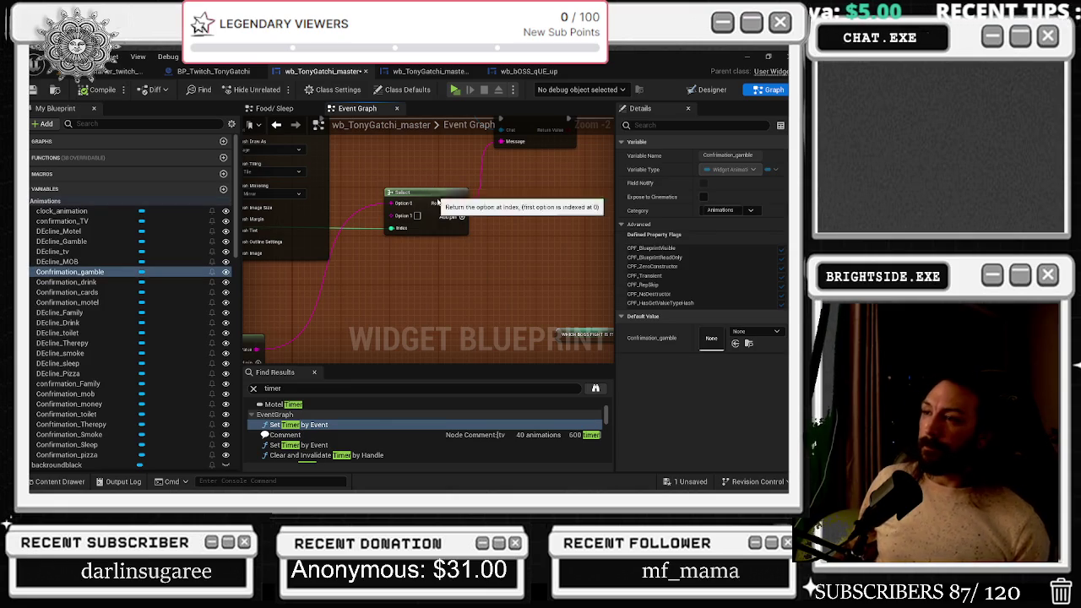
{"action": "left_click_drag", "start_coordinate": [435, 191], "coordinate": [433, 334]}
{"action": "scroll", "coordinate": [449, 303], "scroll_direction": "down", "scroll_amount": 1}
{"action": "scroll", "coordinate": [448, 303], "scroll_direction": "down", "scroll_amount": 1}
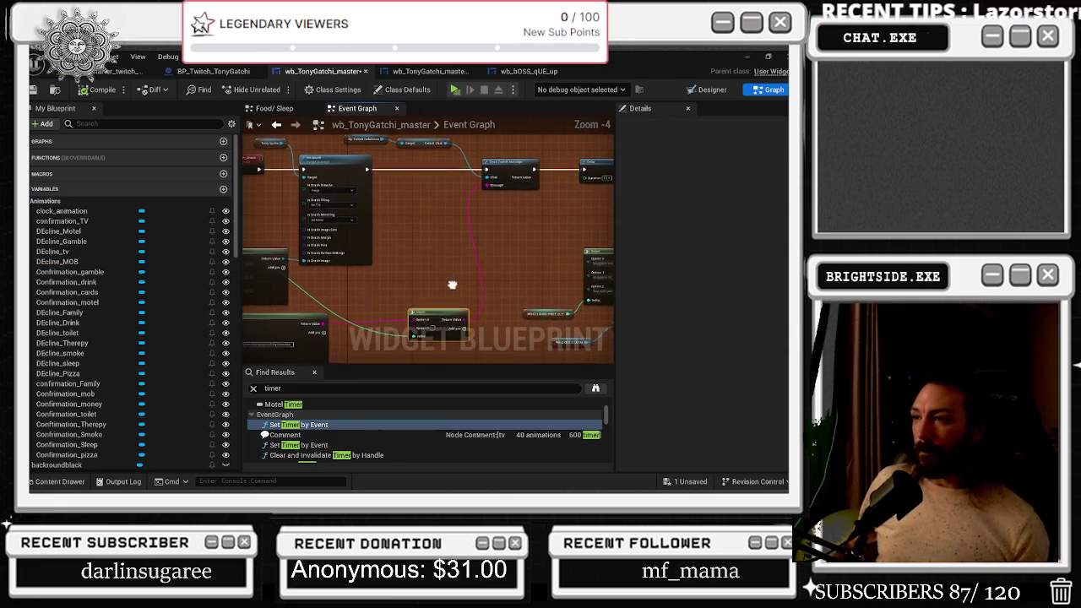
{"action": "scroll", "coordinate": [523, 248], "scroll_direction": "up", "scroll_amount": 2}
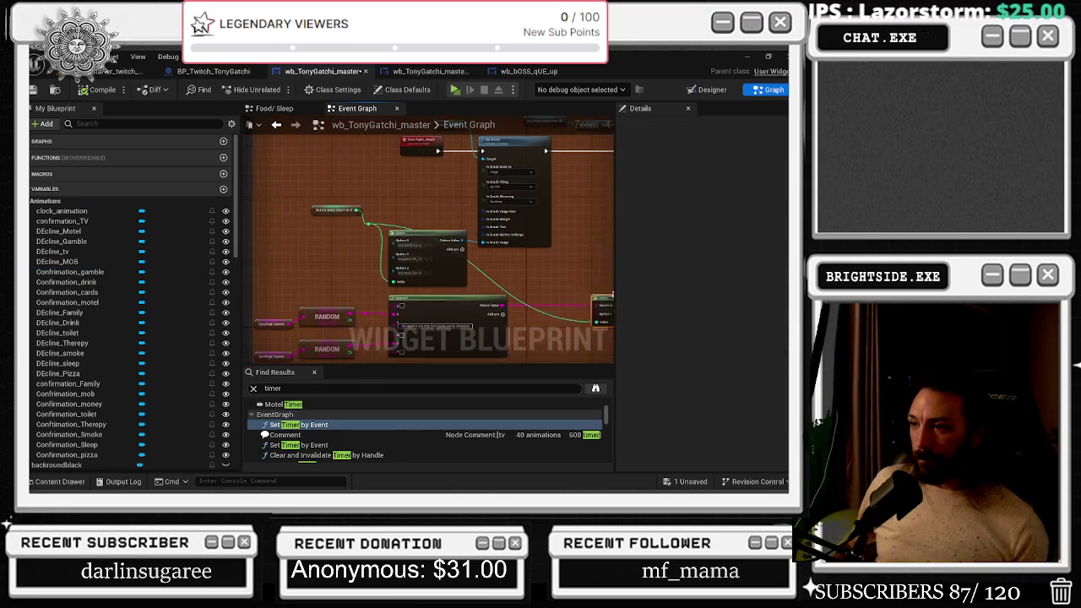
{"action": "scroll", "coordinate": [523, 247], "scroll_direction": "up", "scroll_amount": 2}
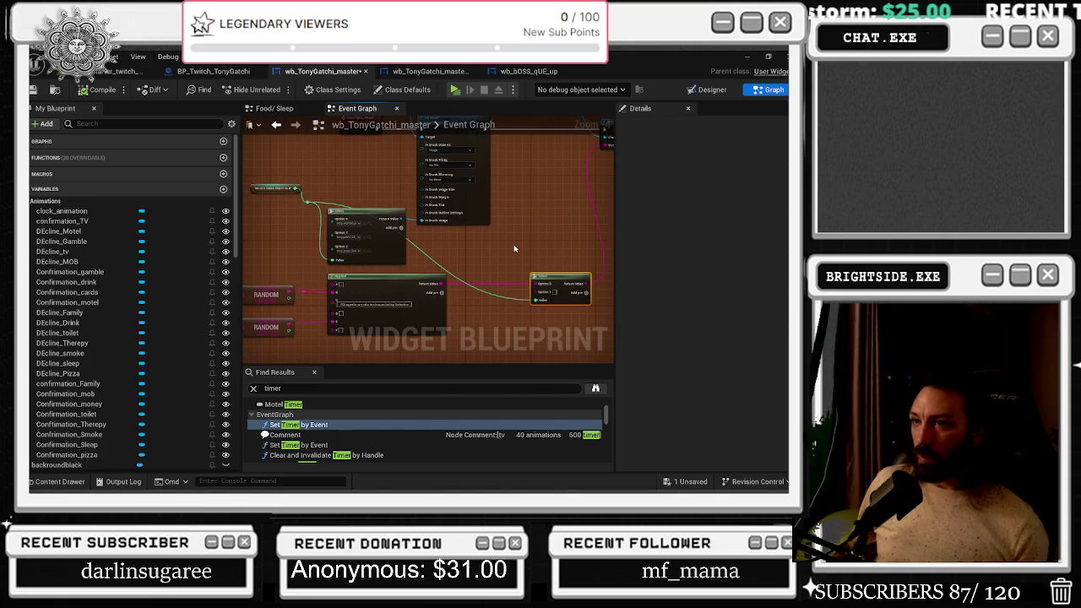
{"action": "left_click", "coordinate": [526, 265]}
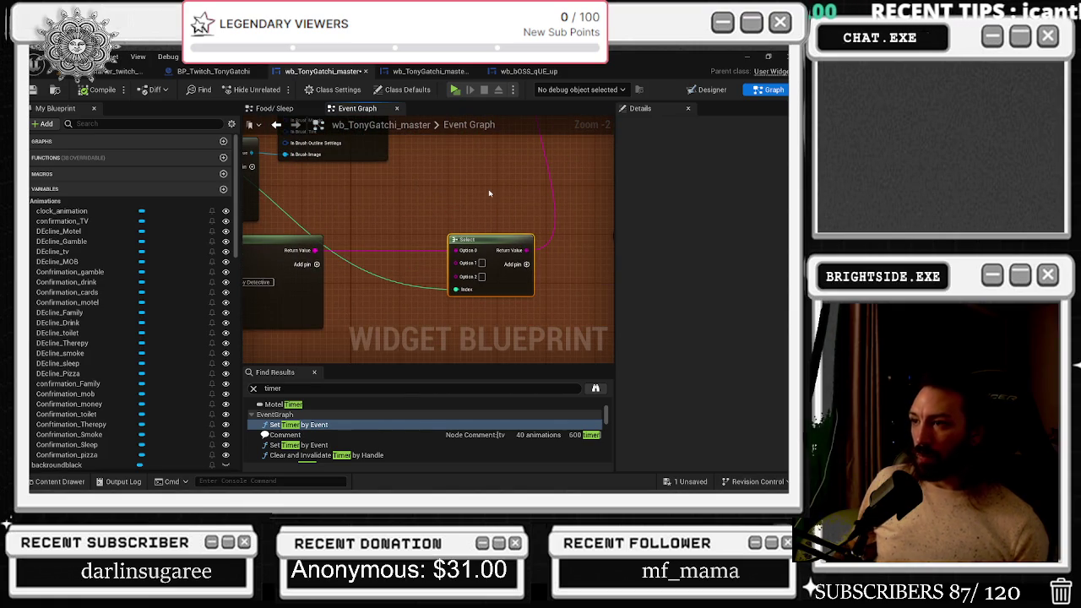
{"action": "mouse_move", "coordinate": [487, 195]}
{"action": "left_mouse_down"}
{"action": "mouse_move", "coordinate": [518, 184]}
{"action": "mouse_move", "coordinate": [605, 197]}
{"action": "left_mouse_up"}
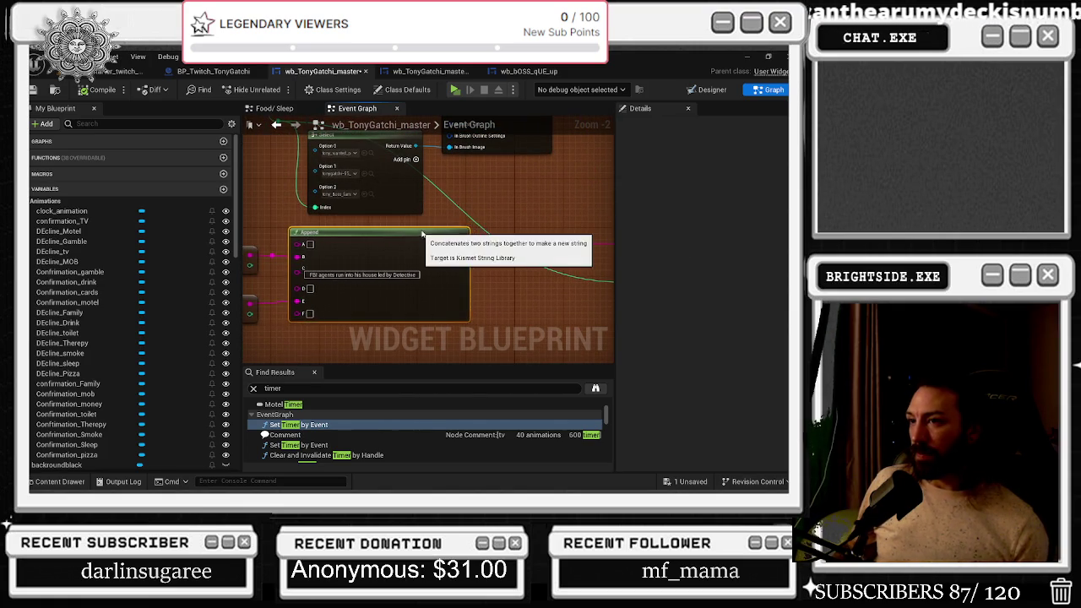
{"action": "scroll", "coordinate": [445, 199], "scroll_direction": "down", "scroll_amount": 2}
{"action": "left_click_drag", "start_coordinate": [445, 192], "coordinate": [427, 194]}
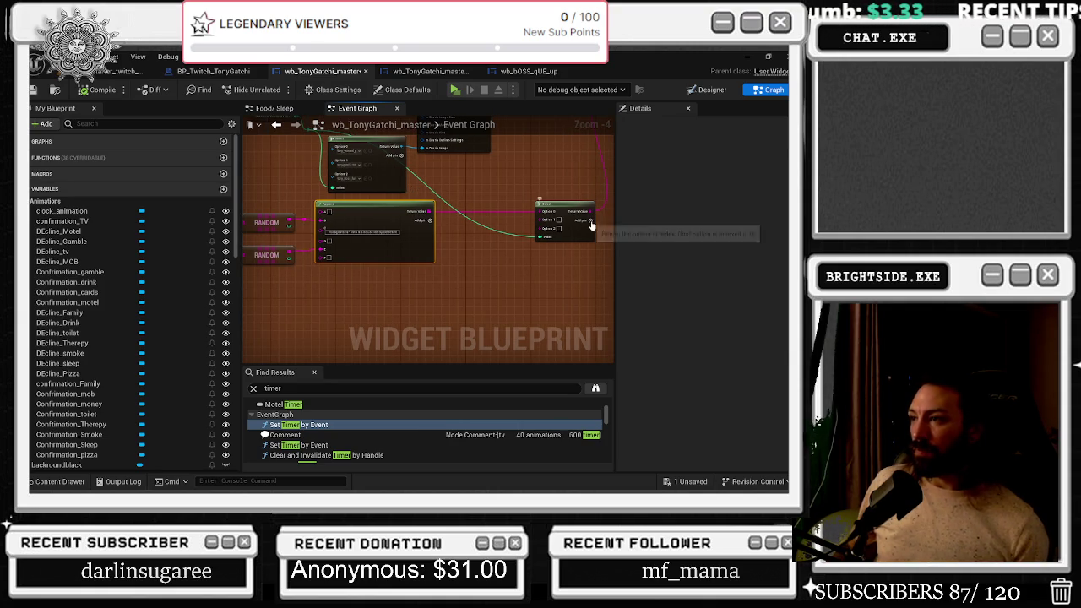
{"action": "left_click_drag", "start_coordinate": [539, 211], "coordinate": [519, 213]}
Add a new Select node from the pin and set its Index type to Boolean
{"action": "type", "text": "SELEC"}
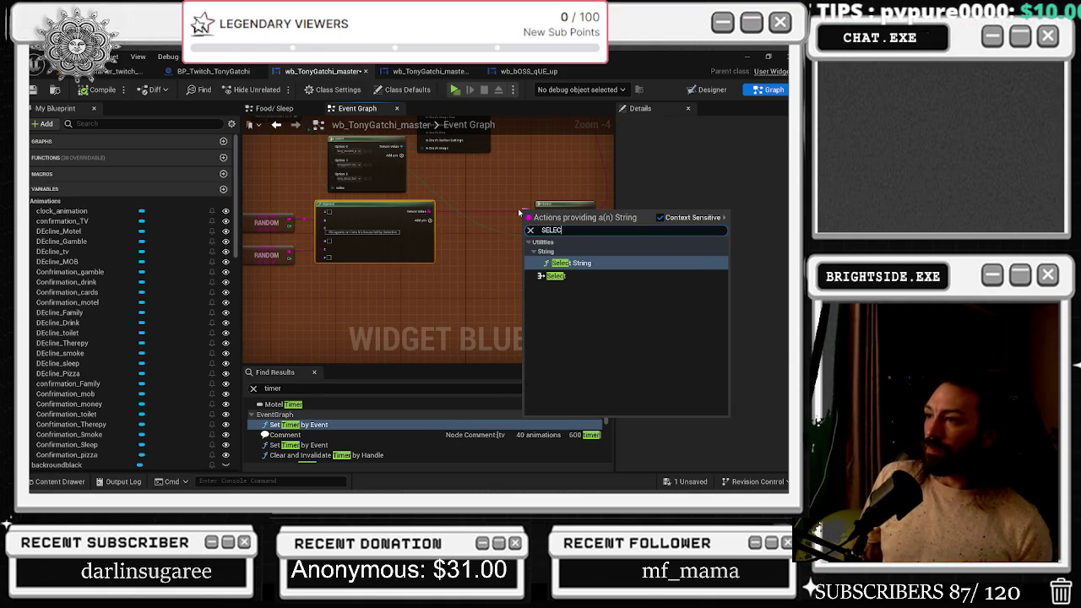
{"action": "key", "text": "Down"}
{"action": "key", "text": "Return"}
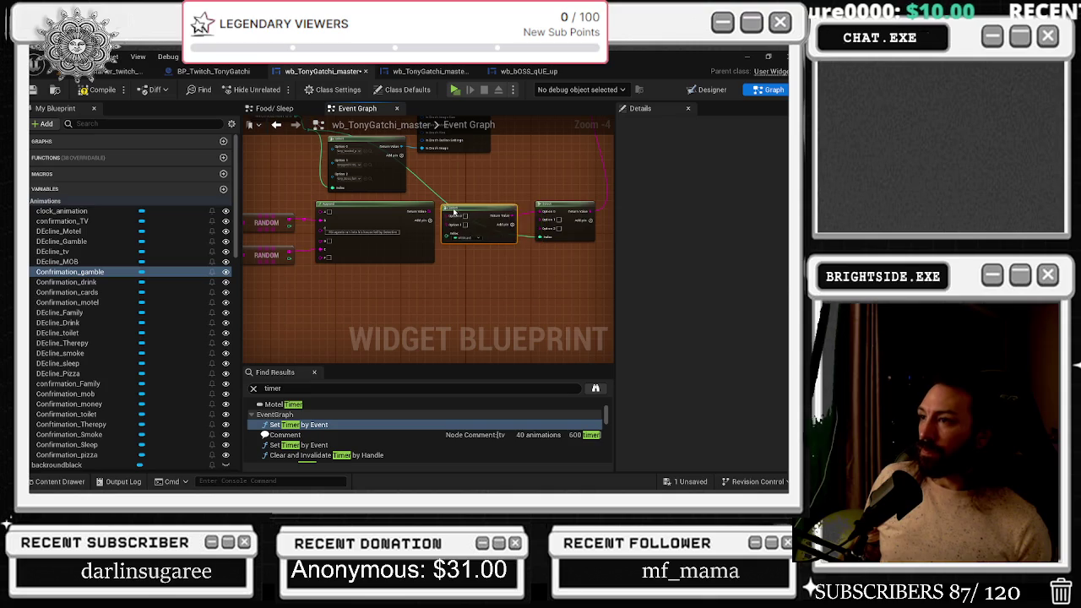
{"action": "scroll", "coordinate": [462, 203], "scroll_direction": "down", "scroll_amount": 1}
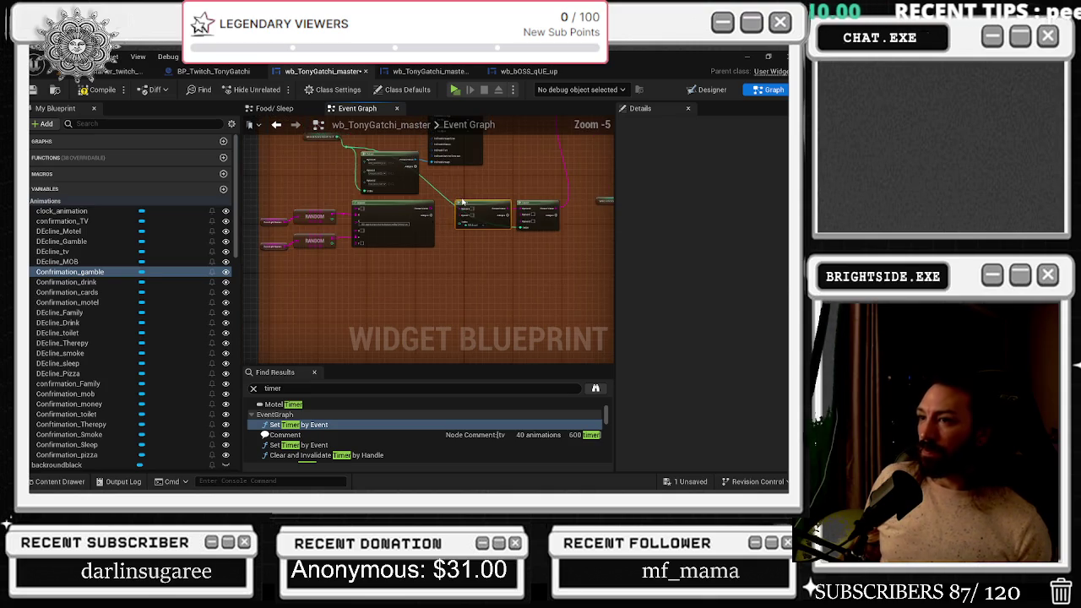
{"action": "left_click_drag", "start_coordinate": [462, 203], "coordinate": [524, 204]}
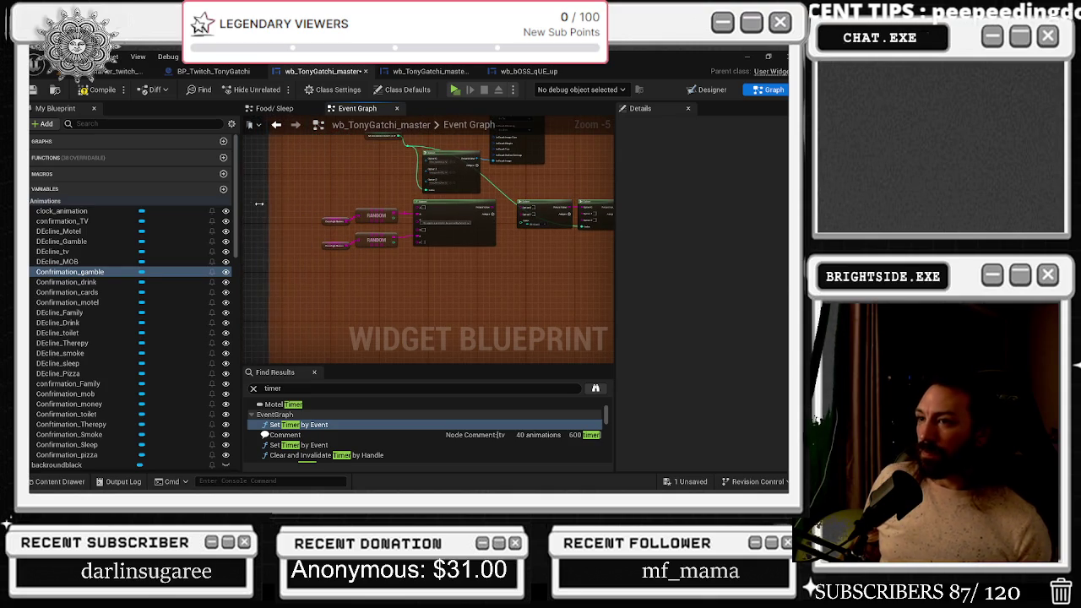
{"action": "mouse_move", "coordinate": [470, 247]}
{"action": "left_mouse_down"}
{"action": "mouse_move", "coordinate": [405, 244]}
{"action": "mouse_move", "coordinate": [513, 213]}
{"action": "left_mouse_up"}
{"action": "scroll", "coordinate": [375, 223], "scroll_direction": "up", "scroll_amount": 3}
{"action": "scroll", "coordinate": [451, 286], "scroll_direction": "down", "scroll_amount": 2}
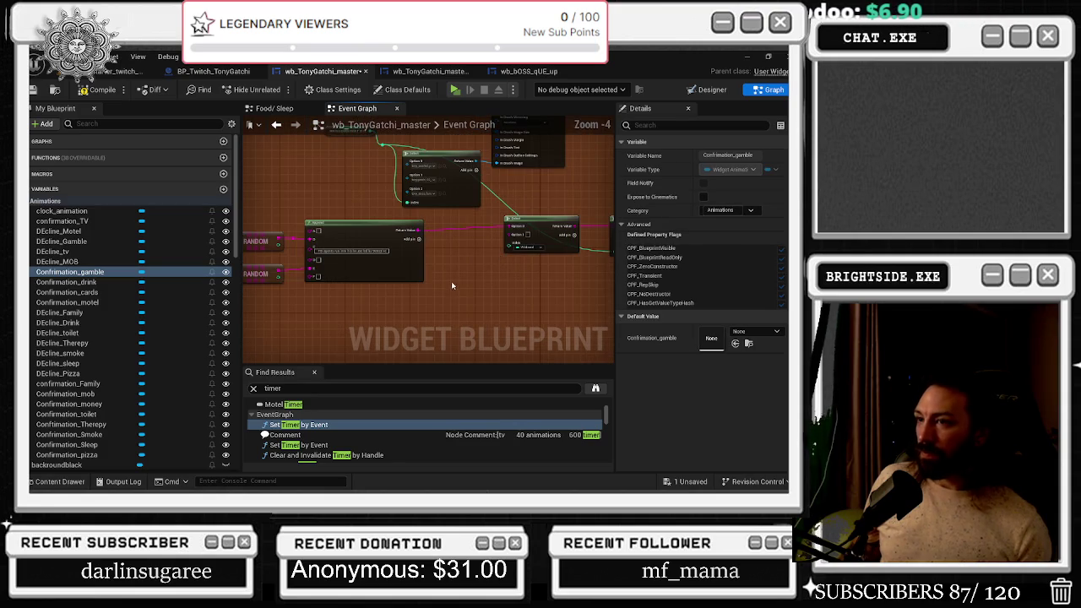
{"action": "scroll", "coordinate": [473, 277], "scroll_direction": "up", "scroll_amount": 1}
{"action": "left_click", "coordinate": [545, 240]}
{"action": "left_click", "coordinate": [561, 264]}
Duplicate the RANDOM and Append nodes and line the copies up below the originals
{"action": "scroll", "coordinate": [486, 269], "scroll_direction": "down", "scroll_amount": 1}
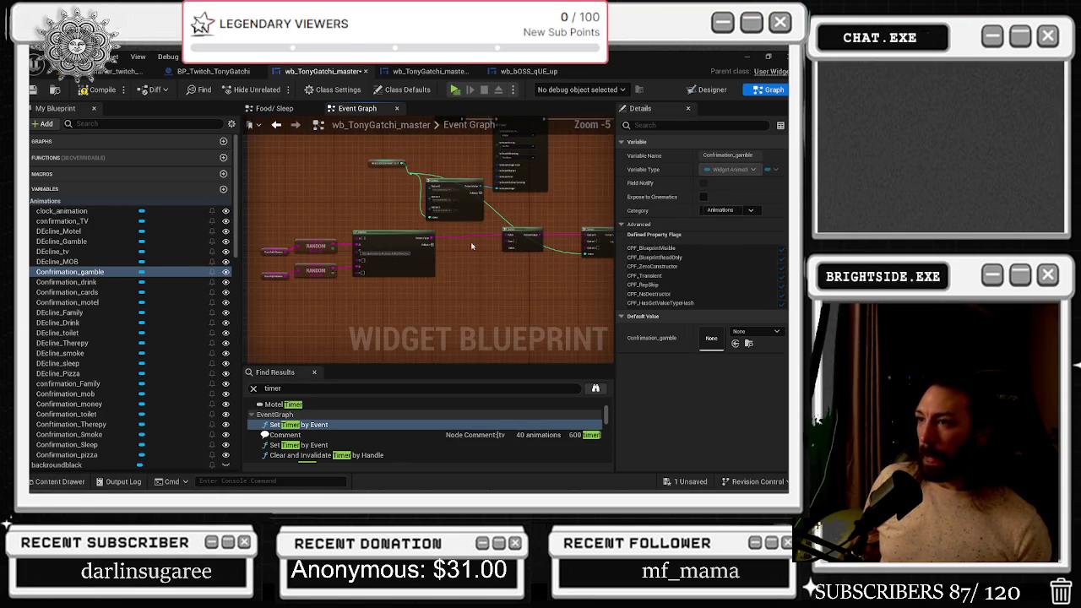
{"action": "left_click_drag", "start_coordinate": [433, 303], "coordinate": [293, 241]}
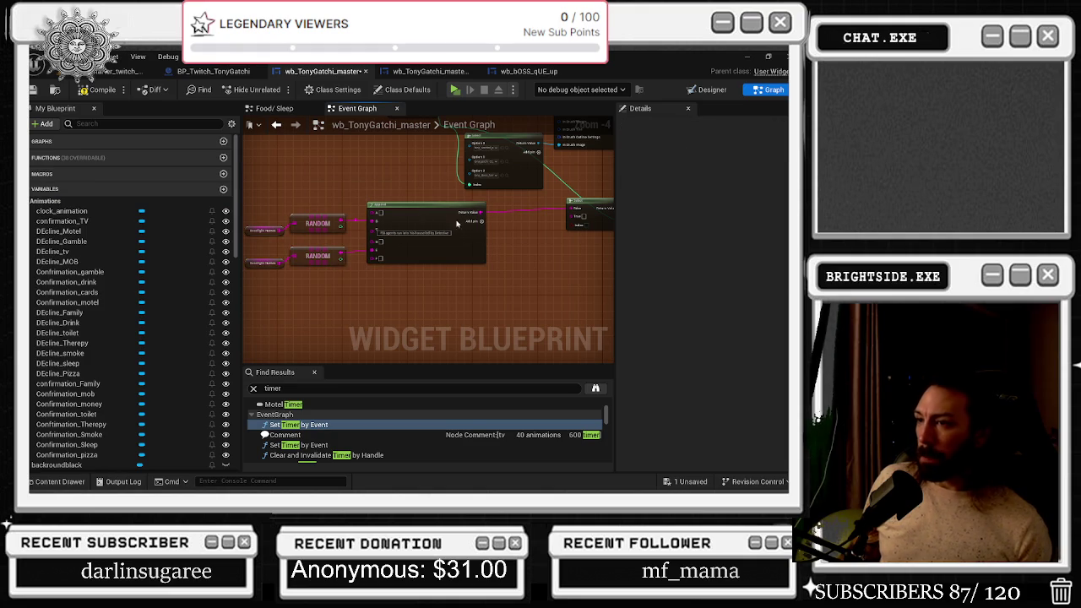
{"action": "key", "text": "ctrl+v"}
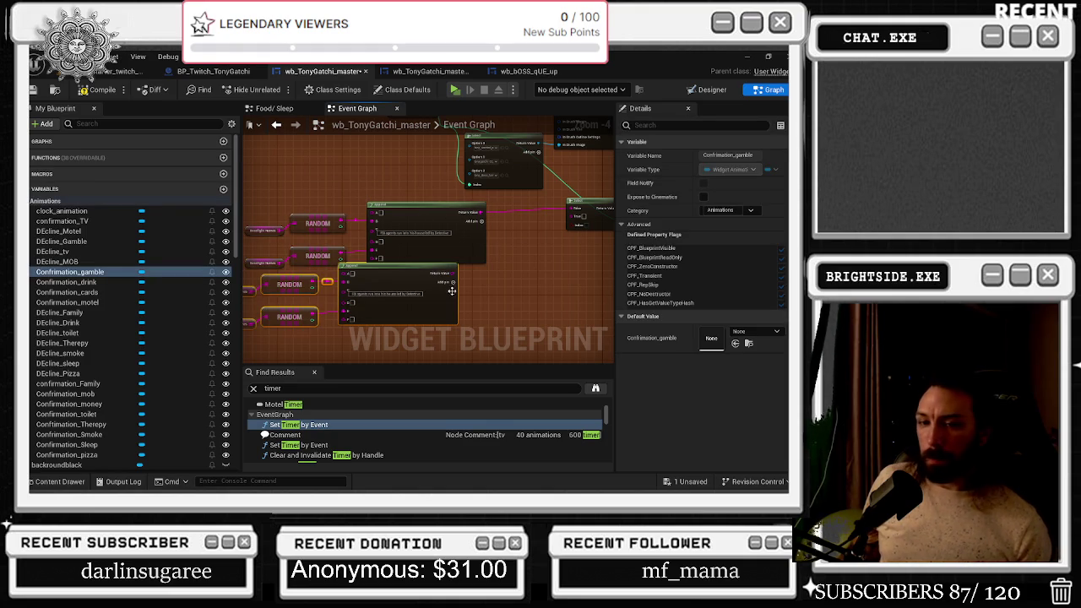
{"action": "left_click_drag", "start_coordinate": [441, 314], "coordinate": [466, 321]}
{"action": "scroll", "coordinate": [463, 302], "scroll_direction": "up", "scroll_amount": 2}
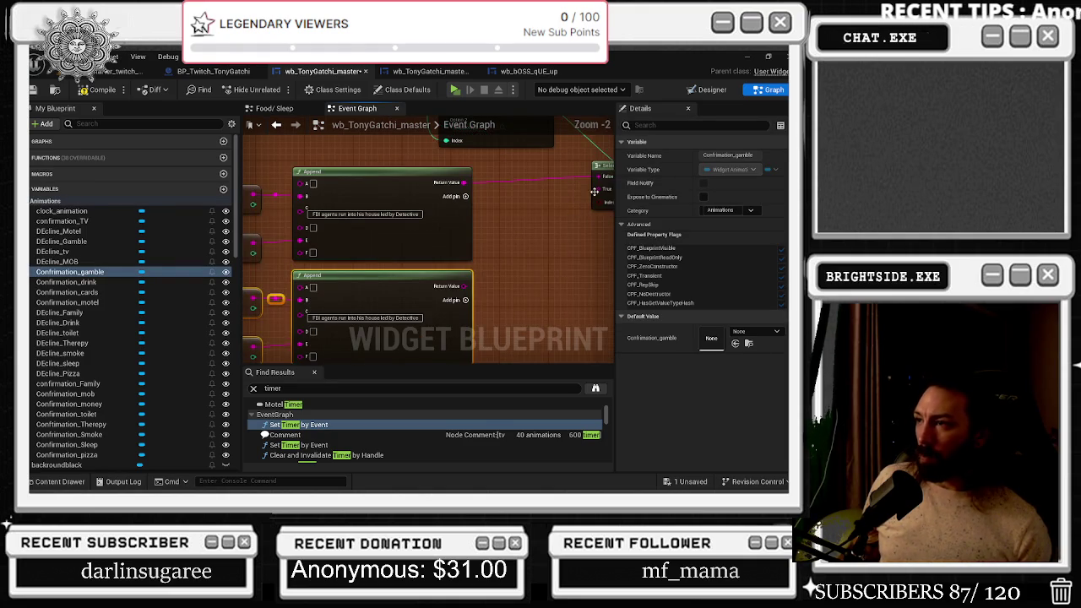
{"action": "scroll", "coordinate": [593, 232], "scroll_direction": "down", "scroll_amount": 1}
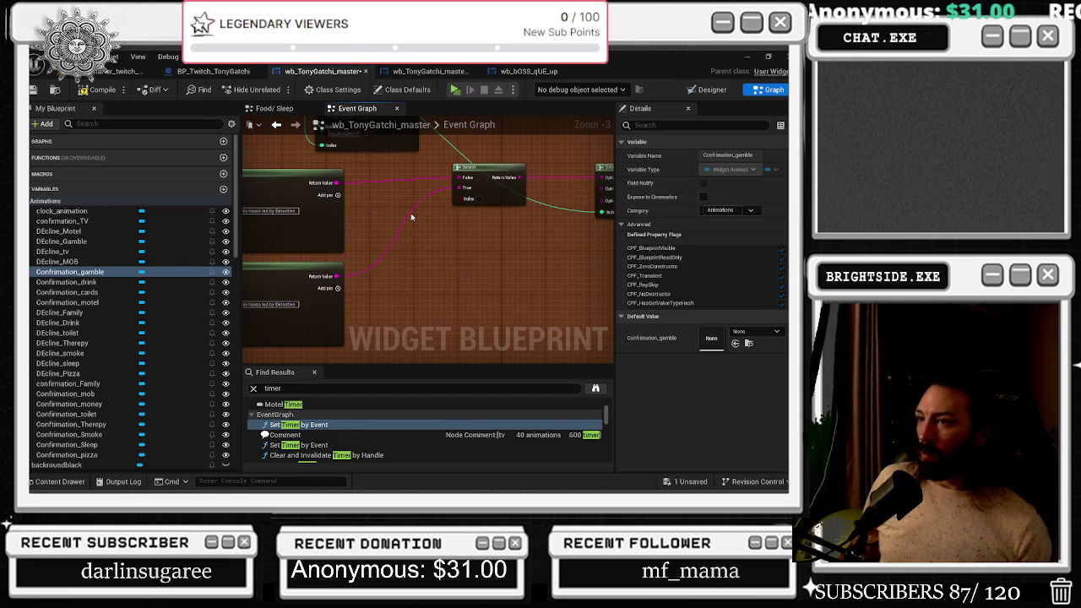
Connect the Boolean Select result to Option 1, routing the wires through reroute points
{"action": "double_click", "coordinate": [405, 218]}
{"action": "mouse_move", "coordinate": [405, 211]}
{"action": "left_mouse_down"}
{"action": "mouse_move", "coordinate": [676, 218]}
{"action": "mouse_move", "coordinate": [517, 193]}
{"action": "left_mouse_up"}
{"action": "double_click", "coordinate": [475, 184]}
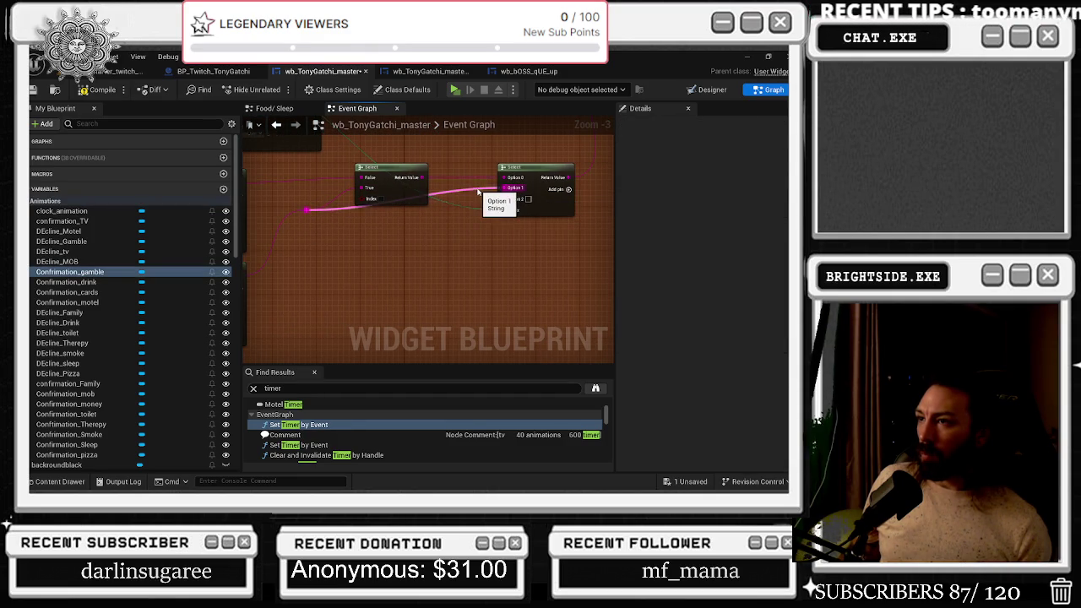
{"action": "mouse_move", "coordinate": [478, 184]}
{"action": "left_mouse_down"}
{"action": "mouse_move", "coordinate": [495, 228]}
{"action": "mouse_move", "coordinate": [463, 209]}
{"action": "left_mouse_up"}
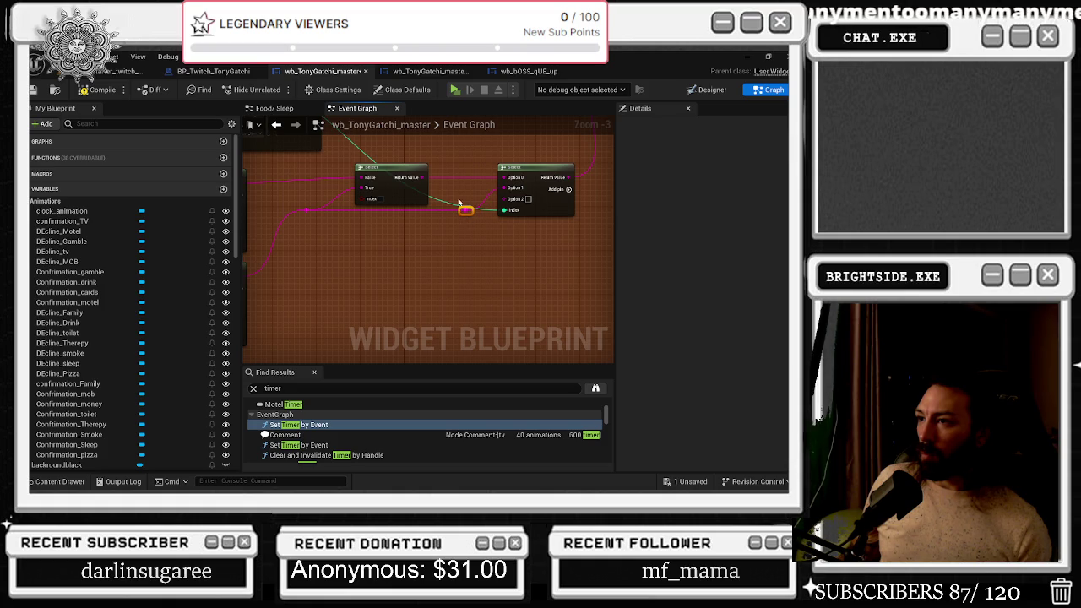
{"action": "double_click", "coordinate": [391, 215]}
{"action": "mouse_move", "coordinate": [385, 214]}
{"action": "left_mouse_down"}
{"action": "mouse_move", "coordinate": [497, 149]}
{"action": "mouse_move", "coordinate": [508, 156]}
{"action": "left_mouse_up"}
{"action": "right_click_drag", "start_coordinate": [513, 153], "coordinate": [556, 177]}
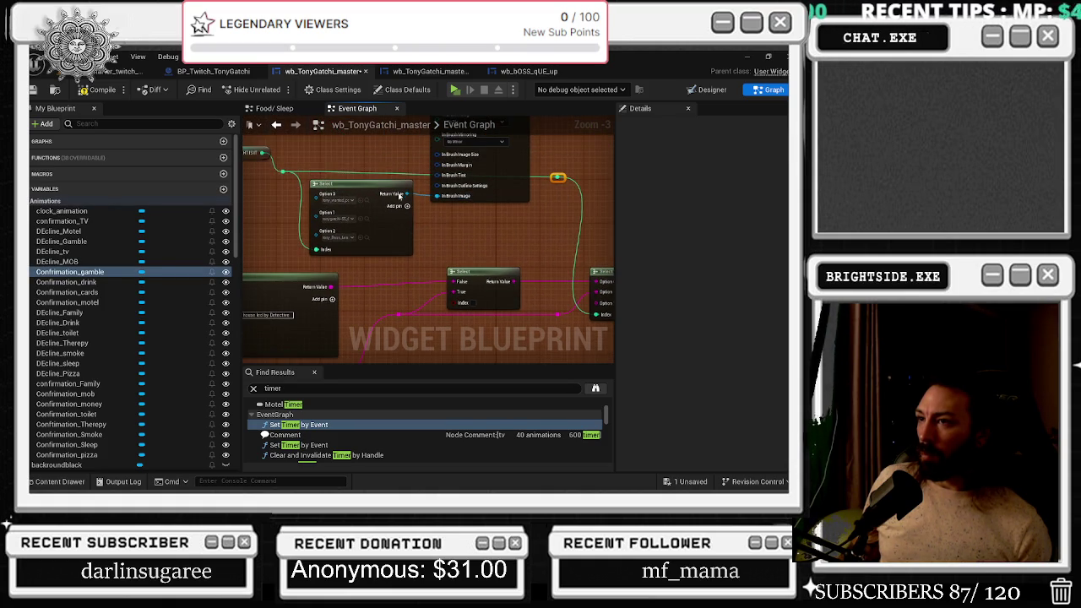
Review the RANDOM/Append message chain and delete a stray Branch node
{"action": "left_click", "coordinate": [364, 188]}
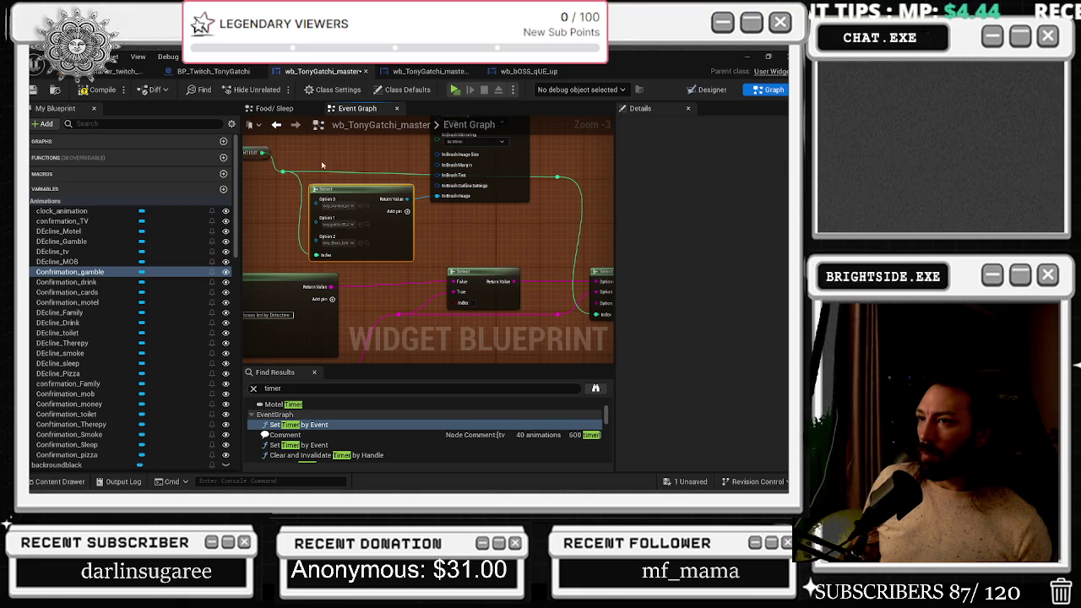
{"action": "scroll", "coordinate": [321, 165], "scroll_direction": "down", "scroll_amount": 2}
{"action": "left_click_drag", "start_coordinate": [500, 180], "coordinate": [403, 201]}
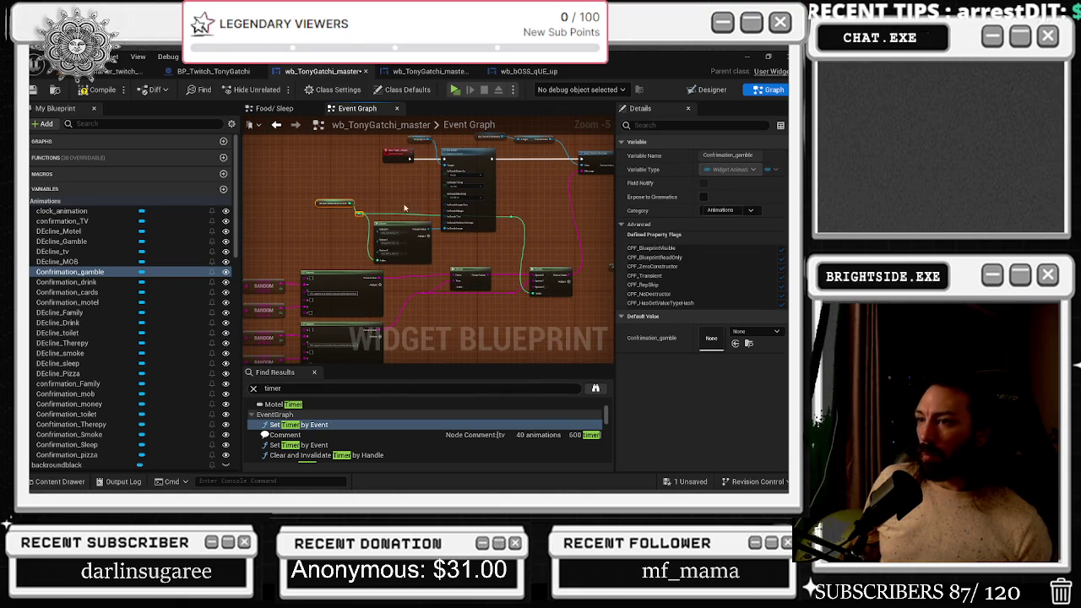
{"action": "scroll", "coordinate": [484, 298], "scroll_direction": "up", "scroll_amount": 1}
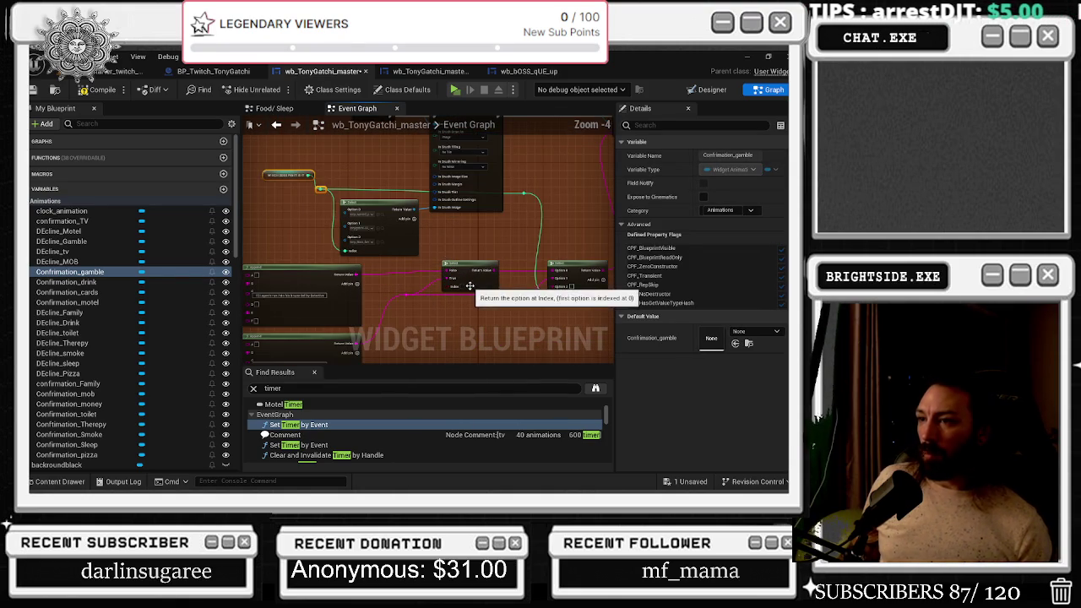
{"action": "left_click", "coordinate": [318, 270]}
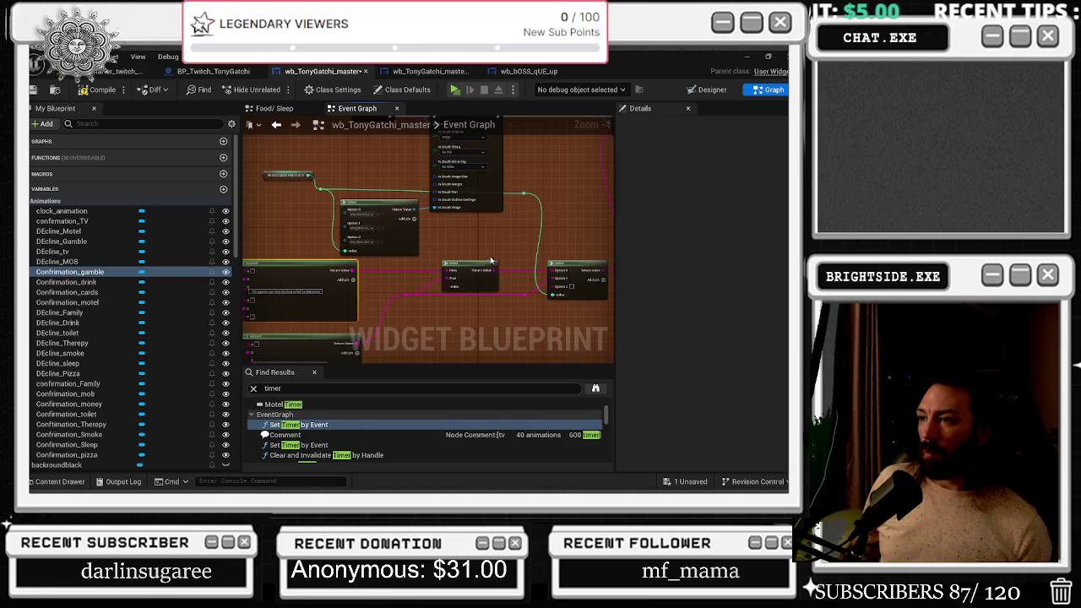
{"action": "left_click_drag", "start_coordinate": [488, 262], "coordinate": [581, 264]}
{"action": "scroll", "coordinate": [378, 303], "scroll_direction": "up", "scroll_amount": 2}
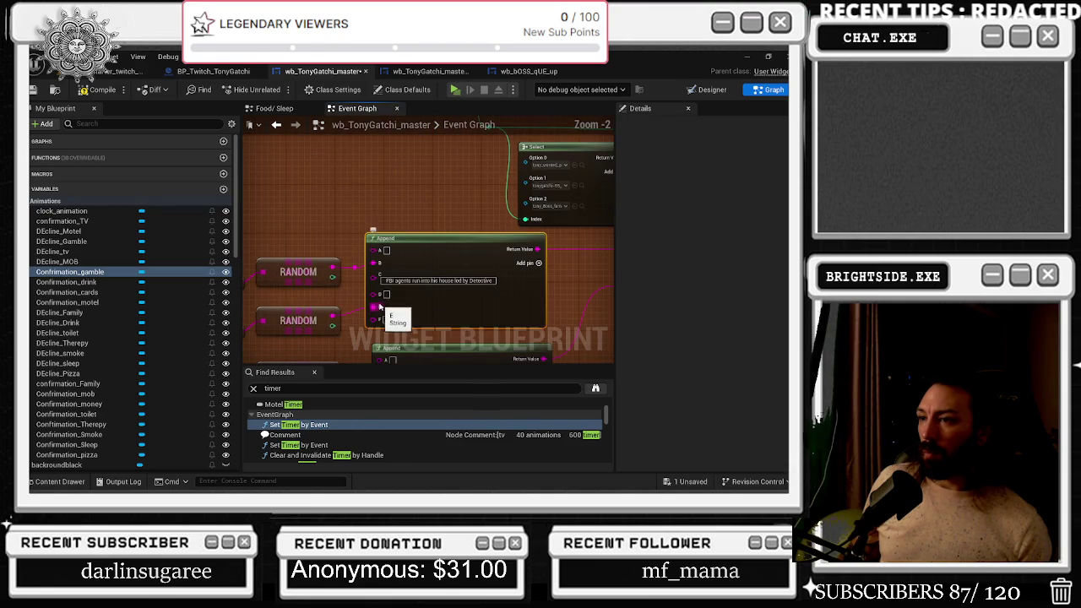
{"action": "mouse_move", "coordinate": [503, 304]}
{"action": "left_mouse_down"}
{"action": "mouse_move", "coordinate": [484, 211]}
{"action": "mouse_move", "coordinate": [406, 250]}
{"action": "mouse_move", "coordinate": [312, 266]}
{"action": "left_mouse_up"}
{"action": "scroll", "coordinate": [312, 266], "scroll_direction": "down", "scroll_amount": 1}
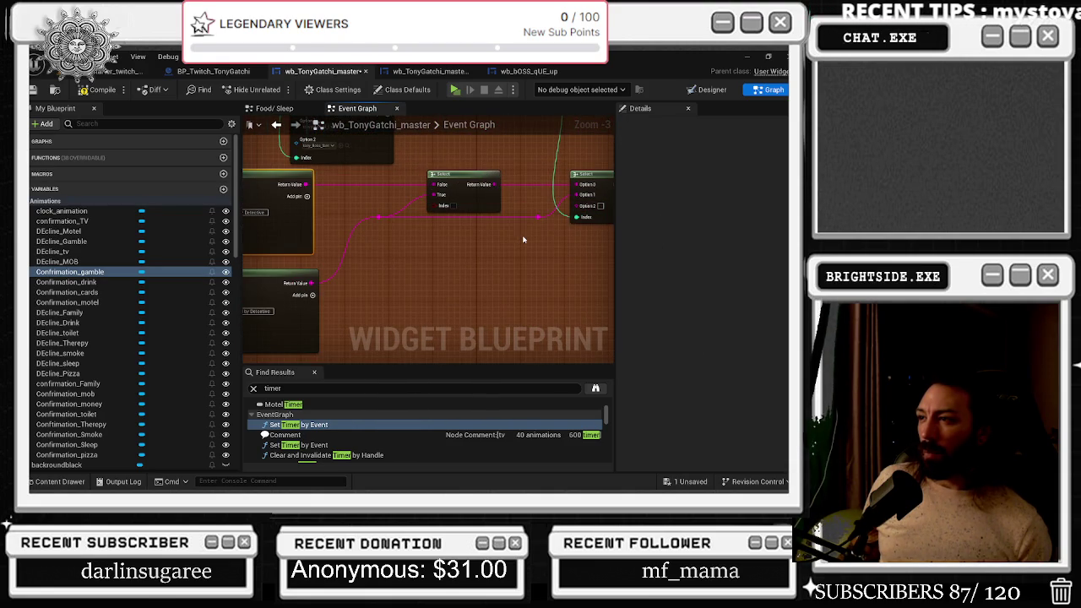
{"action": "scroll", "coordinate": [518, 235], "scroll_direction": "down", "scroll_amount": 1}
{"action": "scroll", "coordinate": [556, 218], "scroll_direction": "up", "scroll_amount": 1}
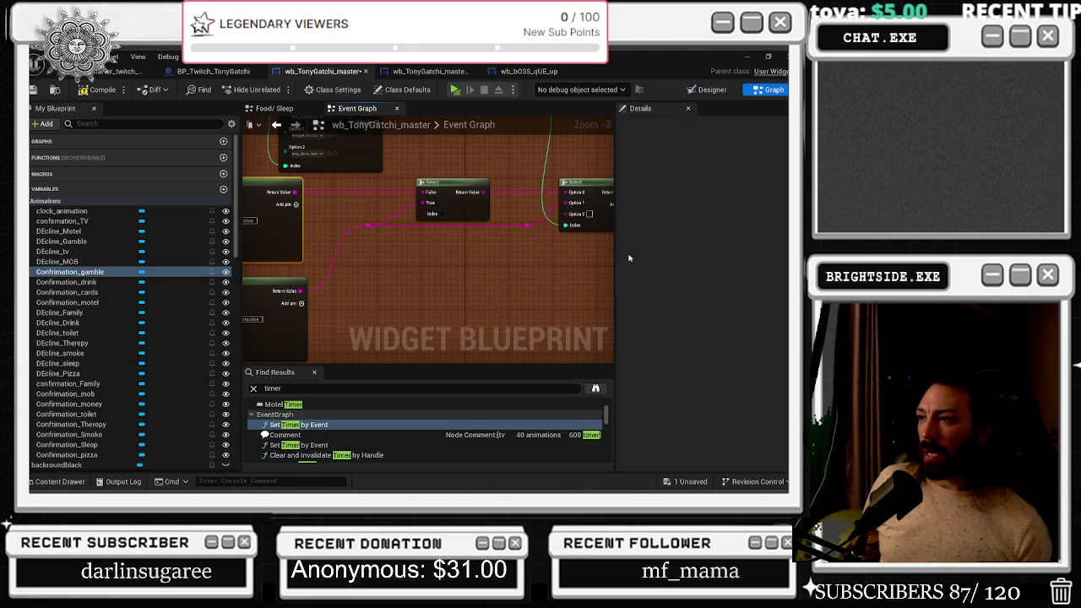
{"action": "left_click_drag", "start_coordinate": [485, 295], "coordinate": [603, 263]}
{"action": "left_click_drag", "start_coordinate": [499, 223], "coordinate": [509, 220]}
{"action": "left_click", "coordinate": [470, 233]}
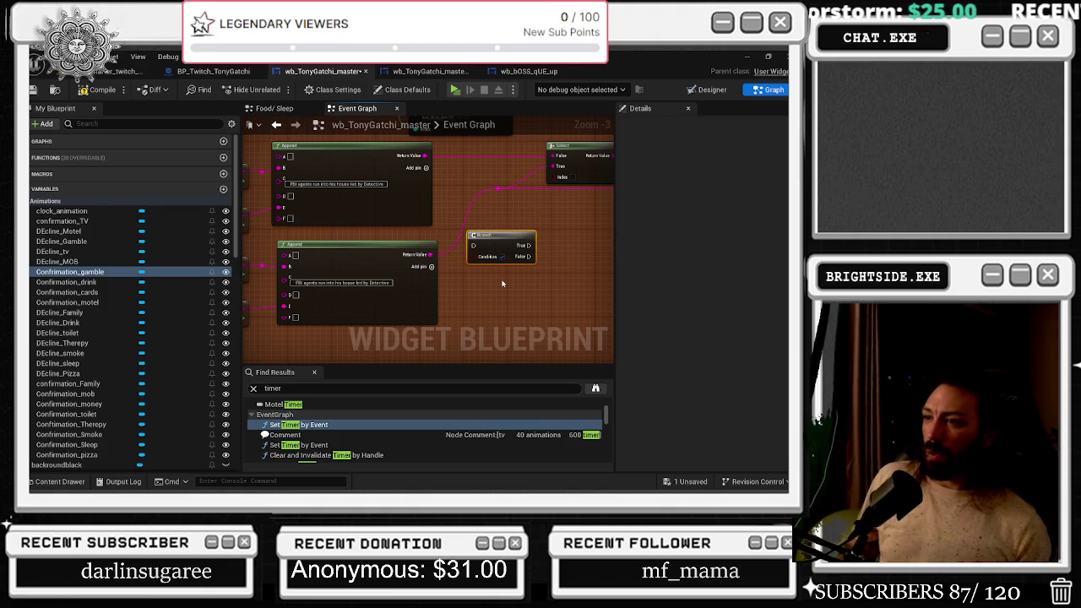
{"action": "key", "text": "Delete"}
Add another Select node from the graph's action menu and position it
{"action": "left_click", "coordinate": [579, 172]}
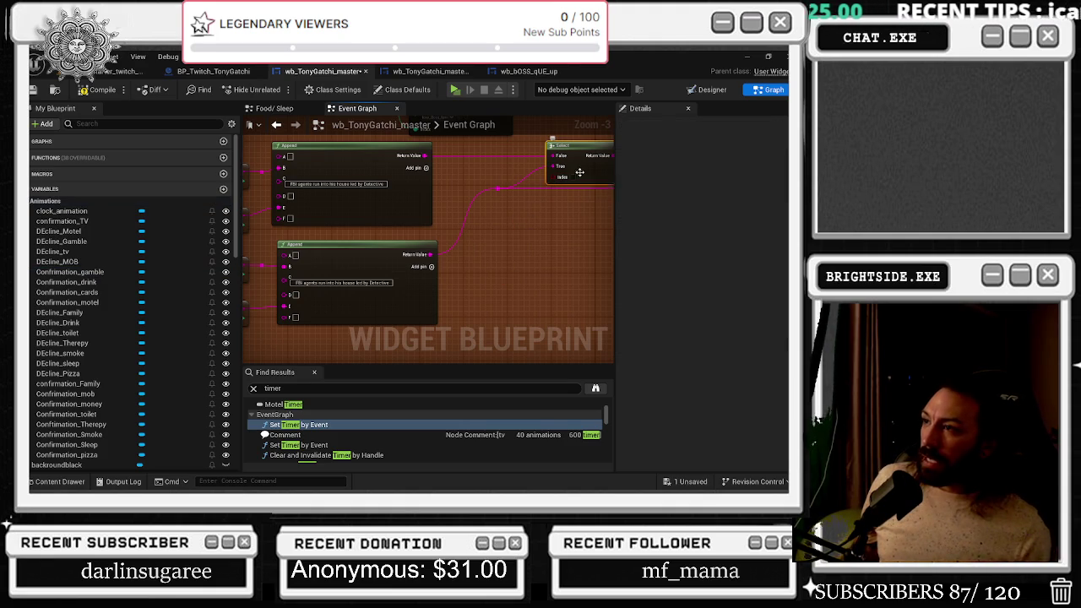
{"action": "left_click", "coordinate": [469, 242]}
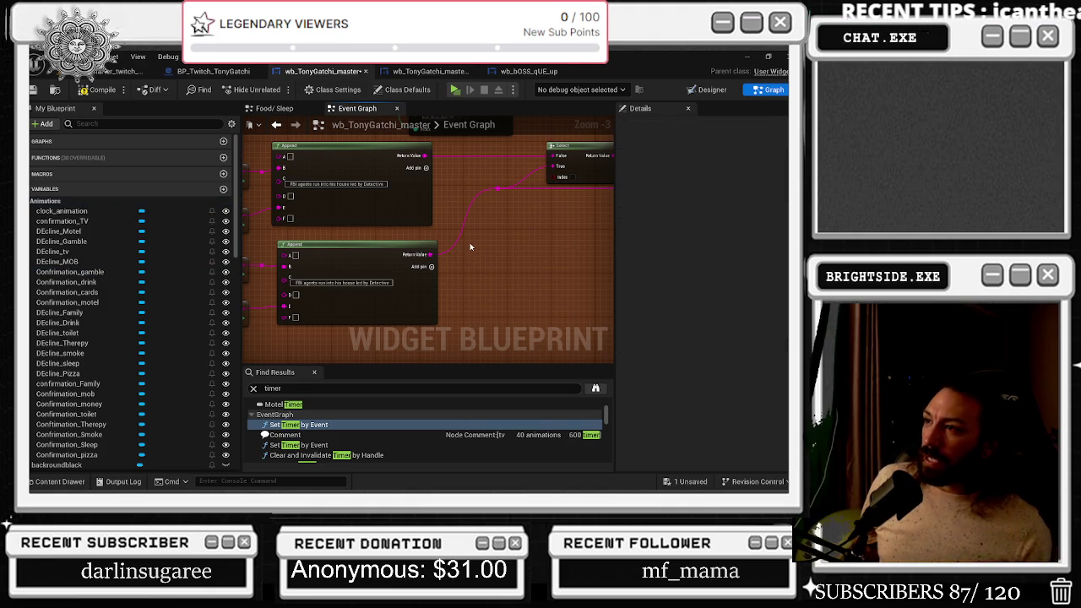
{"action": "right_click", "coordinate": [545, 223]}
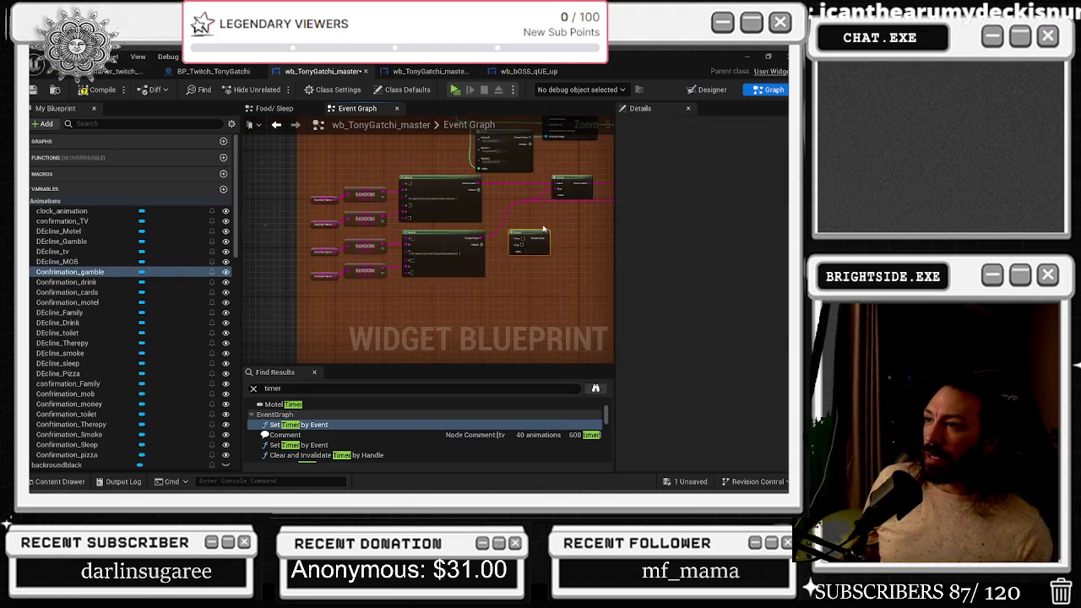
{"action": "left_click", "coordinate": [524, 252]}
{"action": "scroll", "coordinate": [501, 236], "scroll_direction": "up", "scroll_amount": 1}
{"action": "mouse_move", "coordinate": [414, 283]}
{"action": "left_mouse_down"}
{"action": "mouse_move", "coordinate": [419, 253]}
{"action": "mouse_move", "coordinate": [405, 234]}
{"action": "mouse_move", "coordinate": [440, 227]}
{"action": "left_mouse_up"}
{"action": "left_click", "coordinate": [409, 211]}
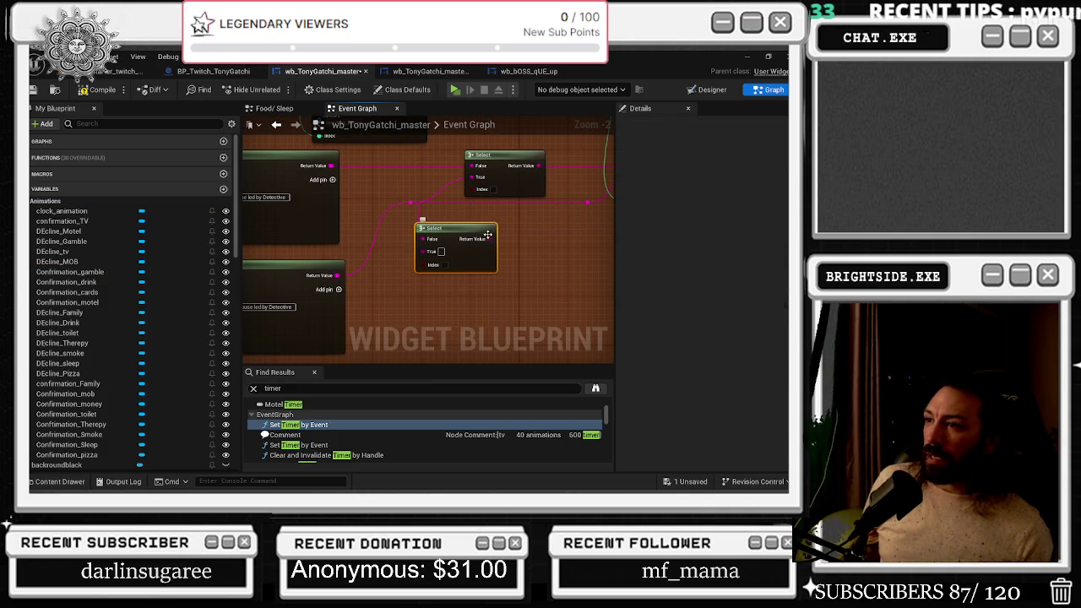
{"action": "left_click_drag", "start_coordinate": [510, 222], "coordinate": [452, 245]}
{"action": "left_click_drag", "start_coordinate": [435, 188], "coordinate": [463, 188]}
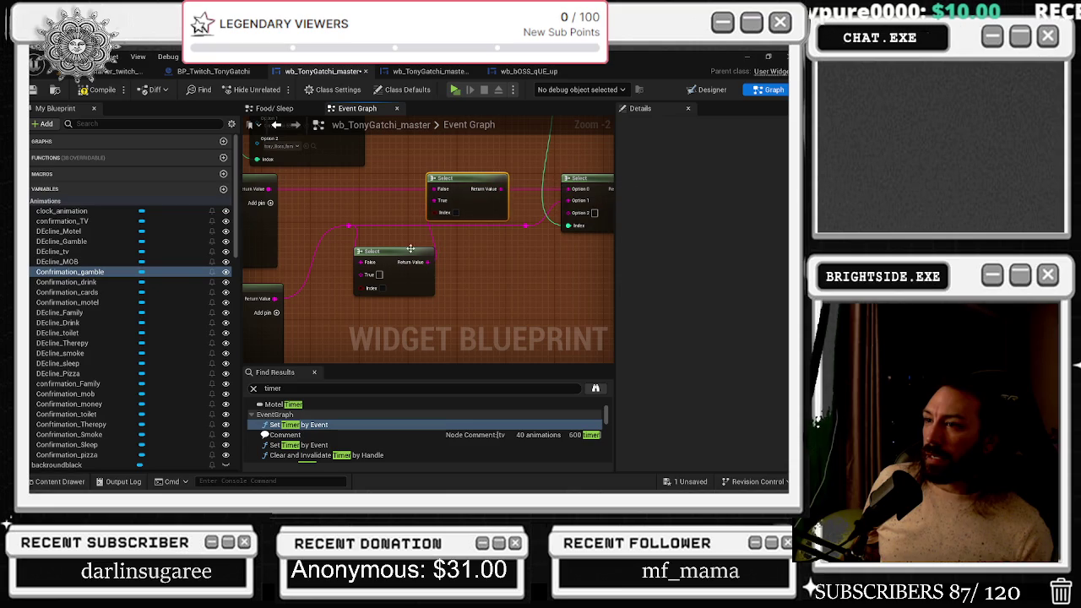
Drive the lower Select's Index with a new Random Bool node
{"action": "left_click_drag", "start_coordinate": [361, 288], "coordinate": [321, 312]}
{"action": "type", "text": "RANDDO"}
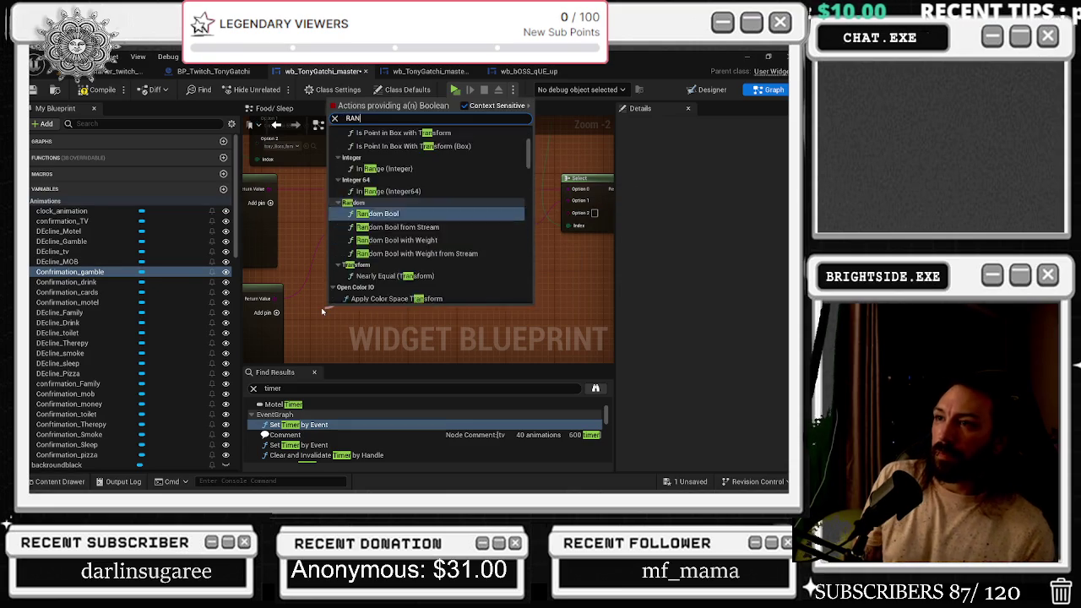
{"action": "key", "text": "BackSpace"}
{"action": "key", "text": "BackSpace"}
{"action": "type", "text": "OM"}
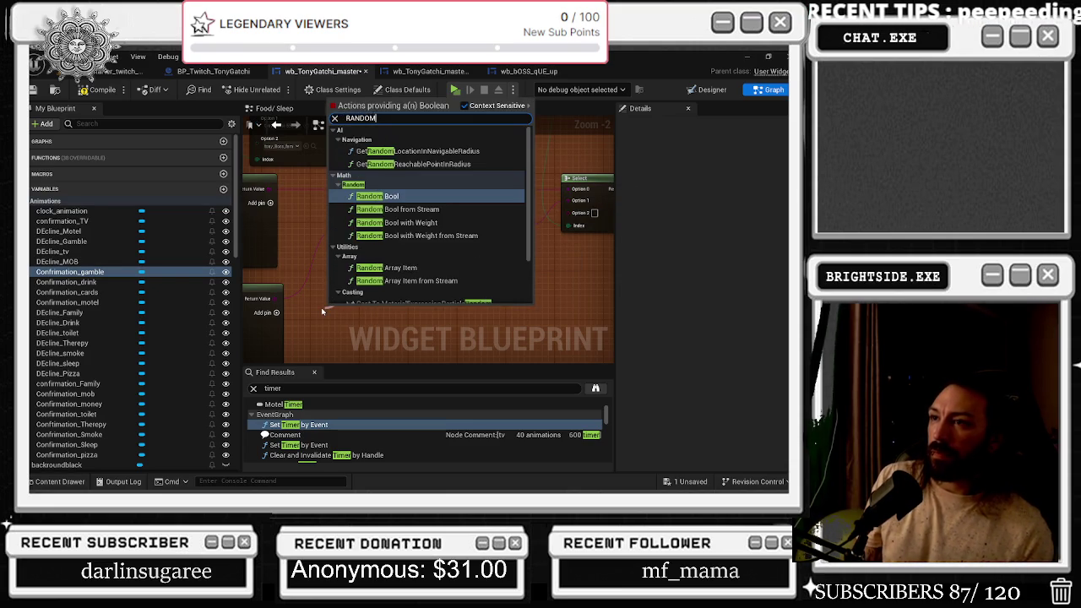
{"action": "key", "text": "Return"}
{"action": "left_click_drag", "start_coordinate": [345, 309], "coordinate": [322, 314]}
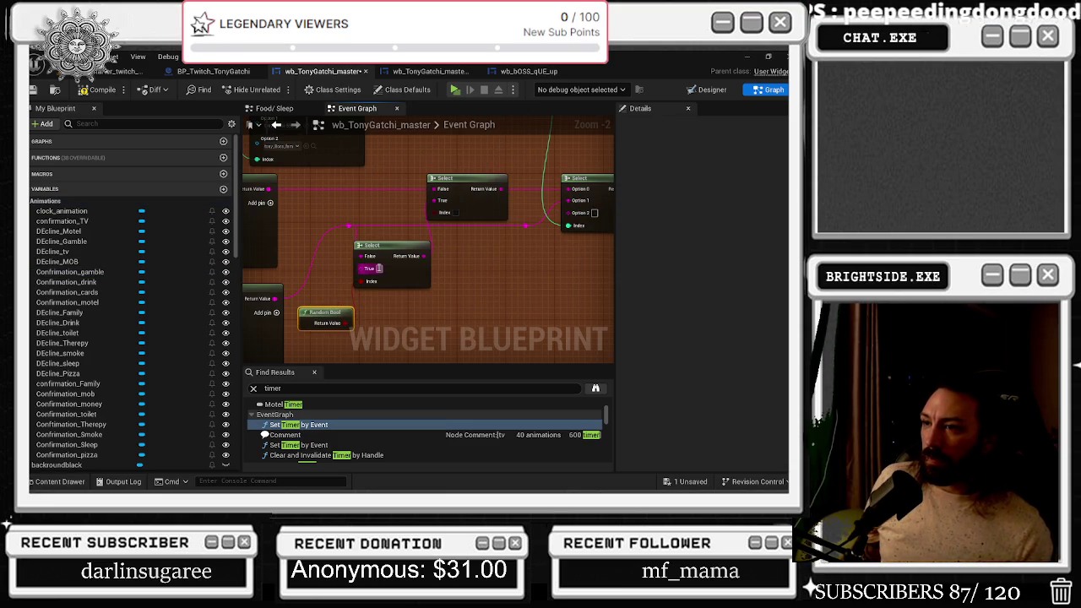
Paste a second Random Bool node beside the upper Select node
{"action": "left_click_drag", "start_coordinate": [380, 251], "coordinate": [387, 251]}
{"action": "left_click", "coordinate": [372, 201]}
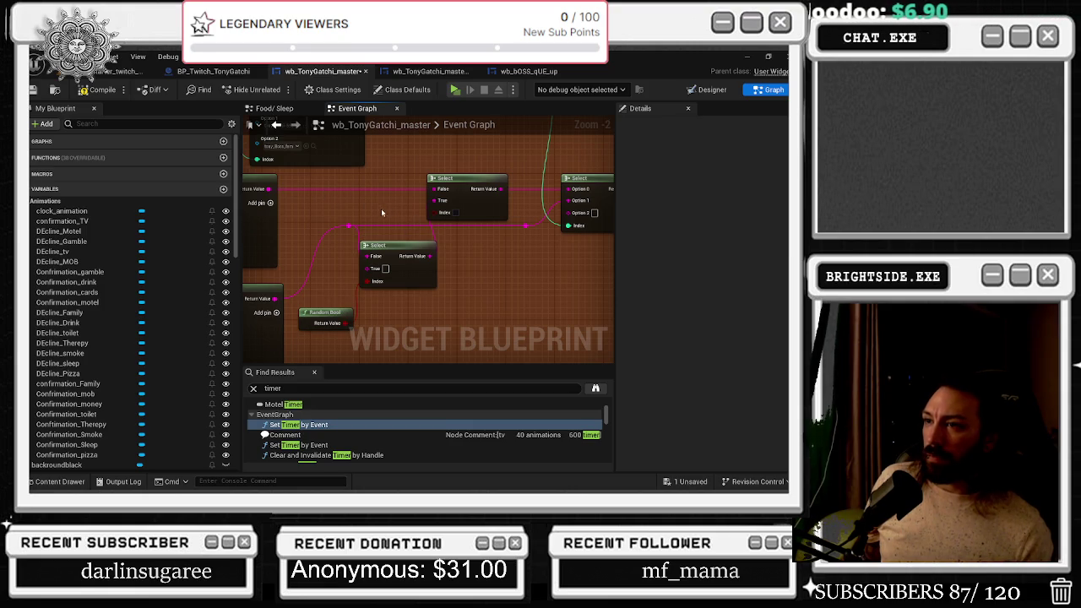
{"action": "key", "text": "ctrl+v"}
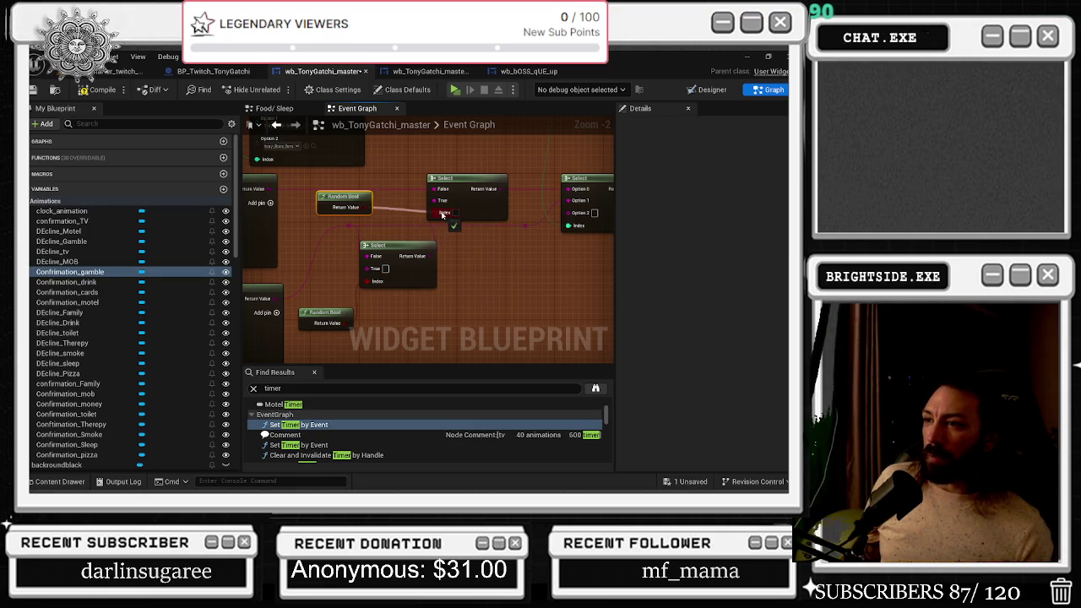
{"action": "mouse_move", "coordinate": [357, 199]}
{"action": "left_mouse_down"}
{"action": "mouse_move", "coordinate": [424, 224]}
{"action": "mouse_move", "coordinate": [533, 230]}
{"action": "left_mouse_up"}
Frame the RANDOM and Append nodes, then move the view to the lower Append node
{"action": "left_click_drag", "start_coordinate": [278, 169], "coordinate": [414, 198]}
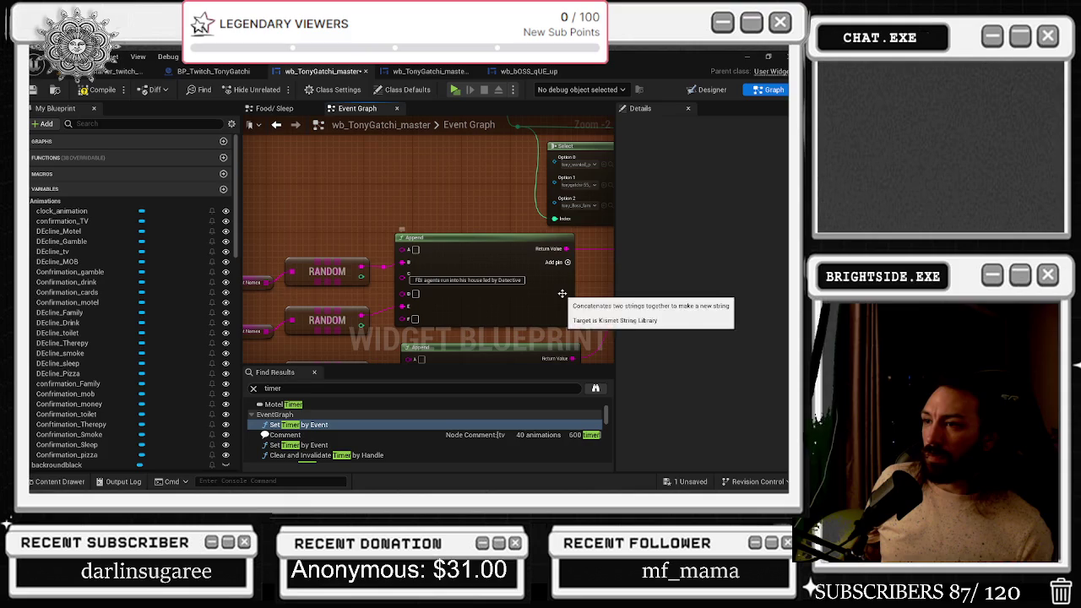
{"action": "left_click_drag", "start_coordinate": [279, 174], "coordinate": [287, 137]}
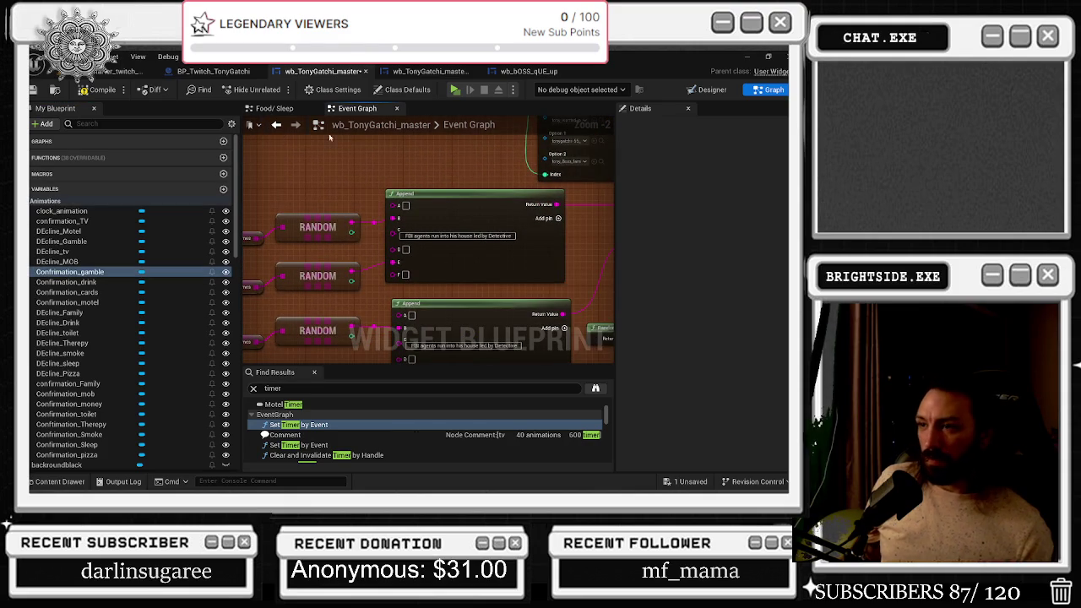
{"action": "scroll", "coordinate": [361, 150], "scroll_direction": "down", "scroll_amount": 2}
{"action": "mouse_move", "coordinate": [283, 184]}
{"action": "left_mouse_down"}
{"action": "mouse_move", "coordinate": [420, 355]}
{"action": "mouse_move", "coordinate": [477, 334]}
{"action": "left_mouse_up"}
{"action": "key", "text": "Home"}
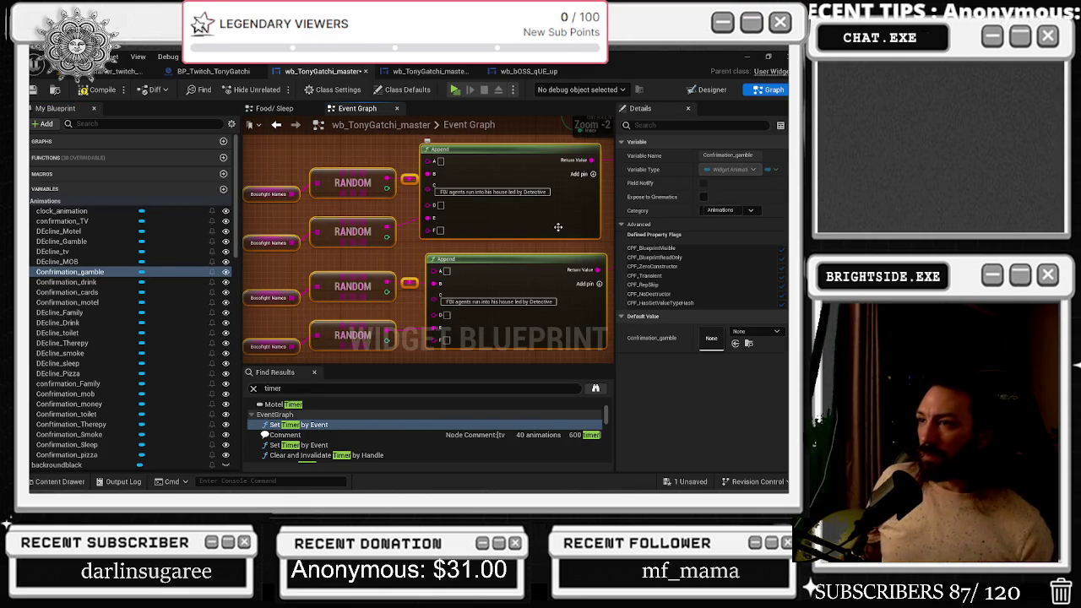
{"action": "scroll", "coordinate": [541, 233], "scroll_direction": "down", "scroll_amount": 2}
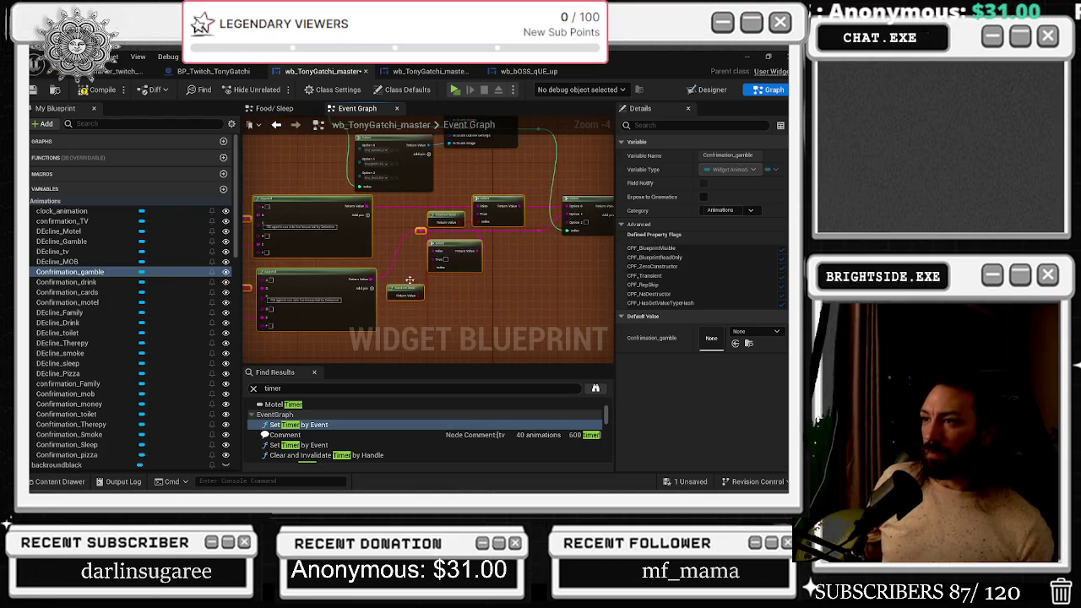
{"action": "left_click", "coordinate": [544, 268]}
{"action": "scroll", "coordinate": [545, 268], "scroll_direction": "up", "scroll_amount": 1}
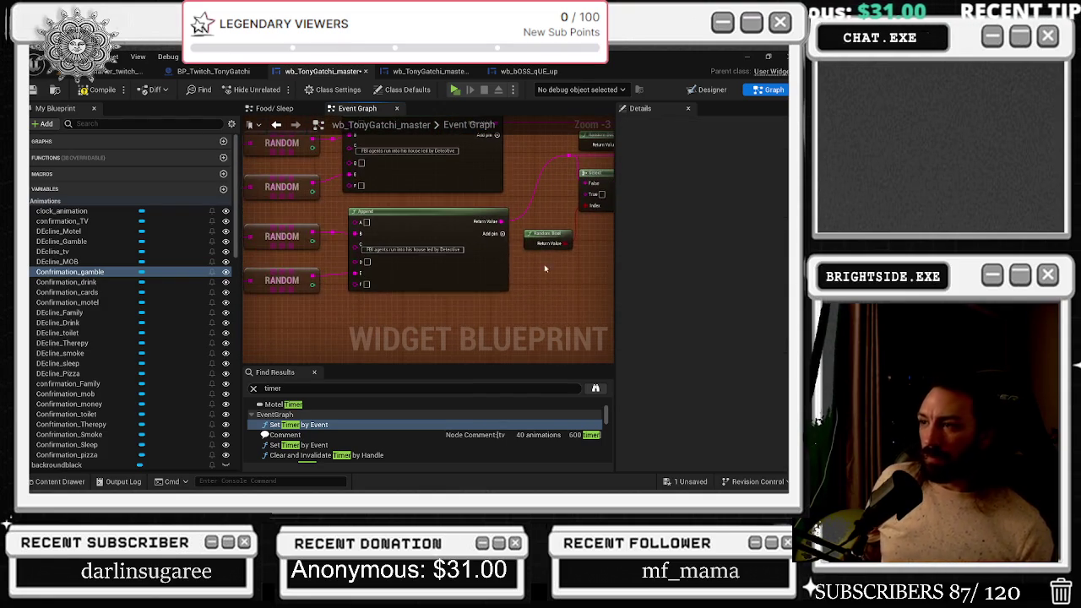
{"action": "mouse_move", "coordinate": [562, 231]}
{"action": "left_mouse_down"}
{"action": "mouse_move", "coordinate": [495, 191]}
{"action": "mouse_move", "coordinate": [321, 221]}
{"action": "mouse_move", "coordinate": [499, 316]}
{"action": "left_mouse_up"}
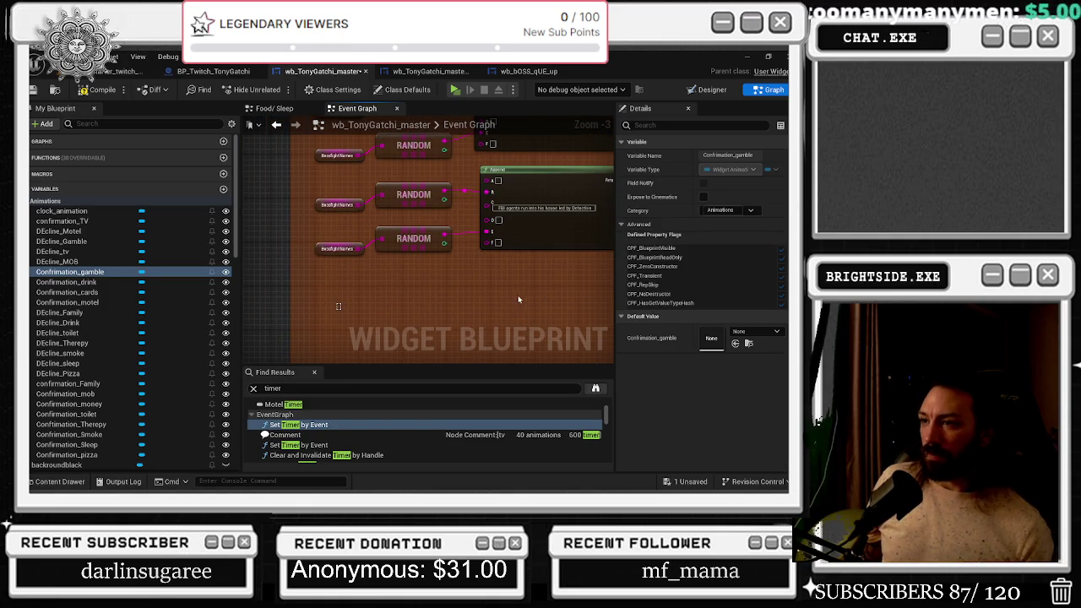
Shift the bottom RANDOM/Append group right and wire its Append output into the Select's True pin
{"action": "scroll", "coordinate": [516, 295], "scroll_direction": "down", "scroll_amount": 2}
{"action": "left_click_drag", "start_coordinate": [505, 296], "coordinate": [542, 297]}
{"action": "scroll", "coordinate": [517, 253], "scroll_direction": "up", "scroll_amount": 2}
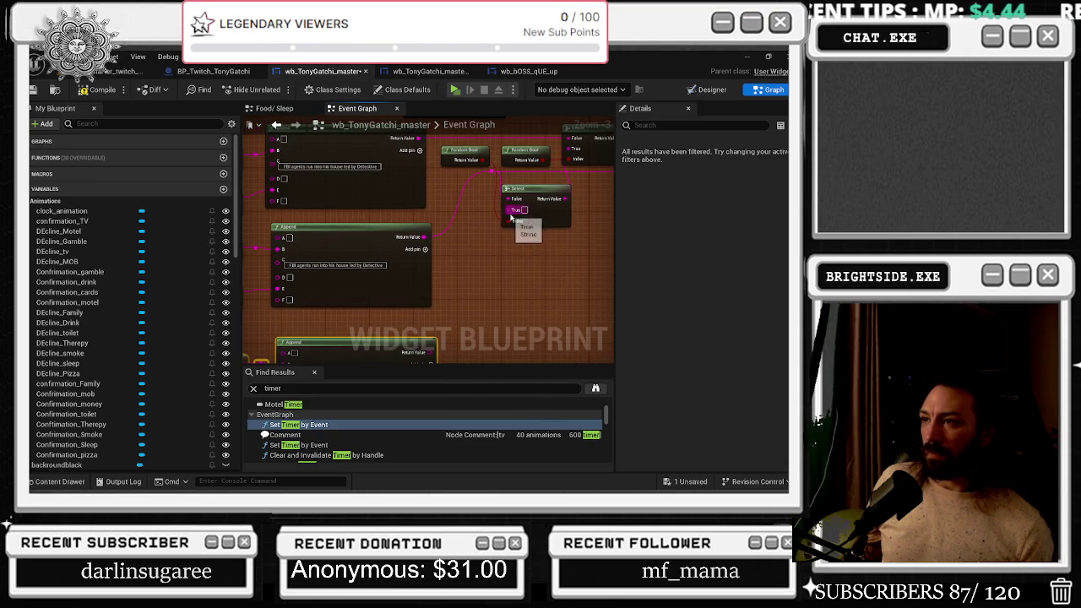
{"action": "mouse_move", "coordinate": [510, 211]}
{"action": "left_mouse_down"}
{"action": "mouse_move", "coordinate": [448, 345]}
{"action": "mouse_move", "coordinate": [428, 353]}
{"action": "left_mouse_up"}
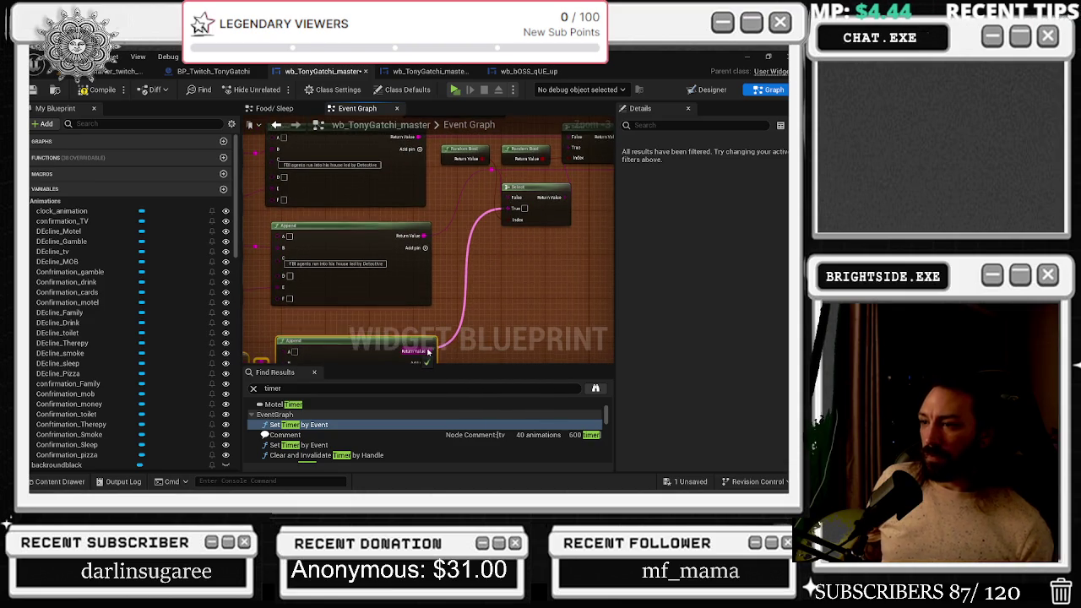
{"action": "scroll", "coordinate": [479, 253], "scroll_direction": "down", "scroll_amount": 2}
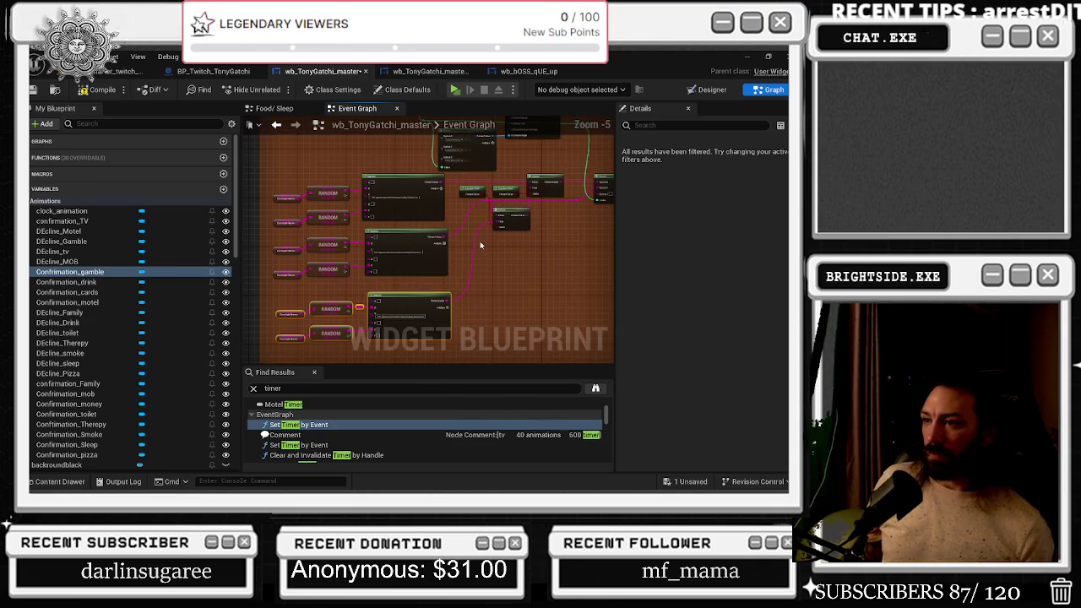
{"action": "scroll", "coordinate": [479, 245], "scroll_direction": "up", "scroll_amount": 2}
{"action": "scroll", "coordinate": [447, 221], "scroll_direction": "down", "scroll_amount": 2}
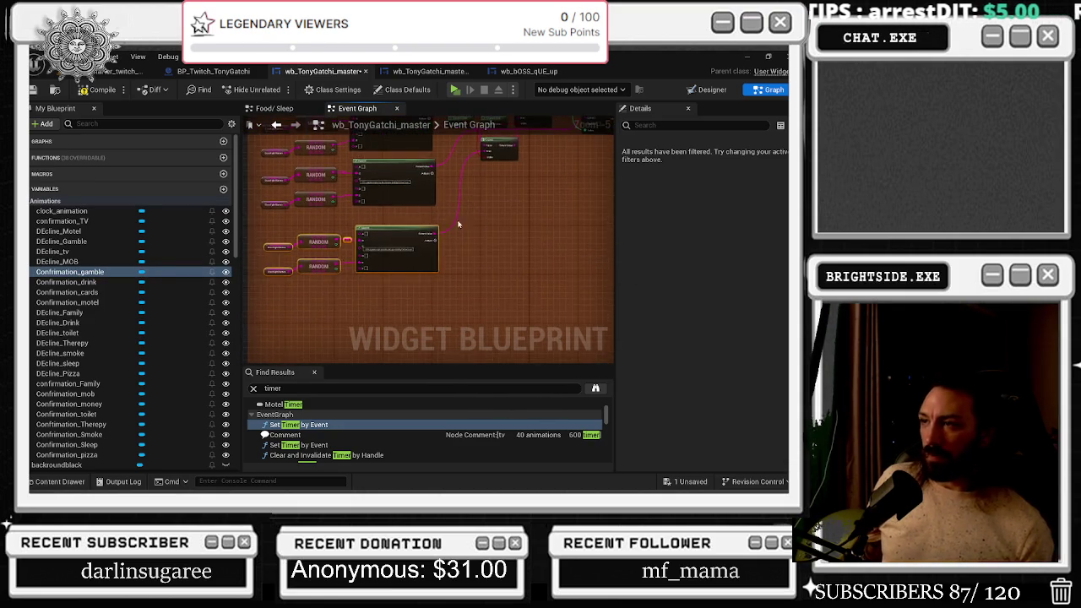
{"action": "scroll", "coordinate": [448, 221], "scroll_direction": "down", "scroll_amount": 3}
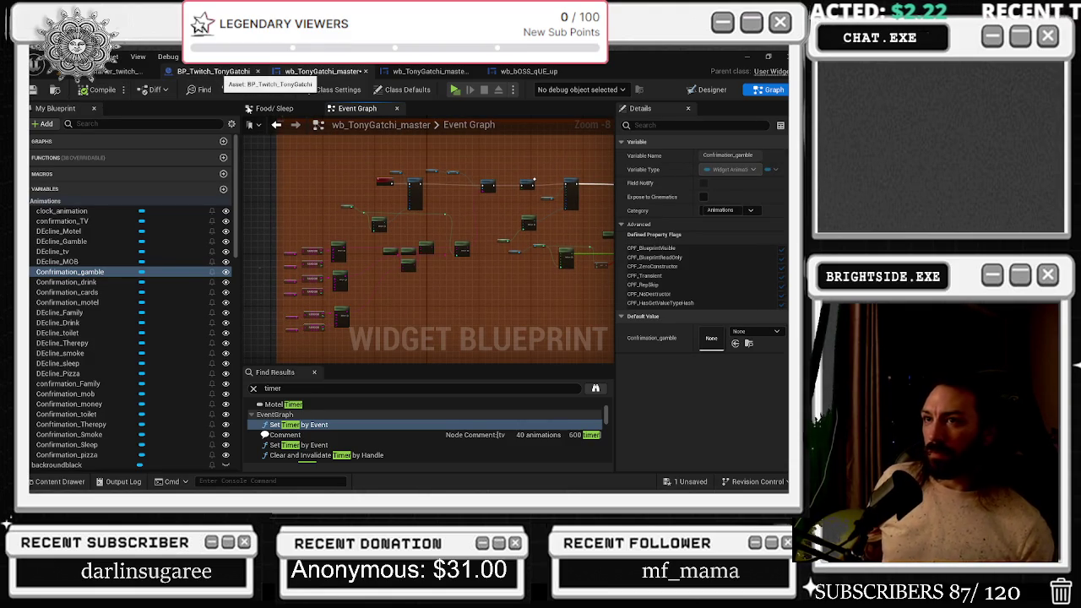
{"action": "left_click", "coordinate": [216, 71]}
{"action": "left_click", "coordinate": [119, 71]}
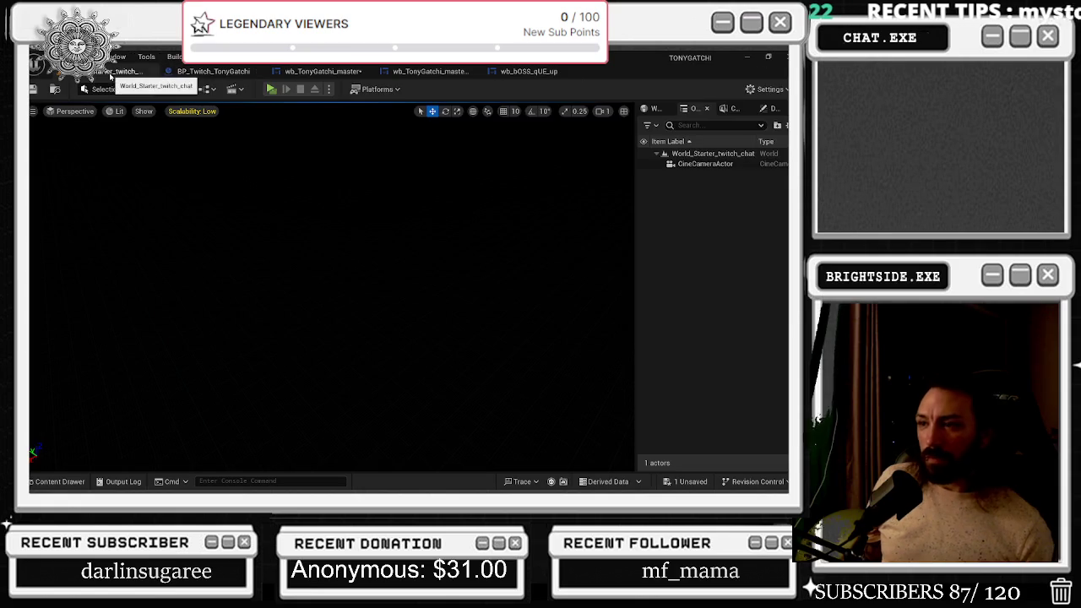
{"action": "left_click", "coordinate": [451, 71]}
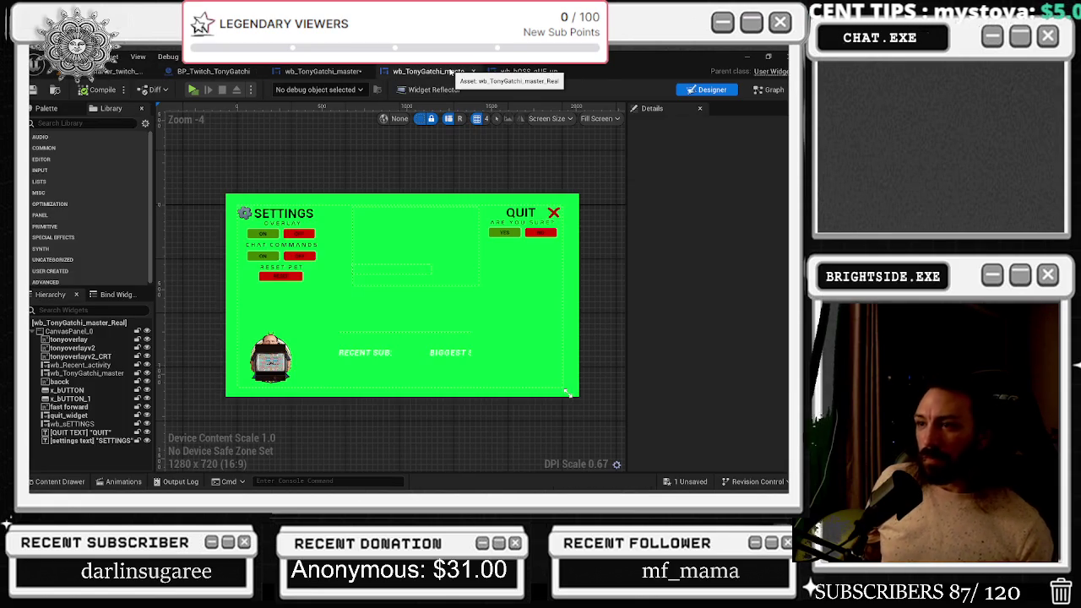
{"action": "left_click", "coordinate": [513, 71]}
{"action": "scroll", "coordinate": [445, 318], "scroll_direction": "up", "scroll_amount": 2}
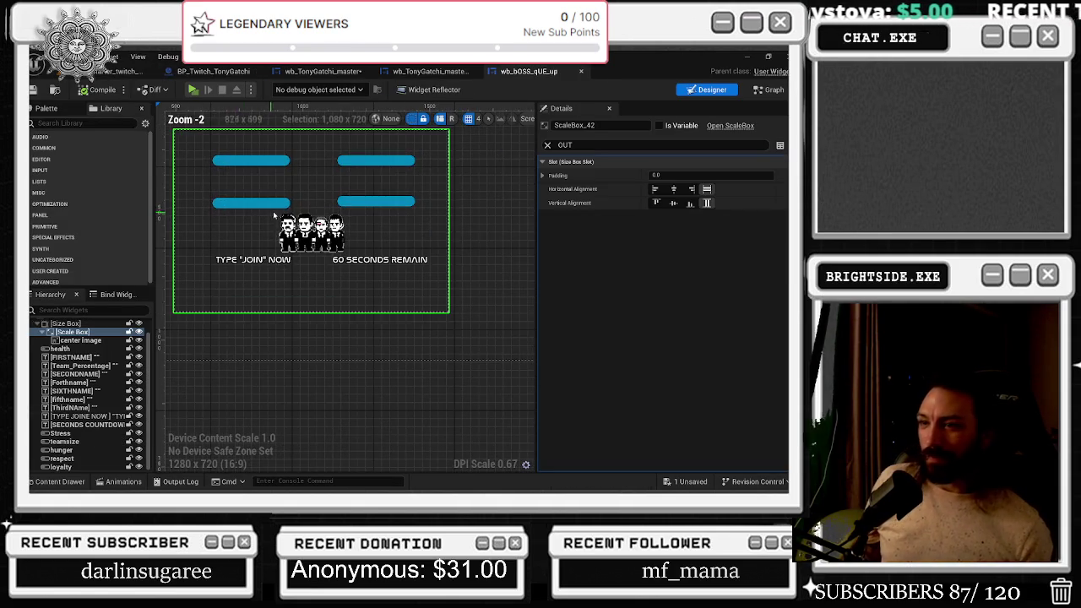
{"action": "left_click", "coordinate": [303, 73]}
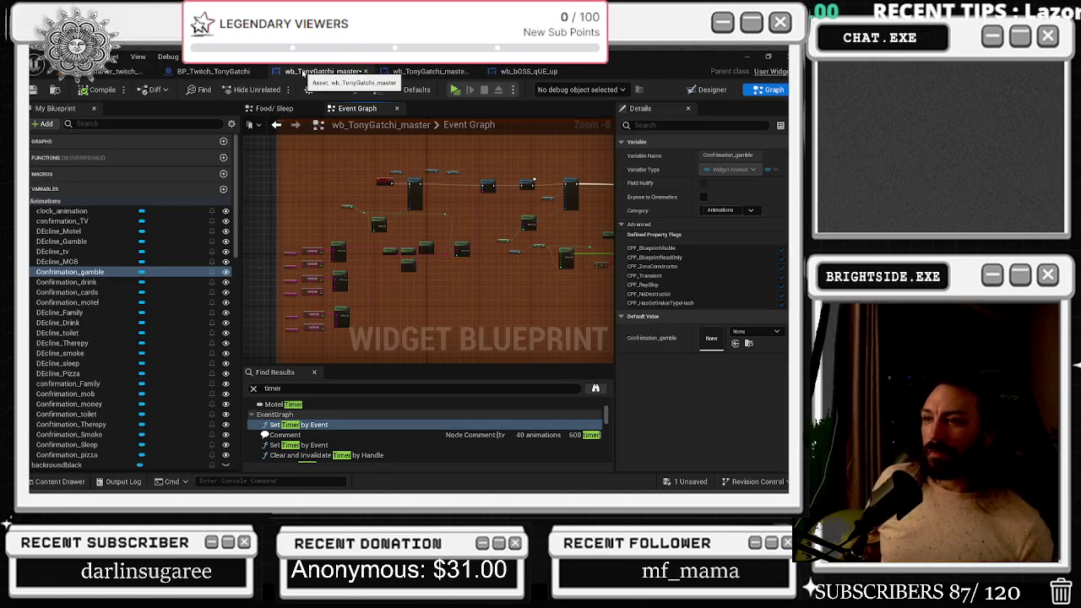
{"action": "scroll", "coordinate": [465, 223], "scroll_direction": "up", "scroll_amount": 3}
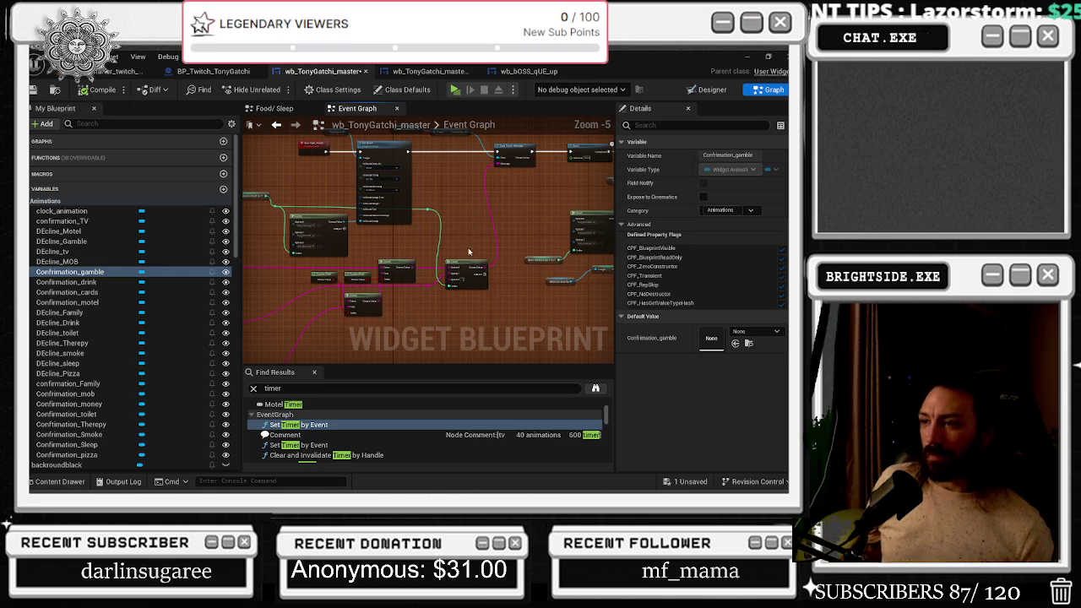
Reposition the lower Select node up beside the two Random Bool nodes
{"action": "scroll", "coordinate": [466, 269], "scroll_direction": "up", "scroll_amount": 3}
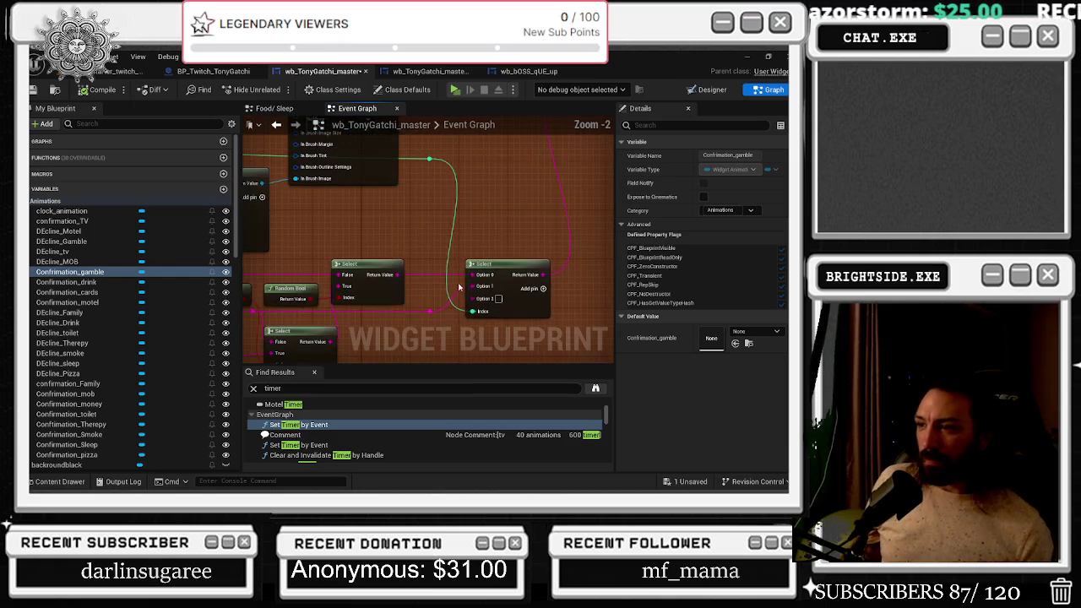
{"action": "scroll", "coordinate": [507, 307], "scroll_direction": "down", "scroll_amount": 1}
{"action": "mouse_move", "coordinate": [507, 307]}
{"action": "left_mouse_down"}
{"action": "mouse_move", "coordinate": [551, 215]}
{"action": "mouse_move", "coordinate": [498, 234]}
{"action": "mouse_move", "coordinate": [532, 247]}
{"action": "left_mouse_up"}
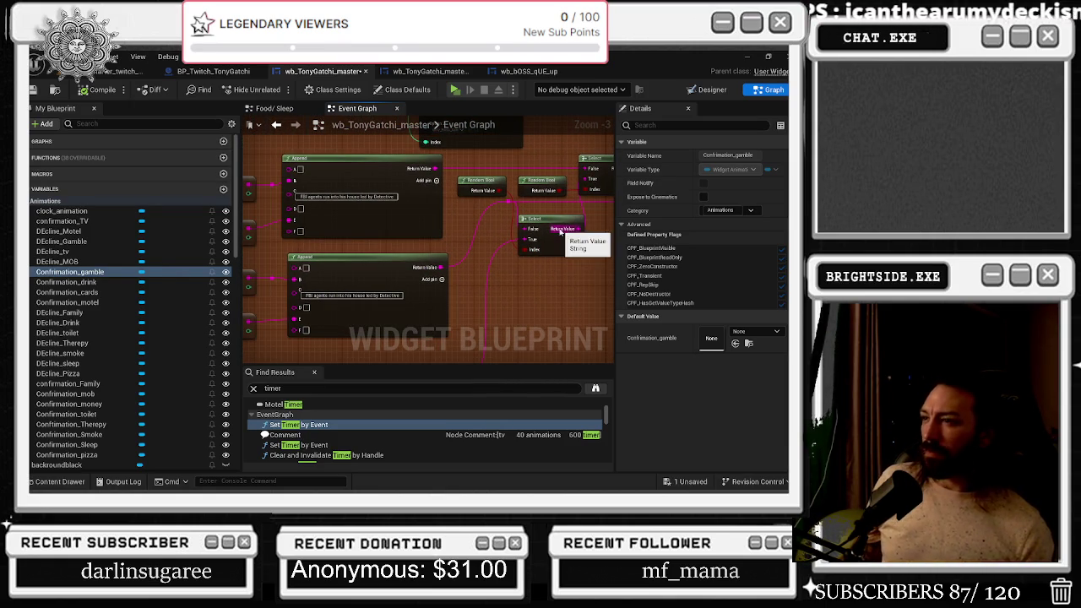
{"action": "mouse_move", "coordinate": [550, 284]}
{"action": "left_mouse_down"}
{"action": "mouse_move", "coordinate": [543, 273]}
{"action": "mouse_move", "coordinate": [452, 302]}
{"action": "left_mouse_up"}
{"action": "mouse_move", "coordinate": [502, 276]}
{"action": "left_mouse_down"}
{"action": "mouse_move", "coordinate": [501, 296]}
{"action": "mouse_move", "coordinate": [473, 278]}
{"action": "mouse_move", "coordinate": [335, 251]}
{"action": "mouse_move", "coordinate": [475, 248]}
{"action": "left_mouse_up"}
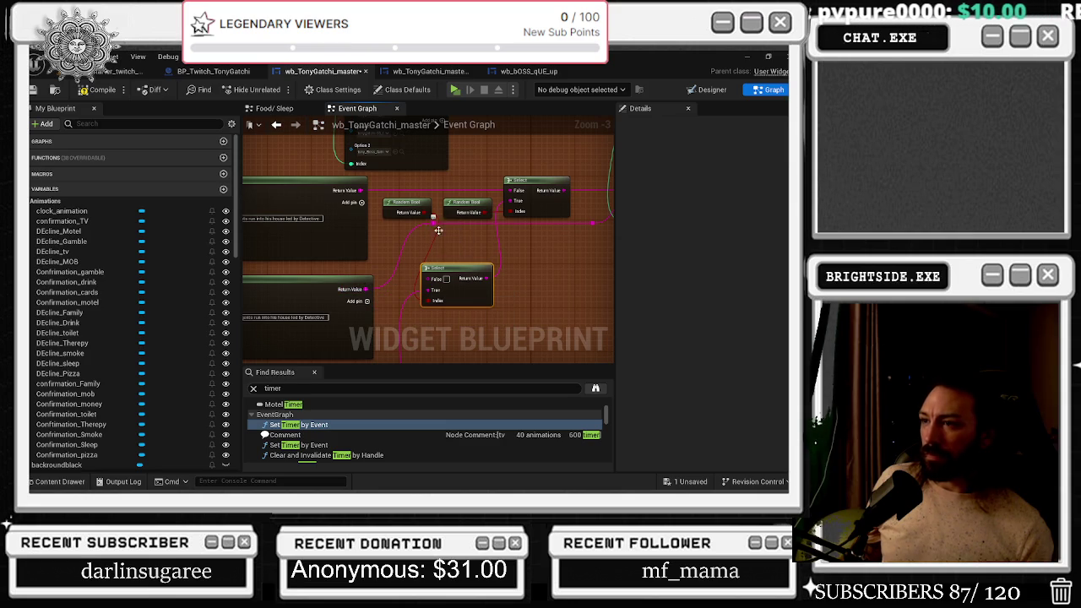
{"action": "left_click_drag", "start_coordinate": [440, 267], "coordinate": [455, 228]}
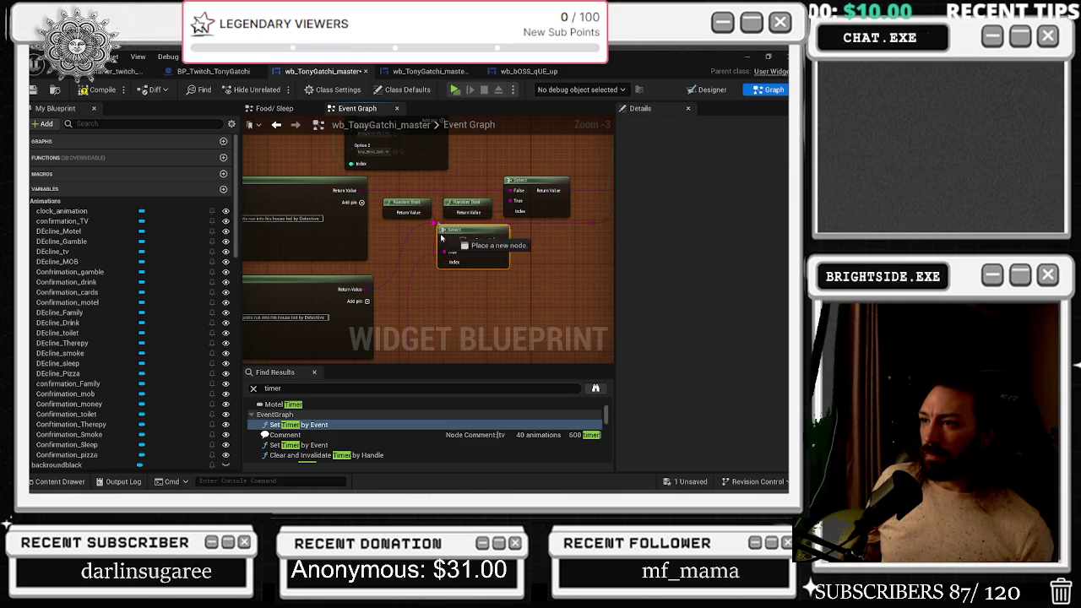
Box-select the message-choice nodes and open their context menu
{"action": "left_click", "coordinate": [70, 272]}
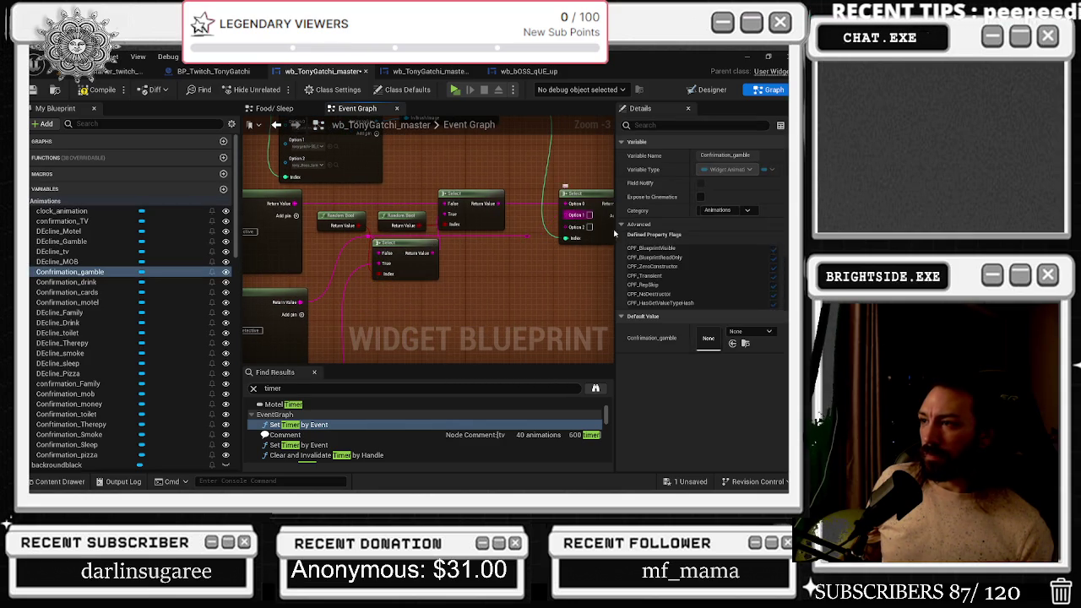
{"action": "left_click", "coordinate": [525, 237]}
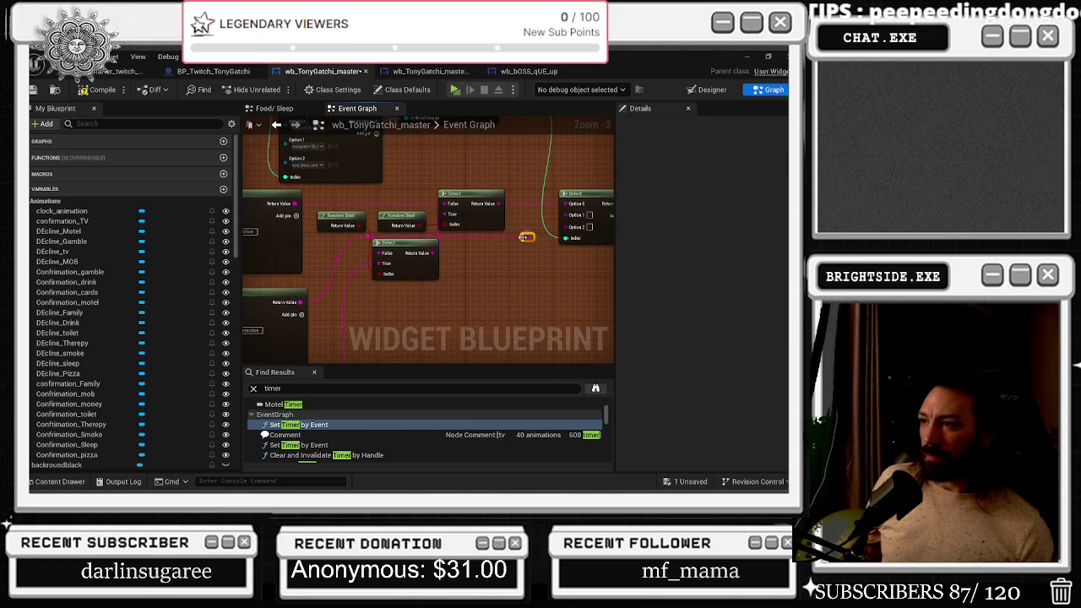
{"action": "left_click", "coordinate": [506, 252]}
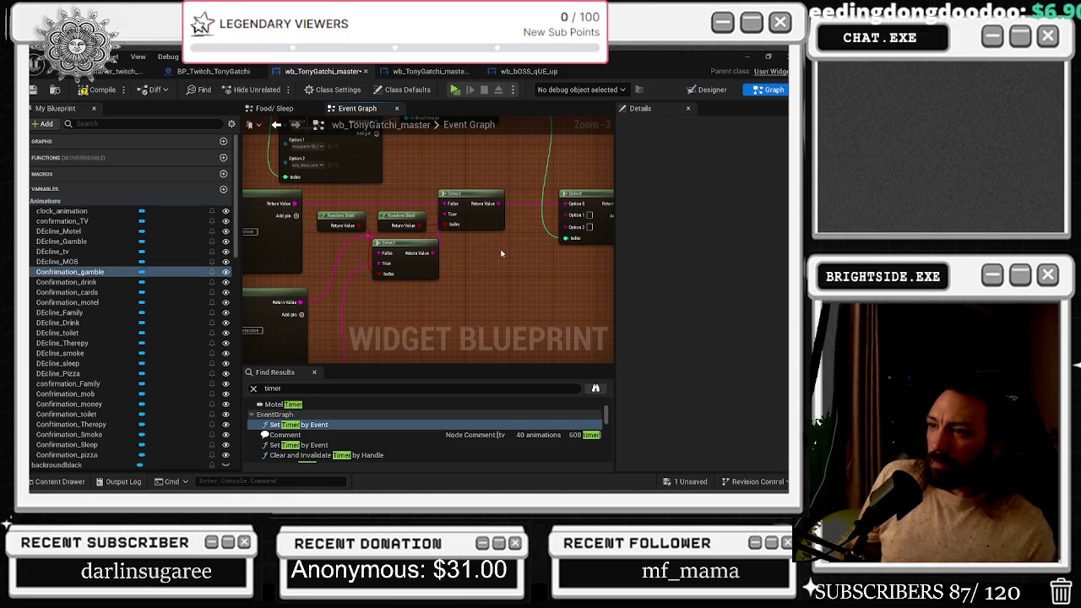
{"action": "scroll", "coordinate": [489, 254], "scroll_direction": "down", "scroll_amount": 1}
{"action": "scroll", "coordinate": [487, 255], "scroll_direction": "down", "scroll_amount": 2}
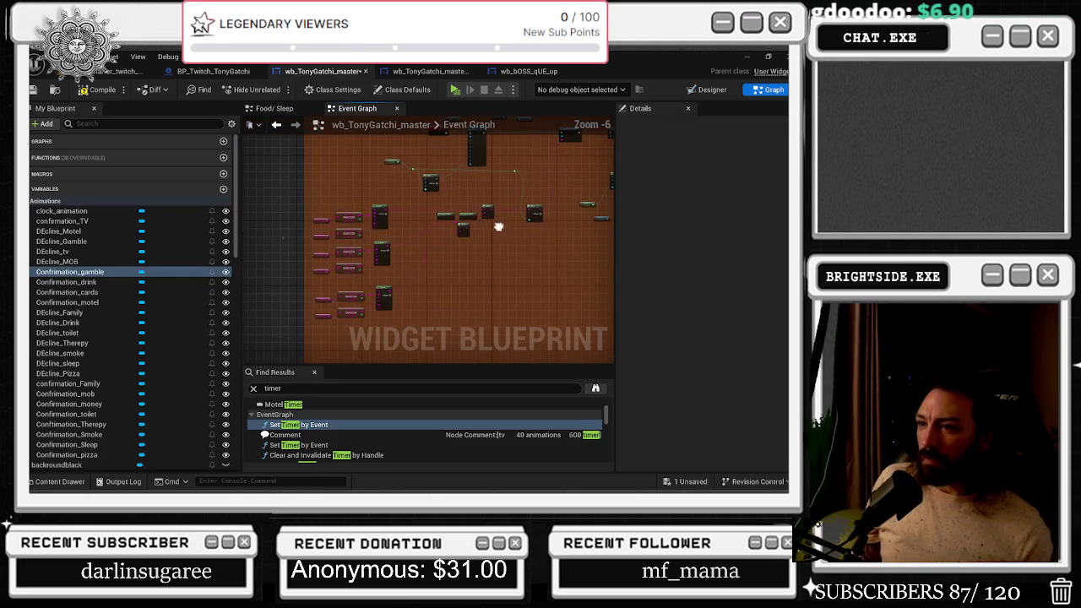
{"action": "left_click_drag", "start_coordinate": [309, 206], "coordinate": [473, 320]}
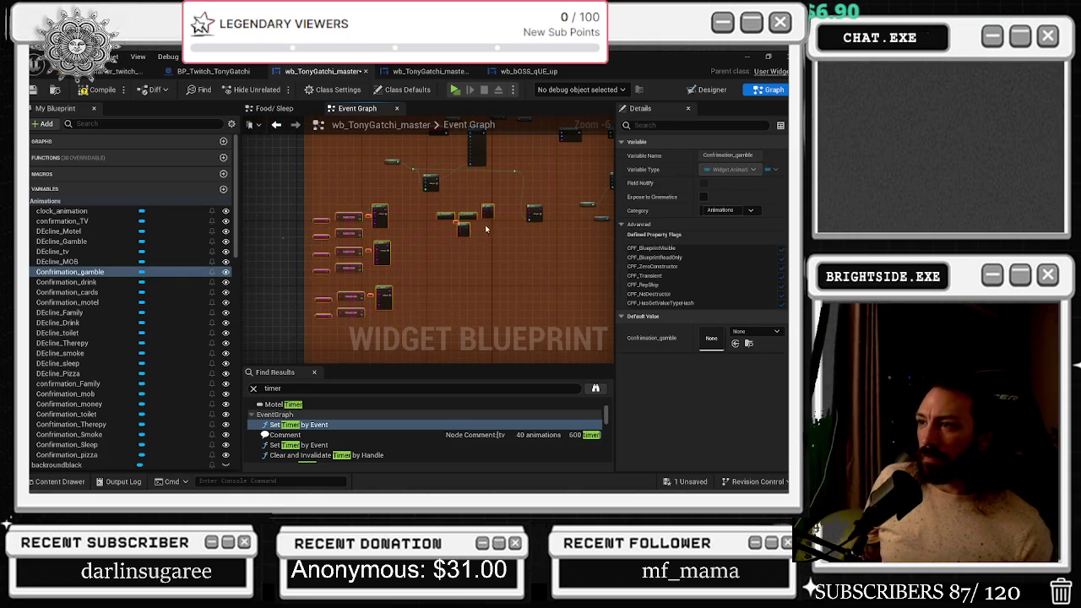
{"action": "scroll", "coordinate": [498, 211], "scroll_direction": "up", "scroll_amount": 2}
{"action": "right_click", "coordinate": [503, 206]}
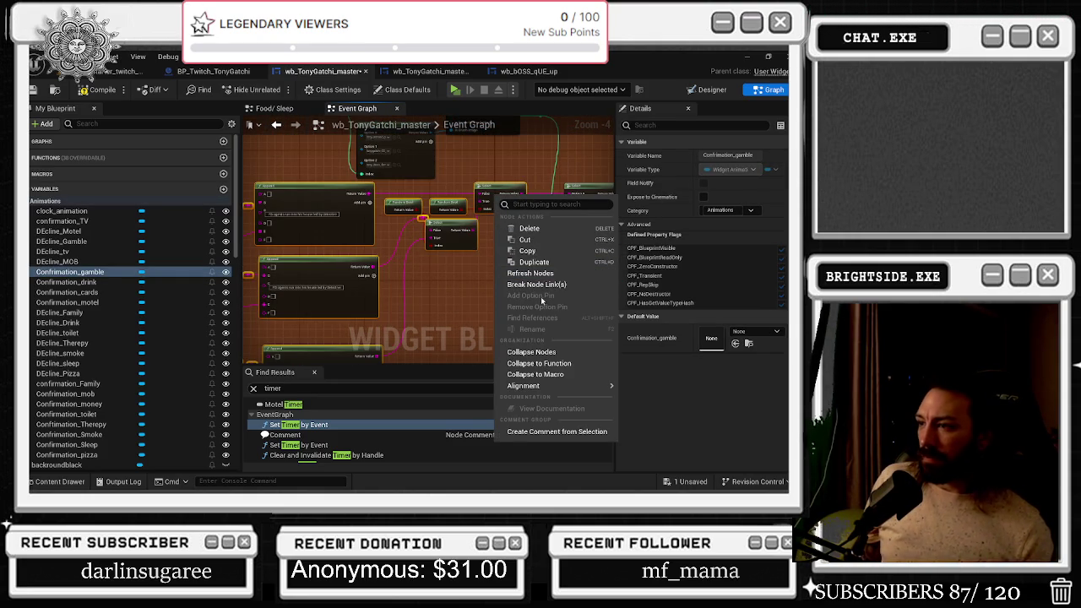
Collapse the selected nodes into the FIRST FAMILY FIGHT graph, place it by the Select, and duplicate it
{"action": "left_click", "coordinate": [543, 352]}
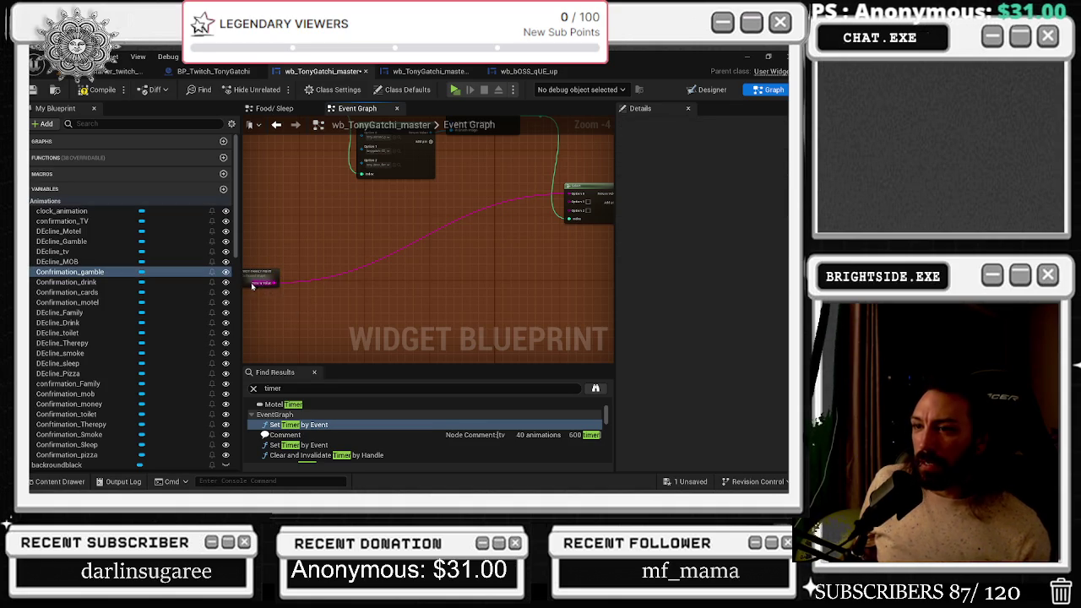
{"action": "left_click_drag", "start_coordinate": [256, 285], "coordinate": [390, 200]}
{"action": "left_click", "coordinate": [379, 220]}
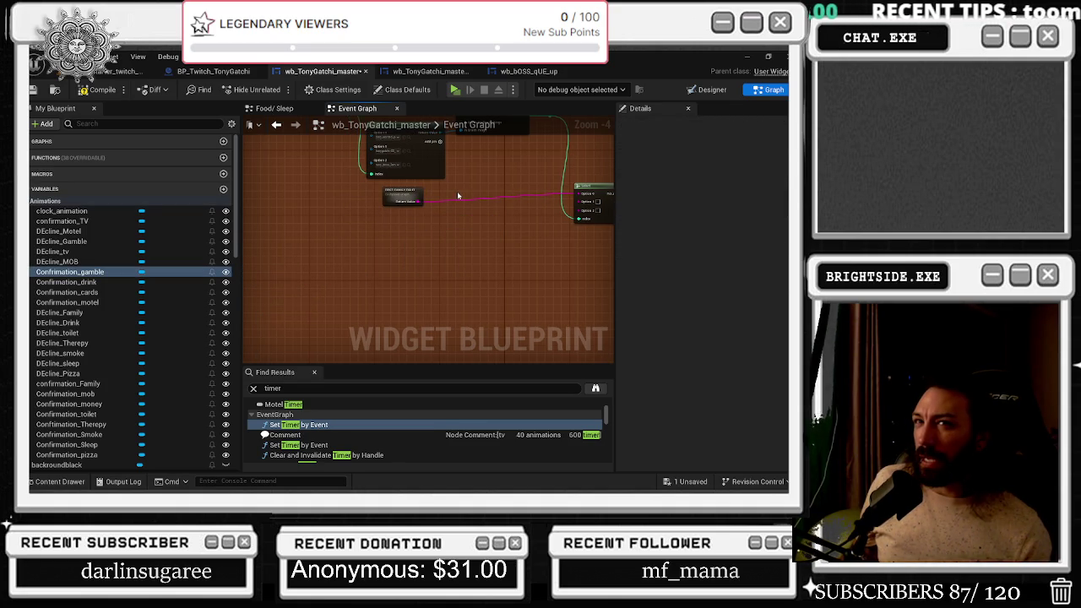
{"action": "scroll", "coordinate": [448, 241], "scroll_direction": "up", "scroll_amount": 4}
{"action": "left_click", "coordinate": [334, 211]}
{"action": "key", "text": "F2"}
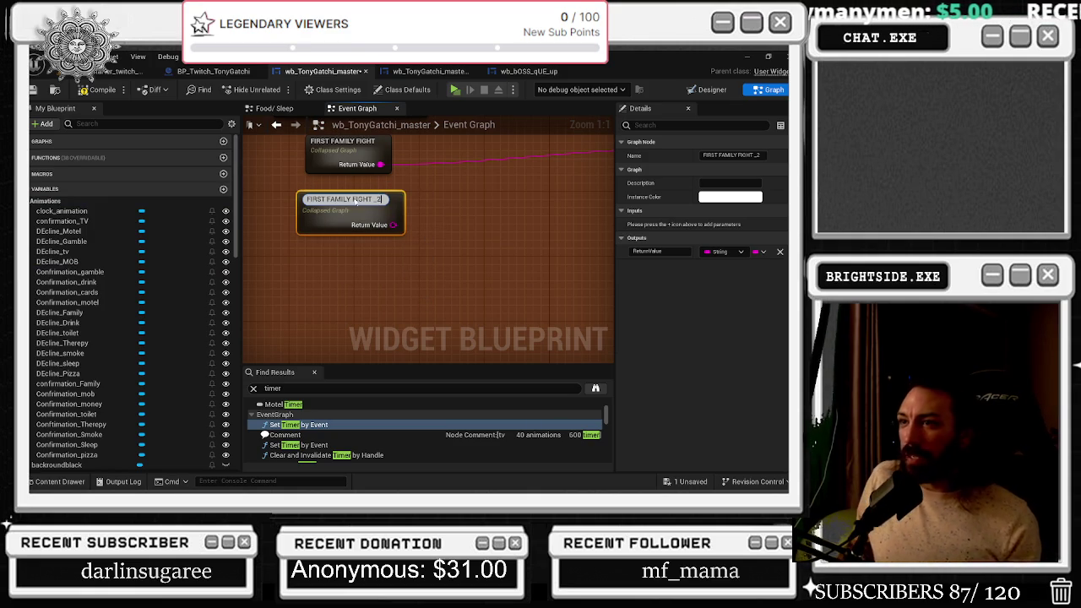
Rename the two collapsed graphs to WANTED FIGHT and FAMILY FIGHT
{"action": "left_click_drag", "start_coordinate": [353, 156], "coordinate": [361, 270]}
{"action": "left_click", "coordinate": [341, 252]}
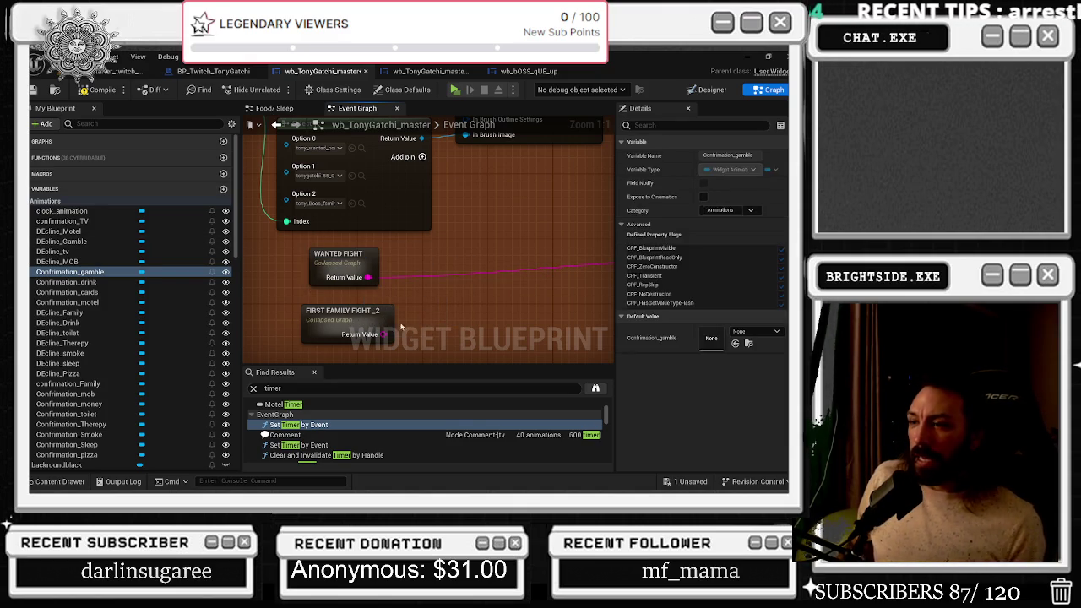
{"action": "left_click", "coordinate": [378, 312]}
{"action": "key", "text": "BackSpace"}
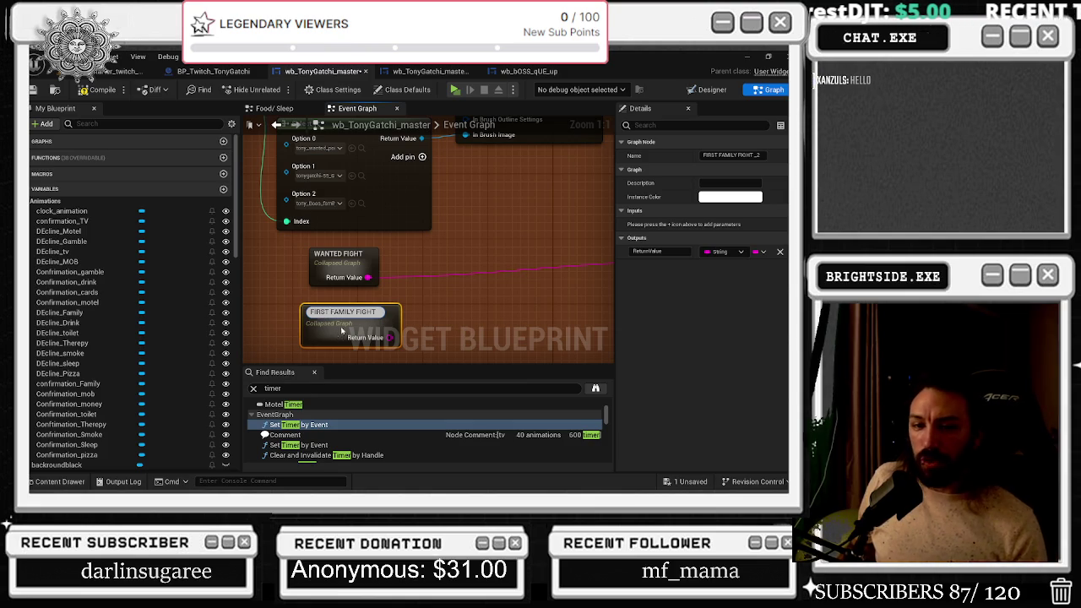
{"action": "key", "text": "Return"}
{"action": "double_click", "coordinate": [321, 312]}
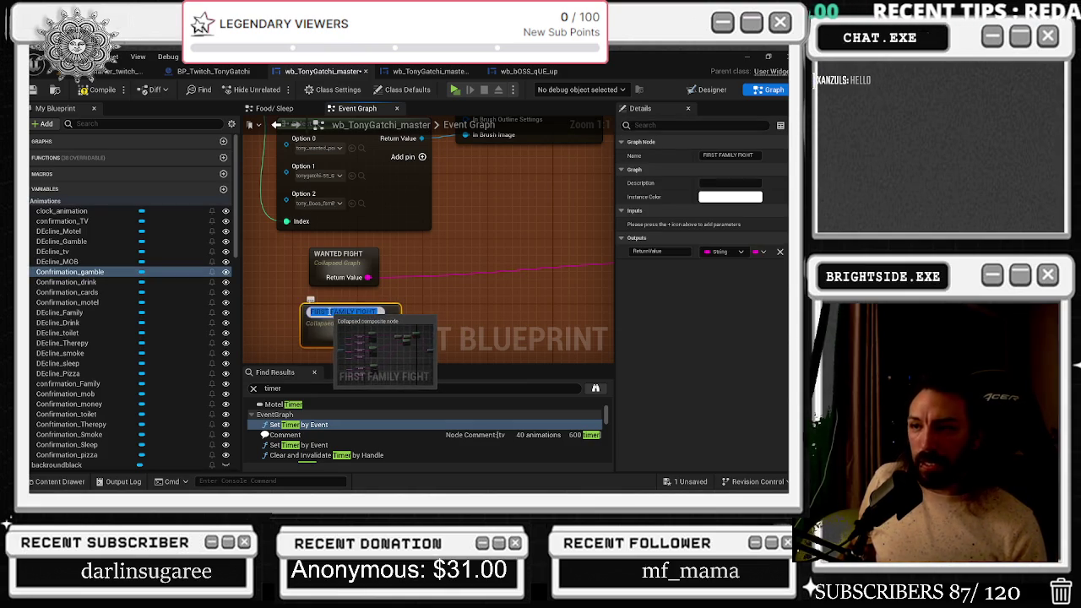
{"action": "key", "text": "BackSpace"}
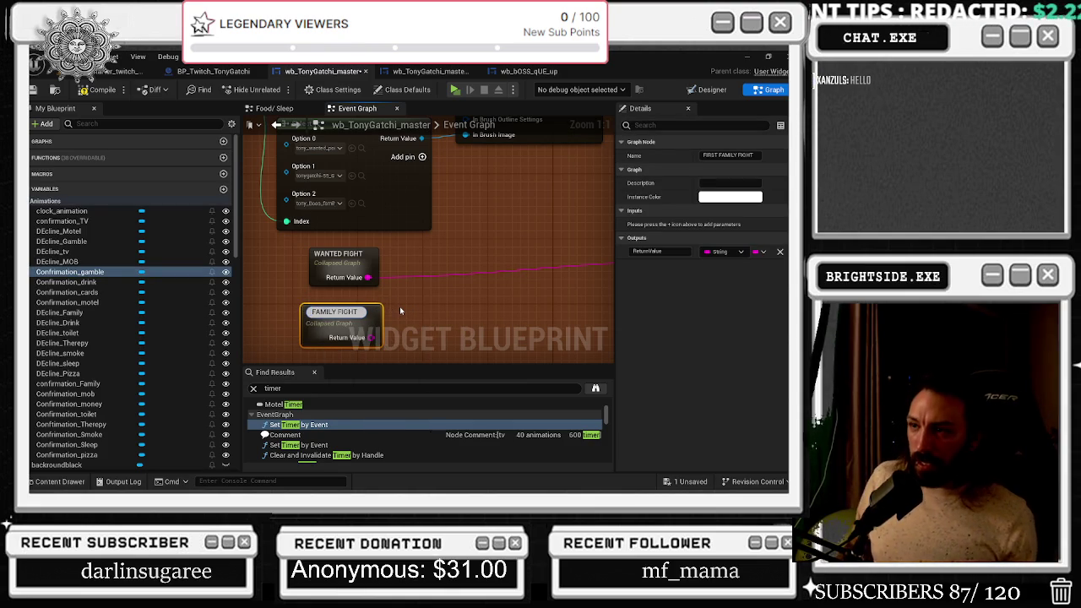
{"action": "scroll", "coordinate": [400, 302], "scroll_direction": "down", "scroll_amount": 5}
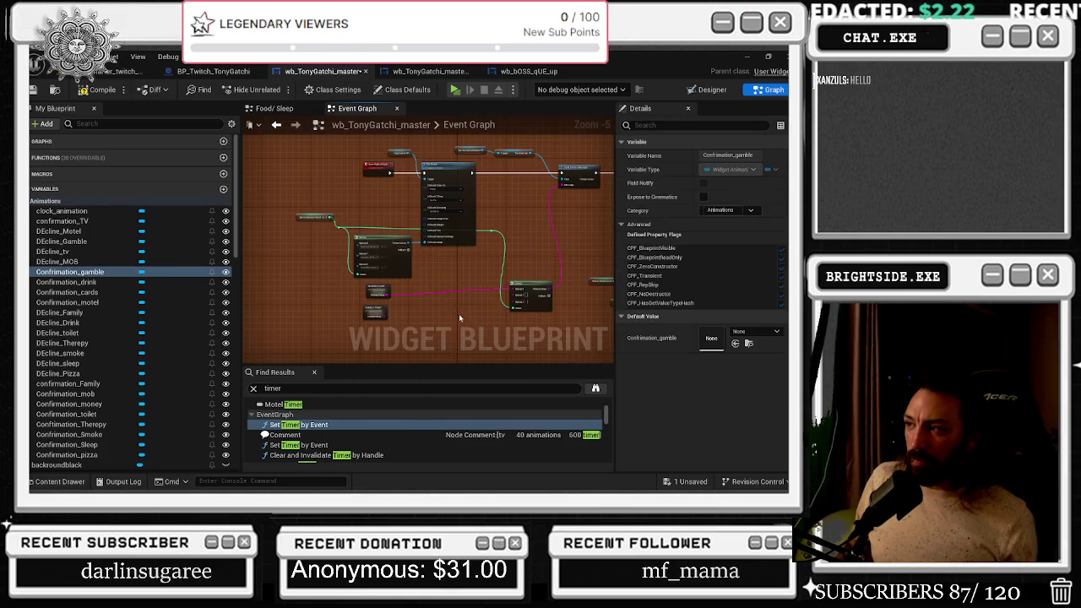
{"action": "scroll", "coordinate": [416, 310], "scroll_direction": "up", "scroll_amount": 2}
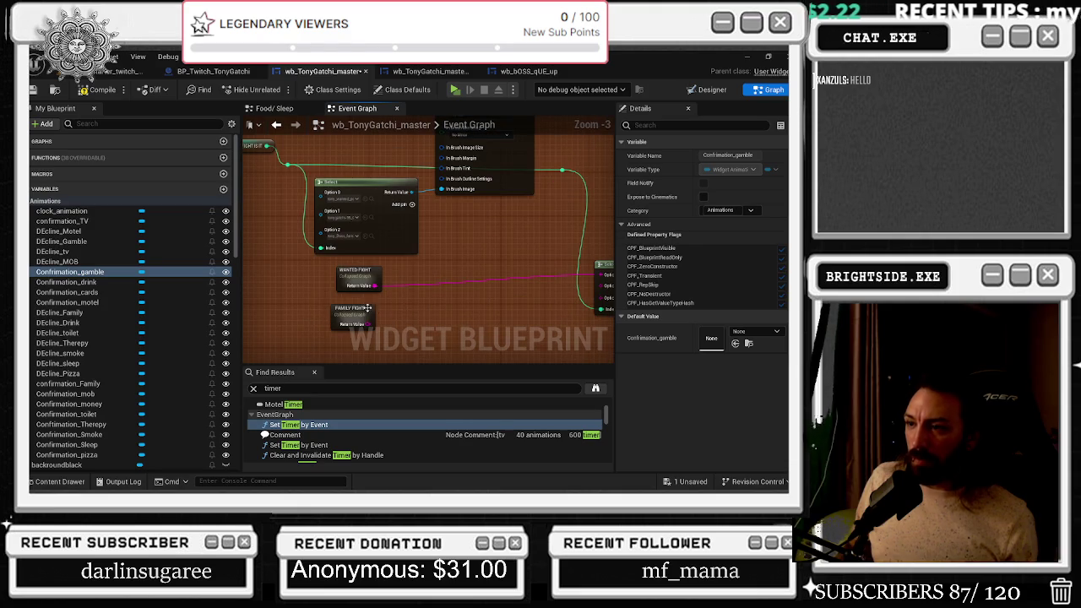
{"action": "left_click", "coordinate": [370, 308]}
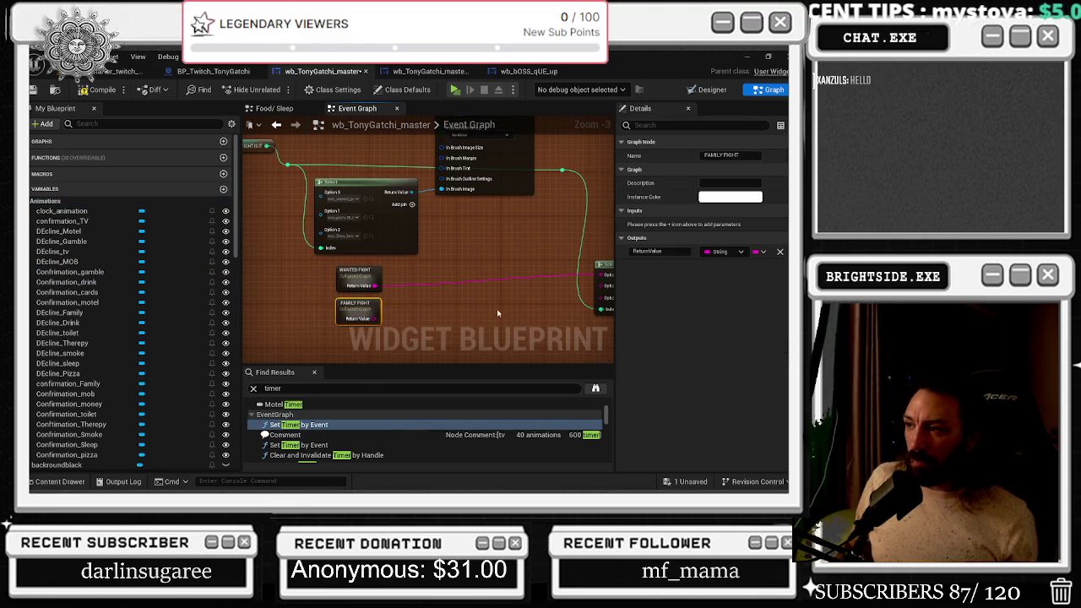
Add a third collapsed-graph copy and rename it SUPERNATURAL
{"action": "mouse_move", "coordinate": [70, 272]}
{"action": "left_mouse_down"}
{"action": "mouse_move", "coordinate": [126, 287]}
{"action": "mouse_move", "coordinate": [444, 309]}
{"action": "mouse_move", "coordinate": [407, 319]}
{"action": "mouse_move", "coordinate": [398, 340]}
{"action": "mouse_move", "coordinate": [523, 283]}
{"action": "mouse_move", "coordinate": [595, 290]}
{"action": "left_mouse_up"}
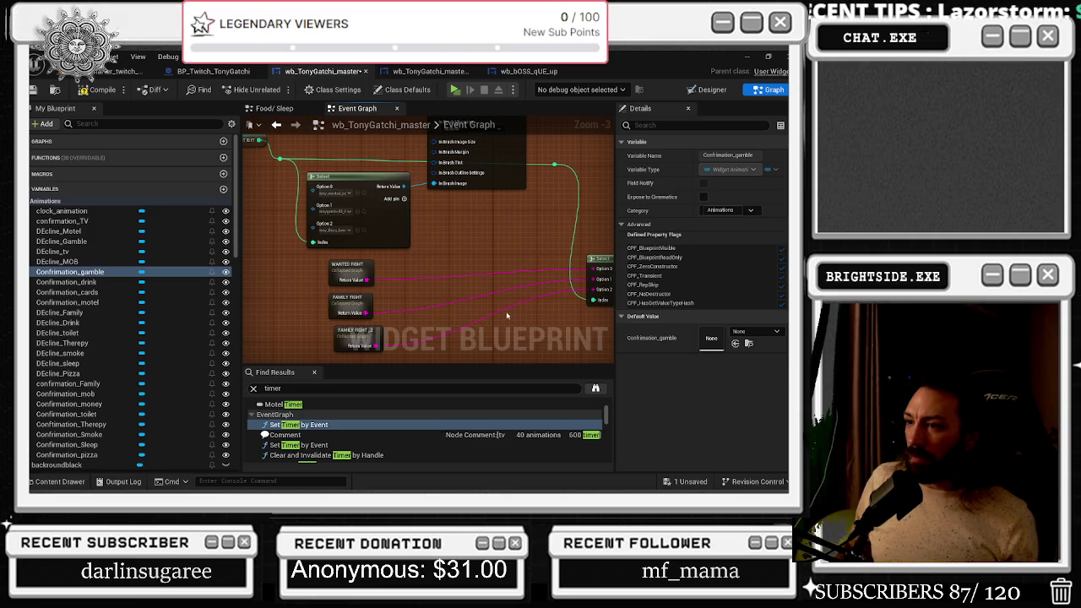
{"action": "left_click", "coordinate": [377, 331]}
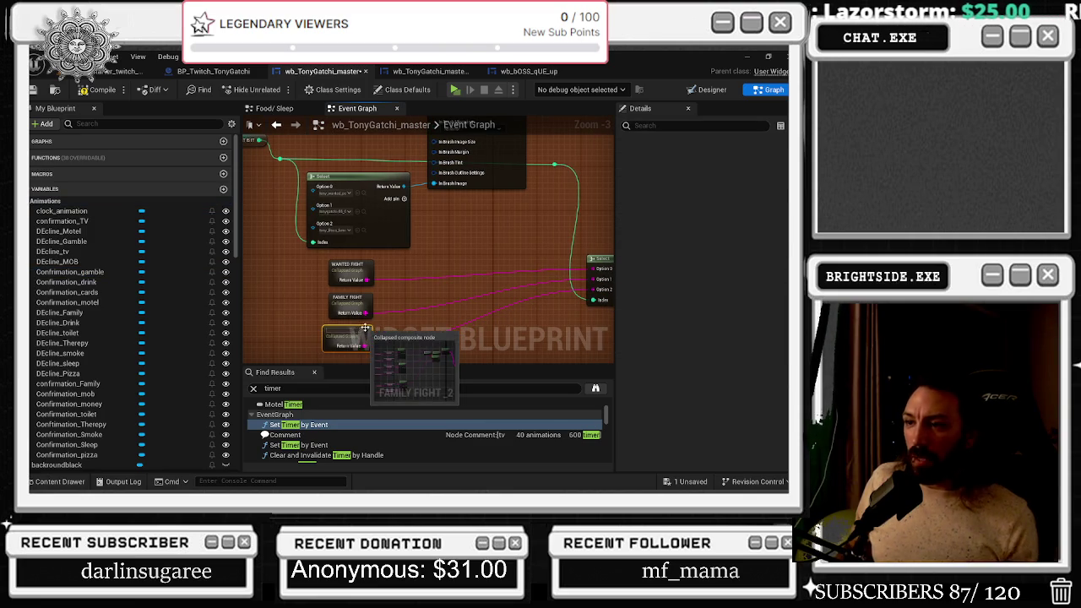
{"action": "key", "text": "BackSpace"}
{"action": "type", "text": "SUPERNATURAL"}
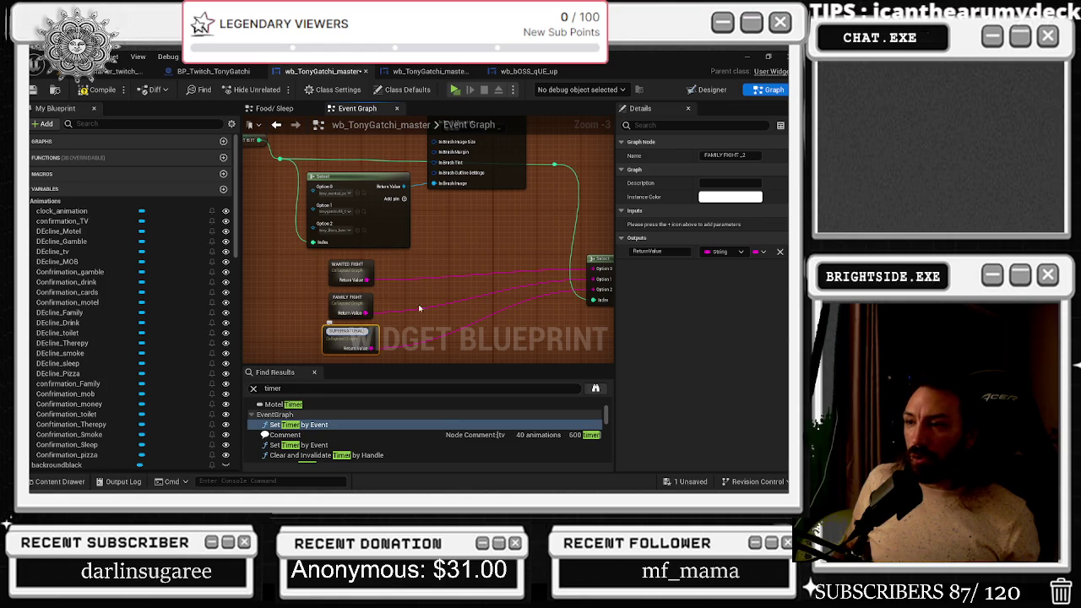
{"action": "left_click", "coordinate": [520, 312]}
{"action": "mouse_move", "coordinate": [361, 335]}
{"action": "left_mouse_down"}
{"action": "mouse_move", "coordinate": [413, 262]}
{"action": "mouse_move", "coordinate": [407, 197]}
{"action": "left_mouse_up"}
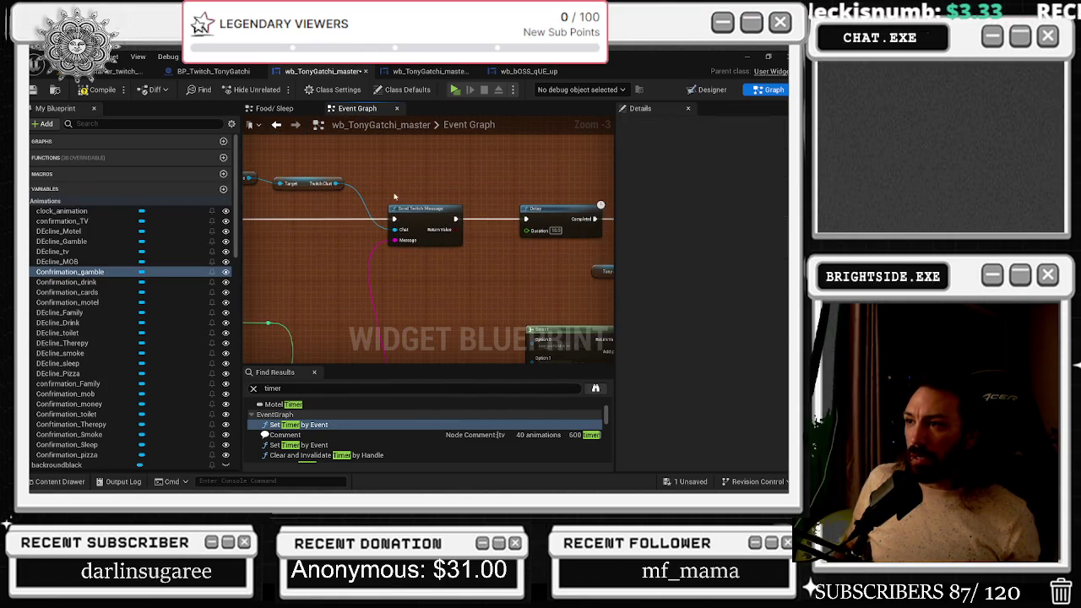
Box-select the comment nodes and the neighbouring node group, and shift them left
{"action": "scroll", "coordinate": [456, 233], "scroll_direction": "down", "scroll_amount": 1}
{"action": "scroll", "coordinate": [437, 270], "scroll_direction": "down", "scroll_amount": 2}
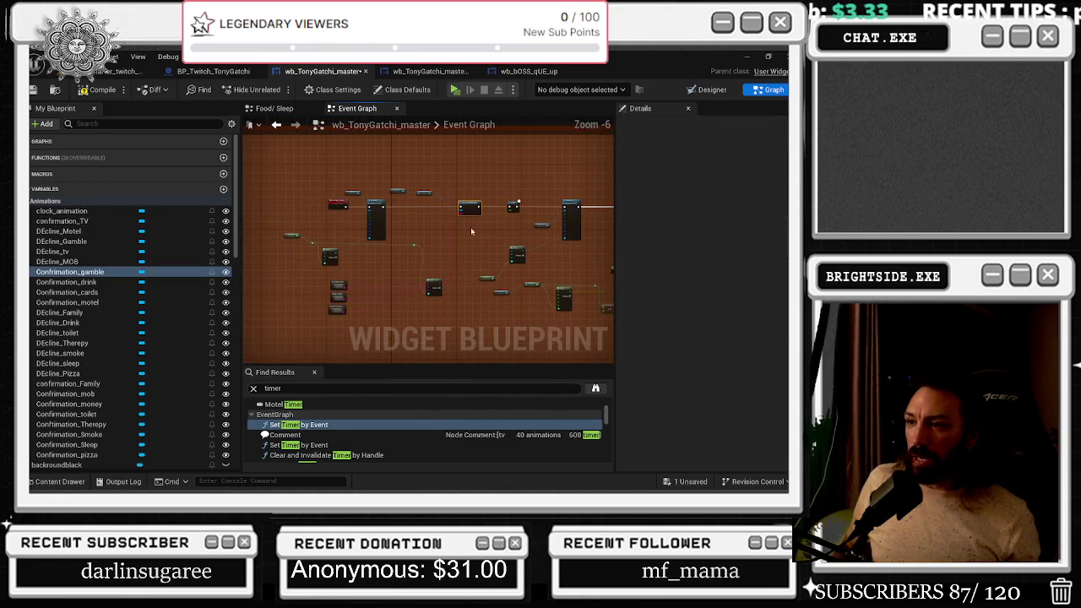
{"action": "left_click_drag", "start_coordinate": [452, 320], "coordinate": [425, 281]}
{"action": "scroll", "coordinate": [469, 279], "scroll_direction": "down", "scroll_amount": 5}
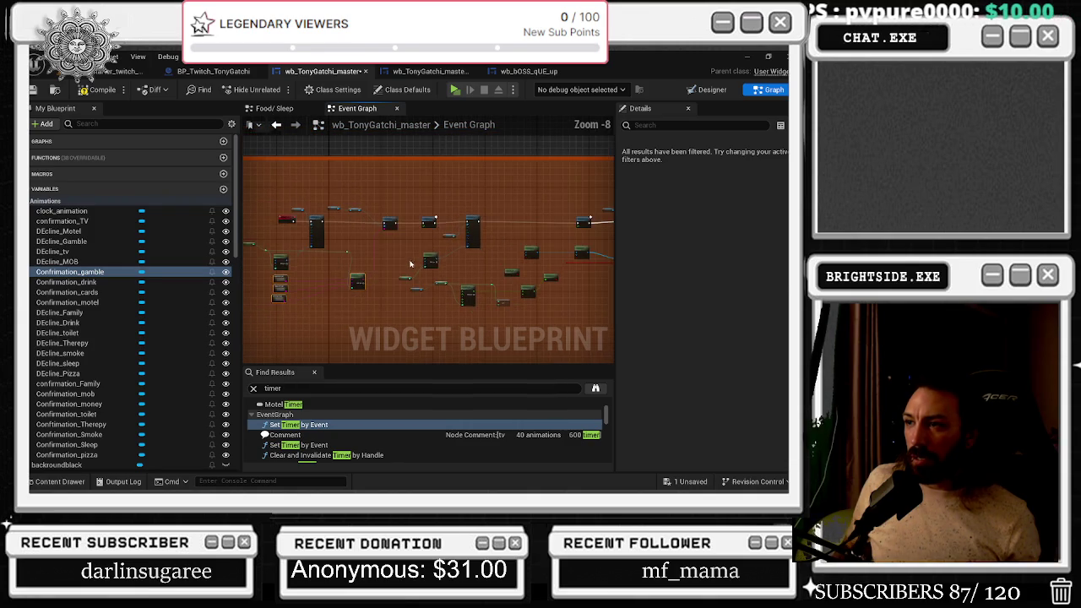
{"action": "scroll", "coordinate": [445, 256], "scroll_direction": "up", "scroll_amount": 6}
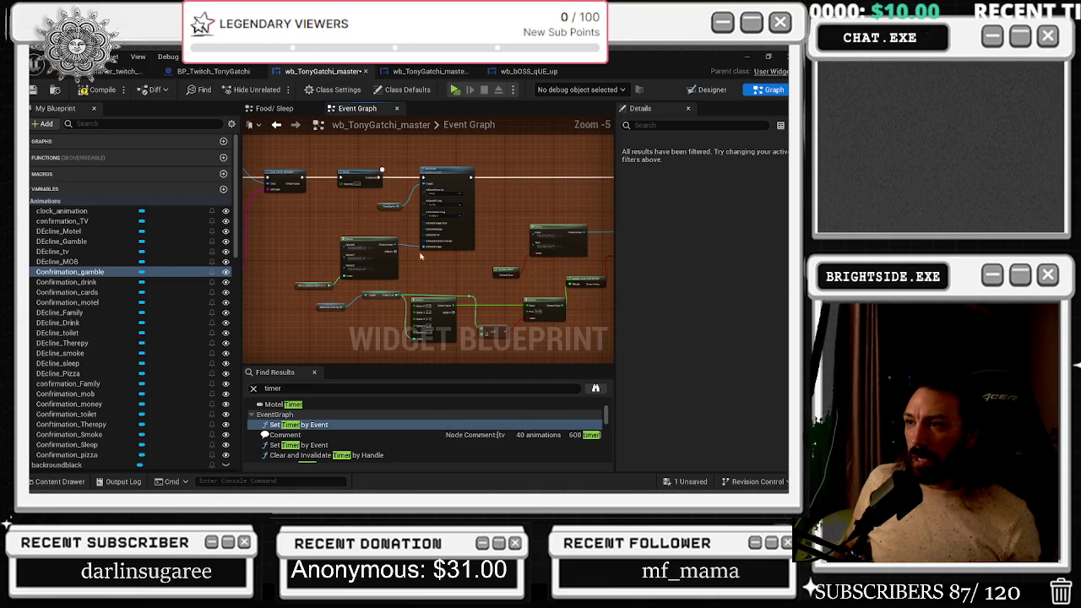
{"action": "left_click_drag", "start_coordinate": [333, 187], "coordinate": [382, 228]}
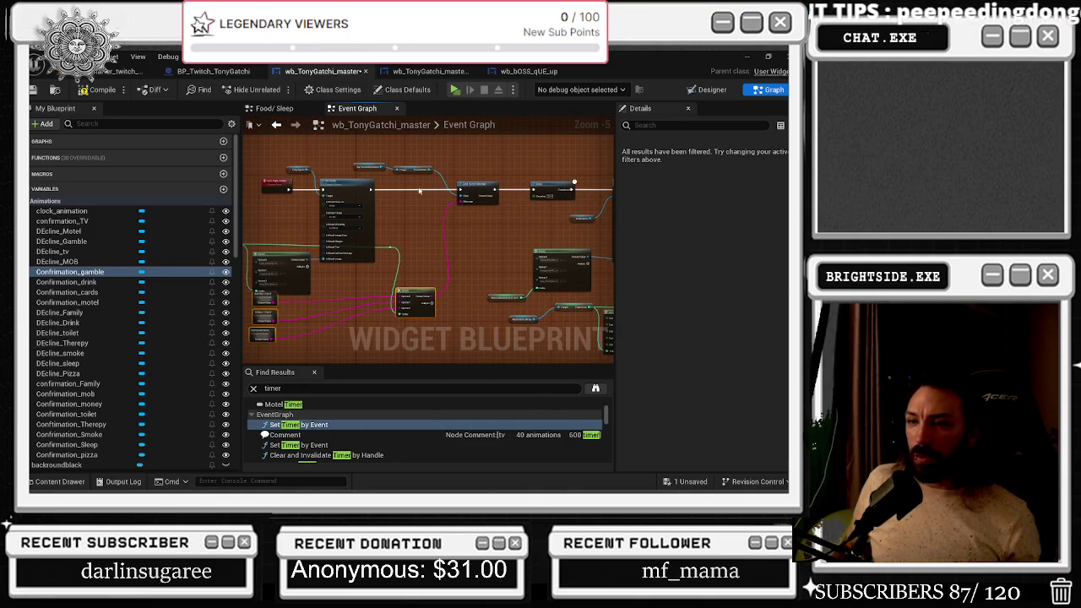
{"action": "scroll", "coordinate": [426, 195], "scroll_direction": "down", "scroll_amount": 2}
{"action": "left_click_drag", "start_coordinate": [277, 192], "coordinate": [497, 327]}
{"action": "left_click_drag", "start_coordinate": [494, 254], "coordinate": [430, 250]}
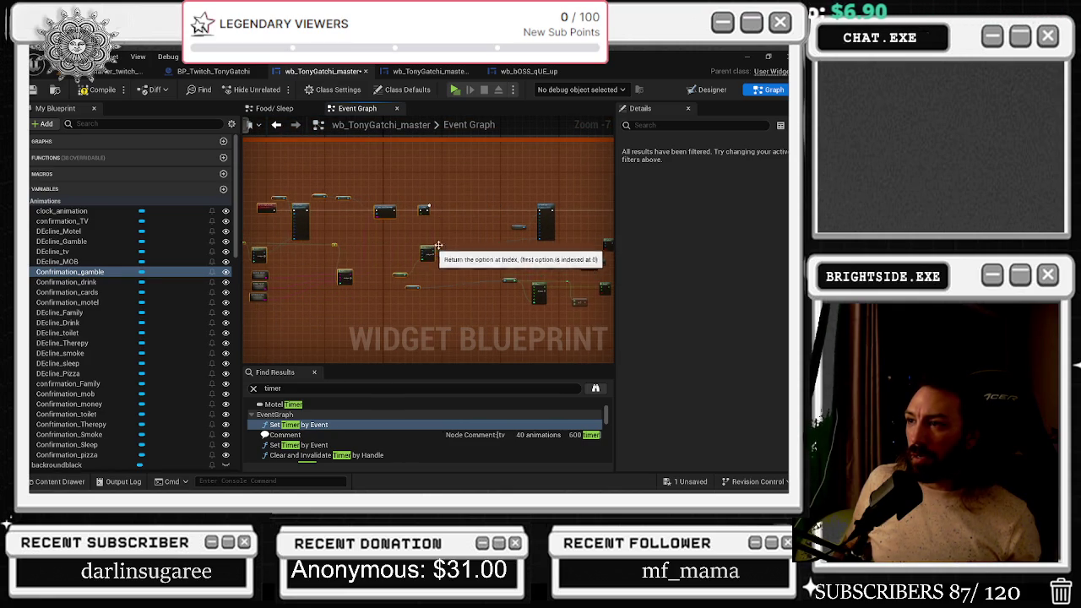
Move the getter node group right and the Set Brush node left
{"action": "scroll", "coordinate": [429, 250], "scroll_direction": "up", "scroll_amount": 2}
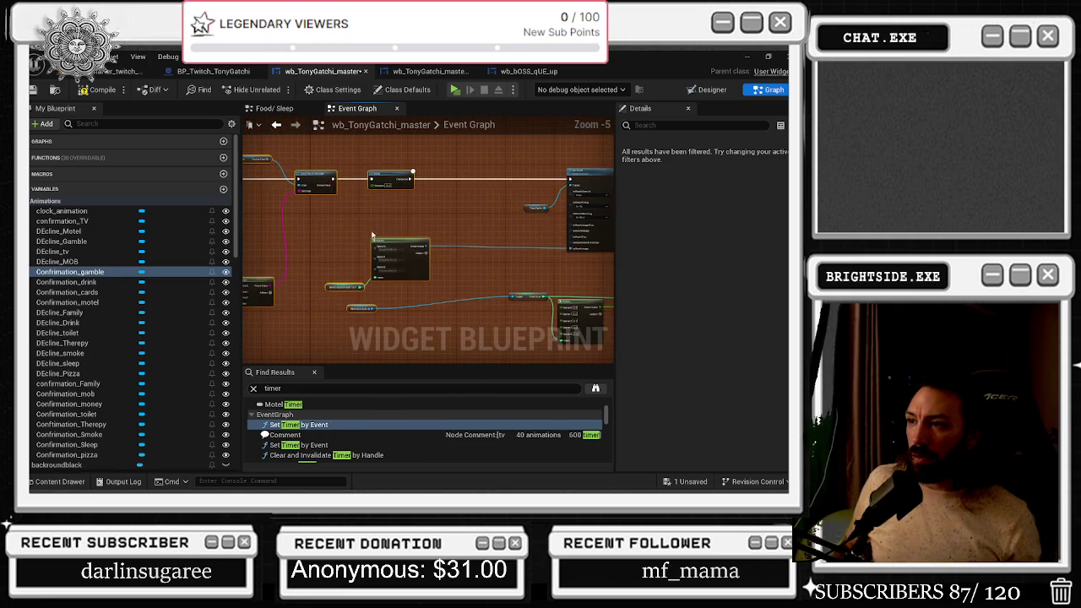
{"action": "left_click_drag", "start_coordinate": [417, 260], "coordinate": [509, 262]}
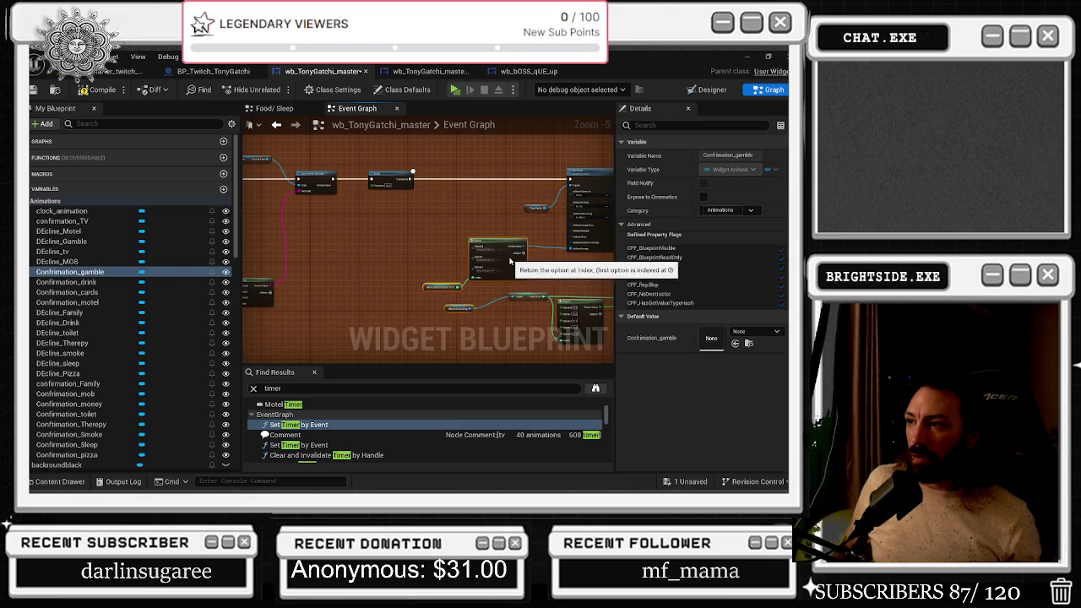
{"action": "left_click", "coordinate": [549, 272]}
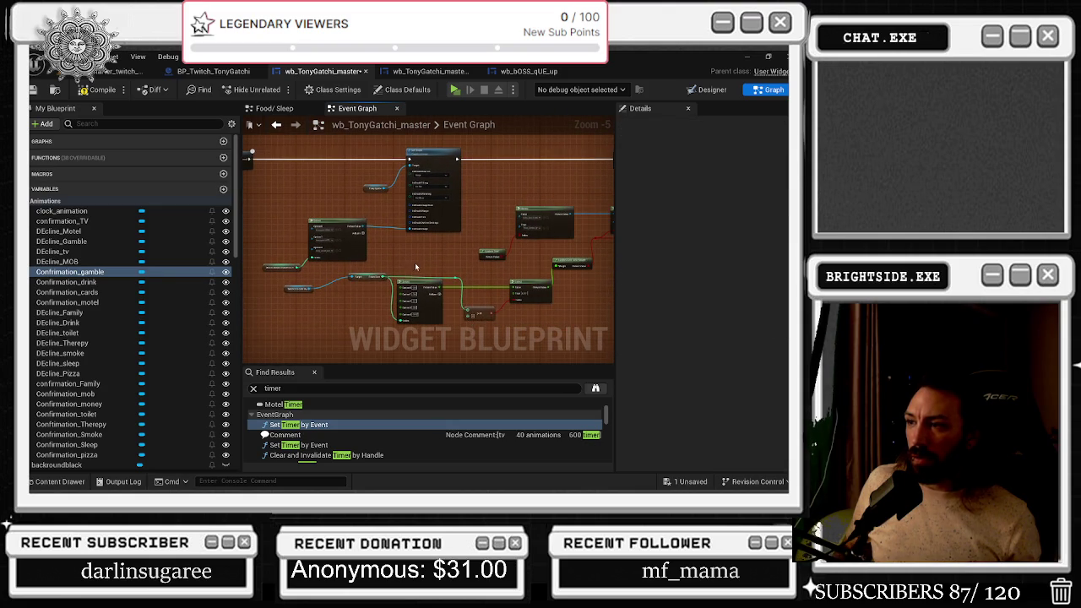
{"action": "left_click", "coordinate": [490, 254]}
{"action": "mouse_move", "coordinate": [538, 285]}
{"action": "left_mouse_down"}
{"action": "mouse_move", "coordinate": [442, 293]}
{"action": "mouse_move", "coordinate": [381, 217]}
{"action": "left_mouse_up"}
{"action": "left_click_drag", "start_coordinate": [551, 204], "coordinate": [448, 205]}
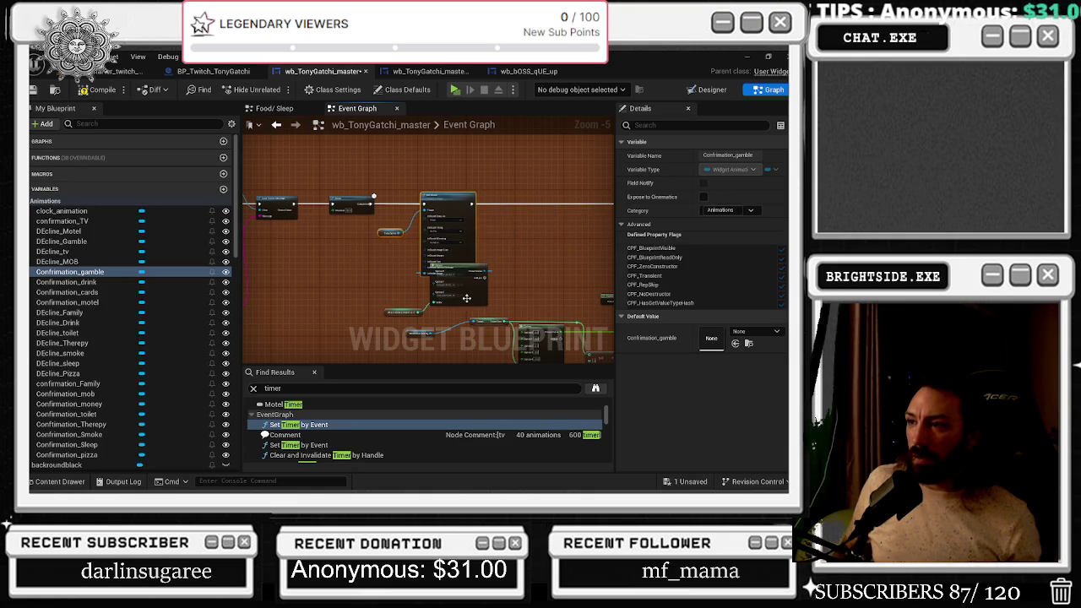
Cut the pink-wired message nodes and their reroute, and paste them beside Set Brush
{"action": "left_click_drag", "start_coordinate": [480, 297], "coordinate": [424, 208]}
{"action": "mouse_move", "coordinate": [365, 172]}
{"action": "left_mouse_down"}
{"action": "mouse_move", "coordinate": [625, 255]}
{"action": "mouse_move", "coordinate": [491, 261]}
{"action": "left_mouse_up"}
{"action": "left_click_drag", "start_coordinate": [433, 283], "coordinate": [534, 247]}
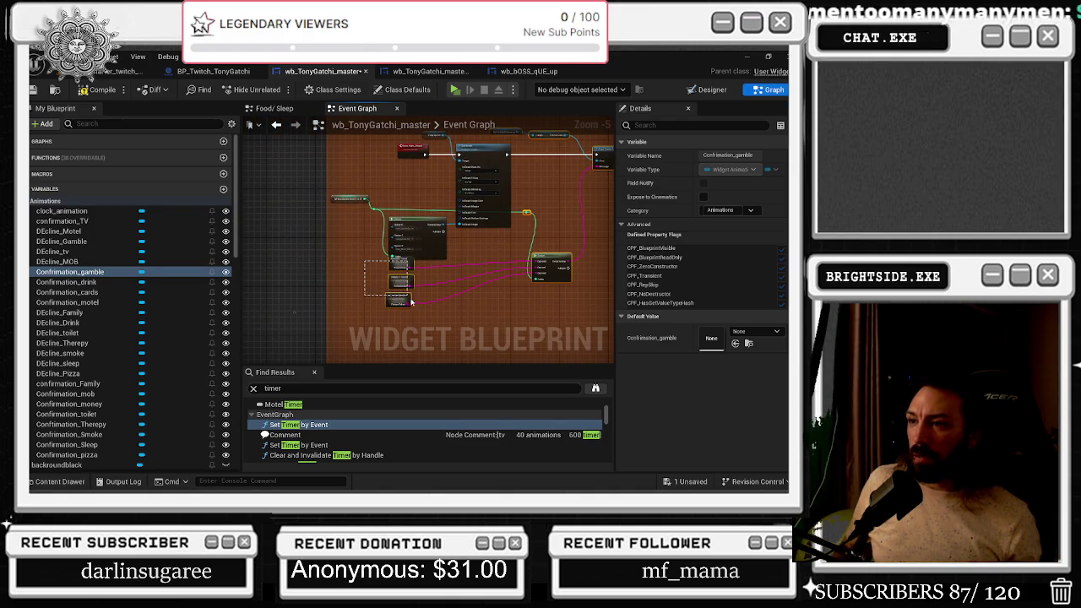
{"action": "key", "text": "Delete"}
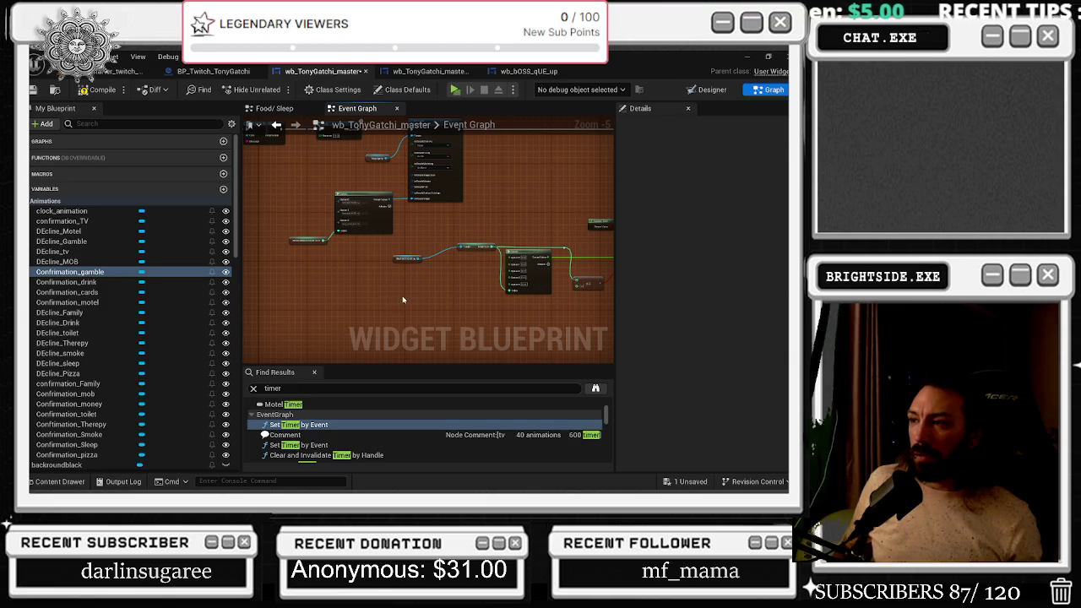
{"action": "left_click", "coordinate": [511, 282]}
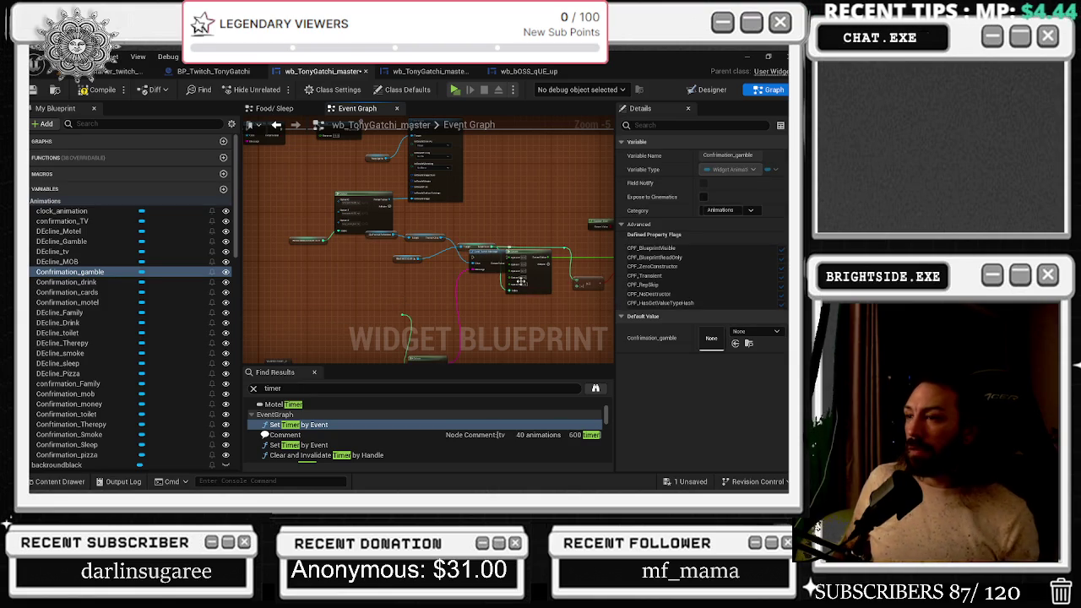
{"action": "key", "text": "ctrl+z"}
{"action": "key", "text": "ctrl+z"}
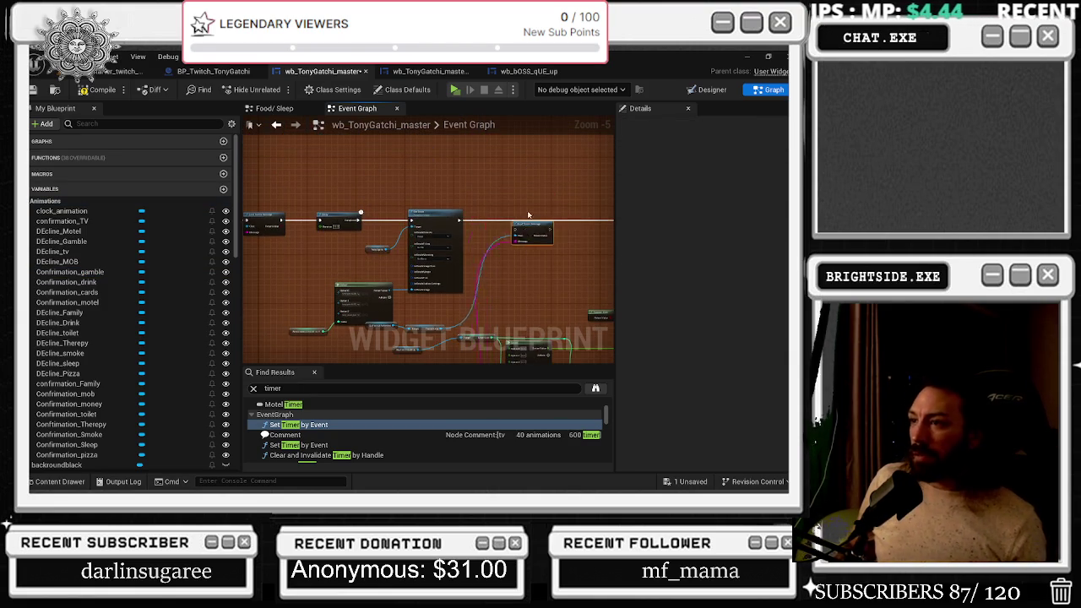
{"action": "scroll", "coordinate": [536, 218], "scroll_direction": "up", "scroll_amount": 3}
{"action": "key", "text": "ctrl+z"}
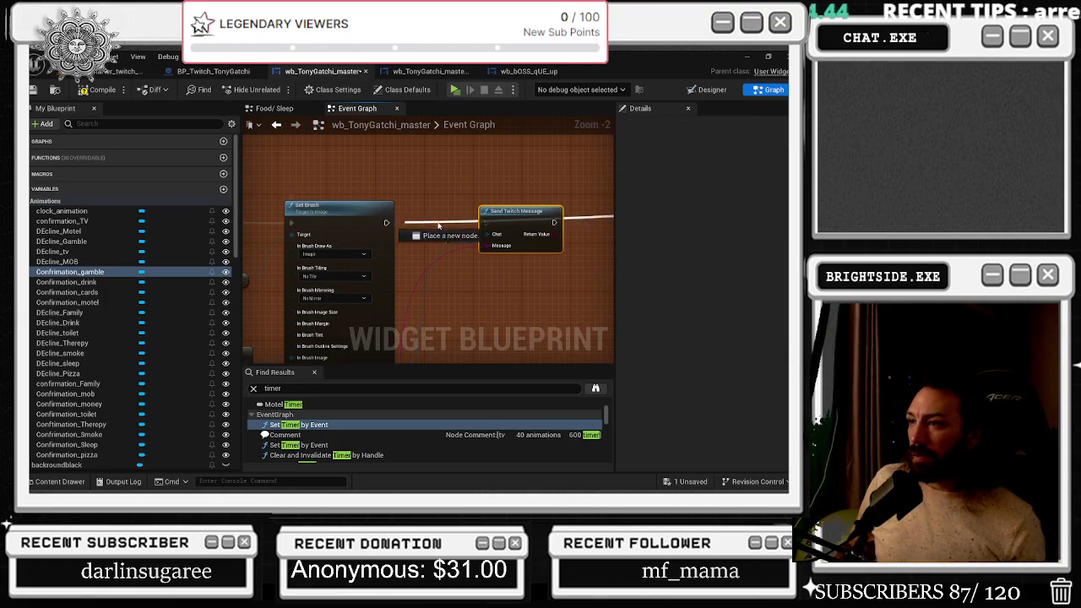
Wire Set Brush's exec output into the Send Twitch Message exec input
{"action": "mouse_move", "coordinate": [486, 222]}
{"action": "left_mouse_down"}
{"action": "mouse_move", "coordinate": [413, 232]}
{"action": "mouse_move", "coordinate": [386, 222]}
{"action": "left_mouse_up"}
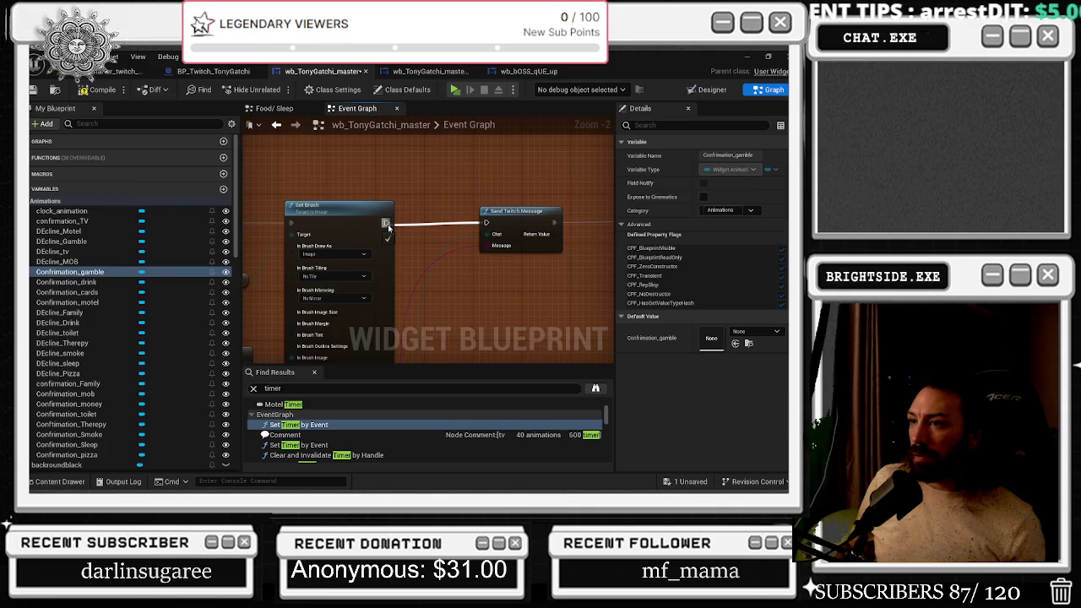
{"action": "key", "text": "alt+Tab"}
{"action": "key", "text": "Tab"}
{"action": "key", "text": "alt+Tab"}
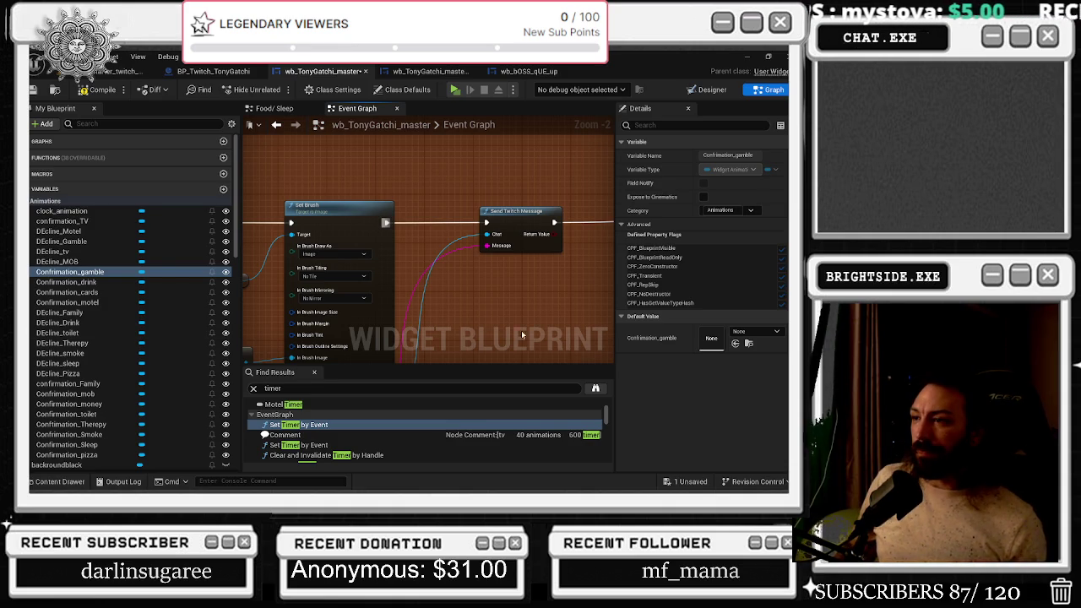
Select the Tony Sprite and Set Brush nodes, then the boss-fight Select node group
{"action": "mouse_move", "coordinate": [481, 283]}
{"action": "left_mouse_down"}
{"action": "mouse_move", "coordinate": [533, 294]}
{"action": "mouse_move", "coordinate": [606, 272]}
{"action": "left_mouse_up"}
{"action": "left_click_drag", "start_coordinate": [355, 211], "coordinate": [445, 297]}
{"action": "left_click_drag", "start_coordinate": [335, 340], "coordinate": [397, 213]}
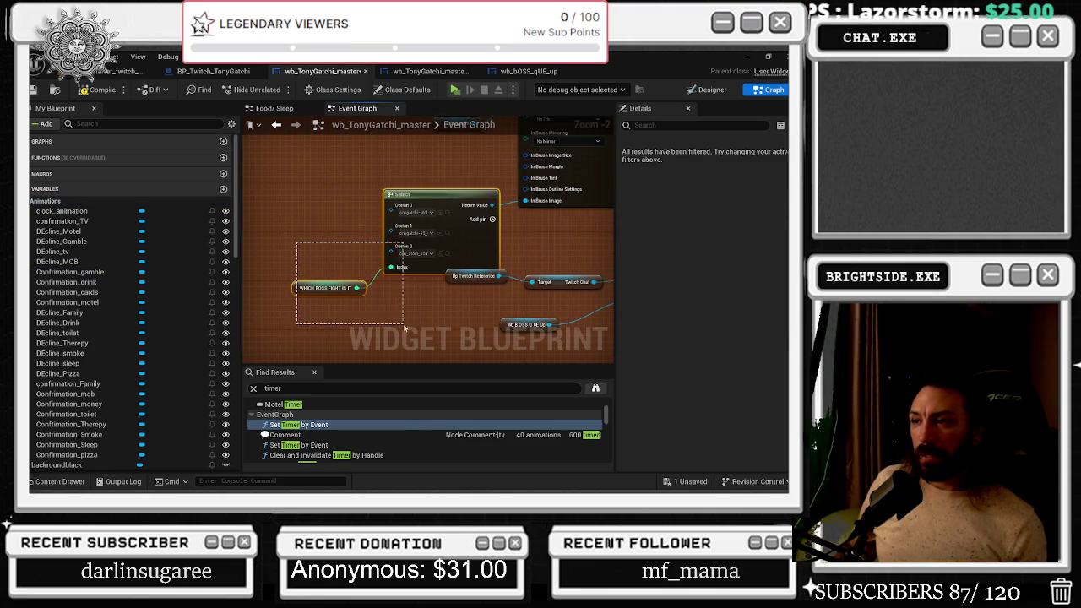
Lift the Select and WHICH BOSS FIGHT nodes above the Twitch reference and boss queue nodes
{"action": "left_click_drag", "start_coordinate": [397, 253], "coordinate": [388, 228]}
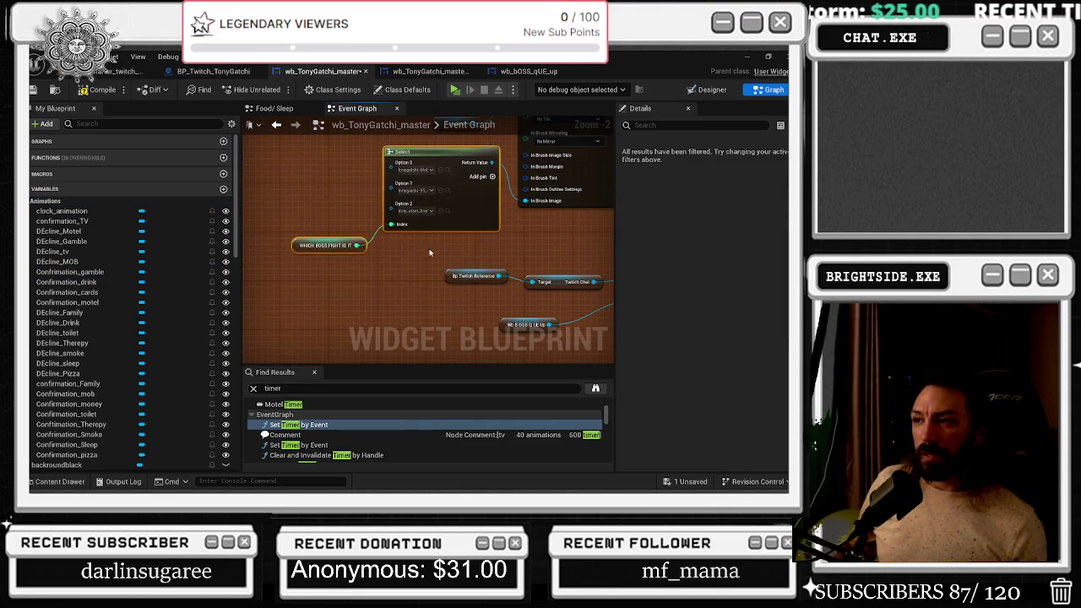
{"action": "scroll", "coordinate": [432, 253], "scroll_direction": "down", "scroll_amount": 2}
{"action": "mouse_move", "coordinate": [437, 261]}
{"action": "left_mouse_down"}
{"action": "mouse_move", "coordinate": [531, 325]}
{"action": "mouse_move", "coordinate": [549, 253]}
{"action": "mouse_move", "coordinate": [564, 245]}
{"action": "mouse_move", "coordinate": [414, 258]}
{"action": "left_mouse_up"}
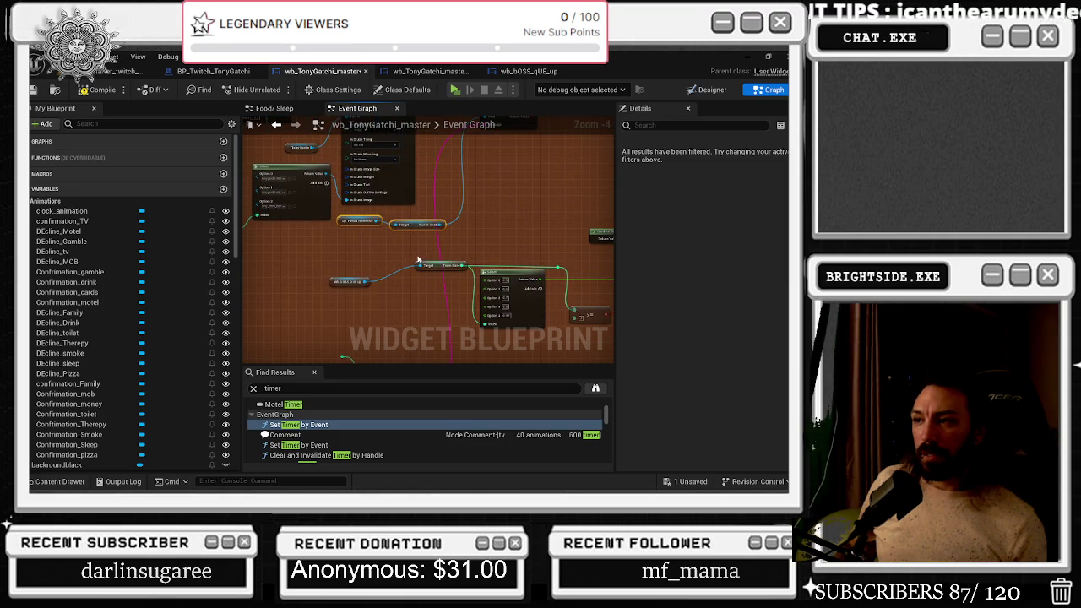
{"action": "scroll", "coordinate": [419, 259], "scroll_direction": "down", "scroll_amount": 3}
{"action": "scroll", "coordinate": [446, 279], "scroll_direction": "up", "scroll_amount": 3}
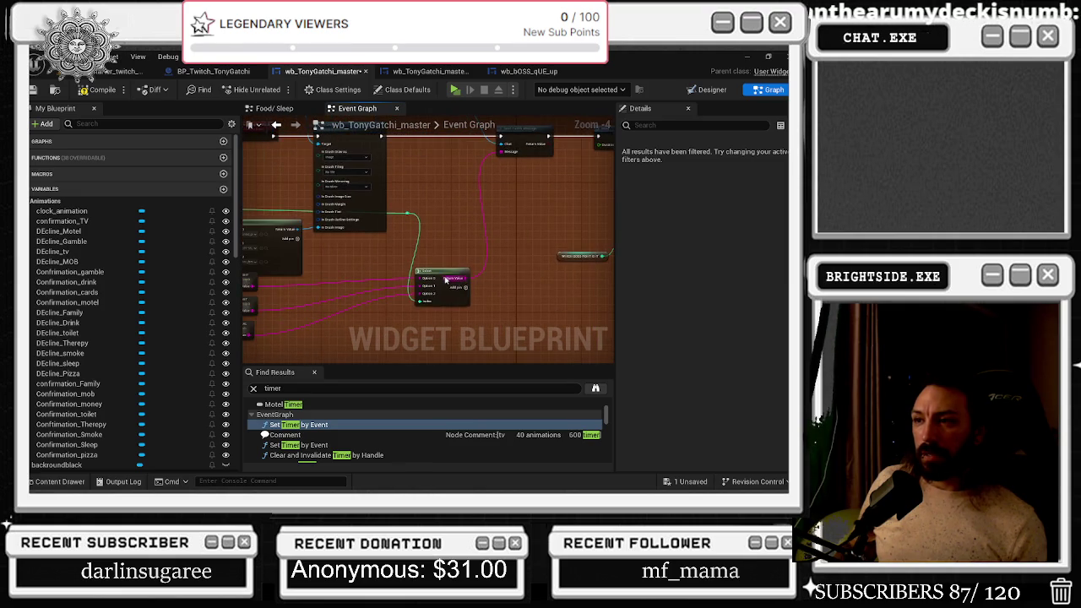
{"action": "scroll", "coordinate": [446, 279], "scroll_direction": "up", "scroll_amount": 2}
{"action": "scroll", "coordinate": [452, 313], "scroll_direction": "up", "scroll_amount": 1}
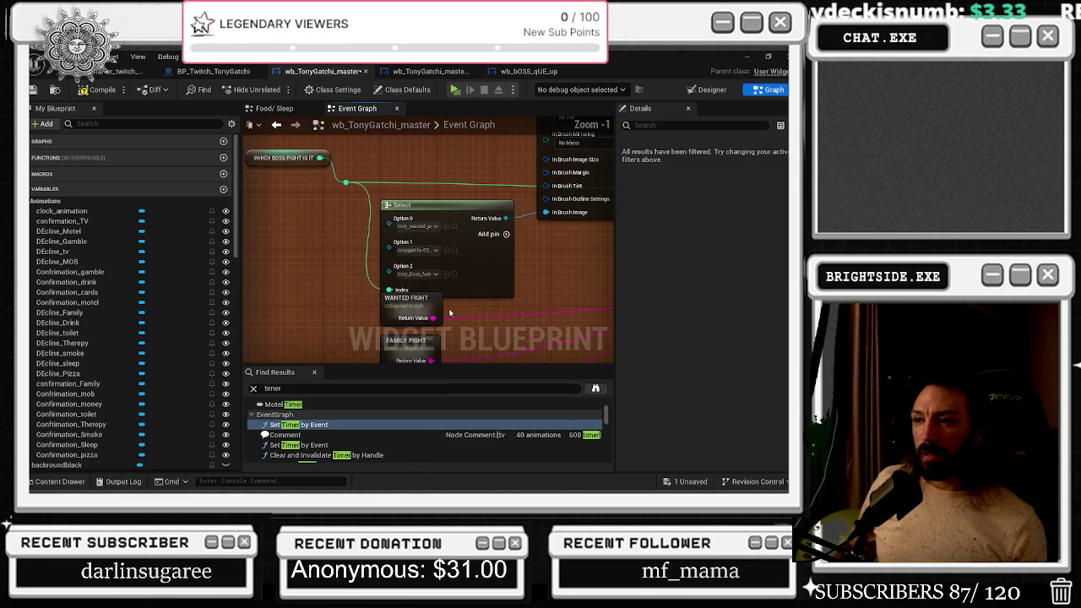
{"action": "scroll", "coordinate": [451, 313], "scroll_direction": "down", "scroll_amount": 1}
Pan to the lower nodes, open the add-node menu, and zoom out toward the left-hand nodes
{"action": "mouse_move", "coordinate": [452, 313]}
{"action": "left_mouse_down"}
{"action": "mouse_move", "coordinate": [484, 230]}
{"action": "mouse_move", "coordinate": [490, 245]}
{"action": "mouse_move", "coordinate": [439, 240]}
{"action": "left_mouse_up"}
{"action": "right_click", "coordinate": [484, 230]}
{"action": "scroll", "coordinate": [473, 237], "scroll_direction": "down", "scroll_amount": 2}
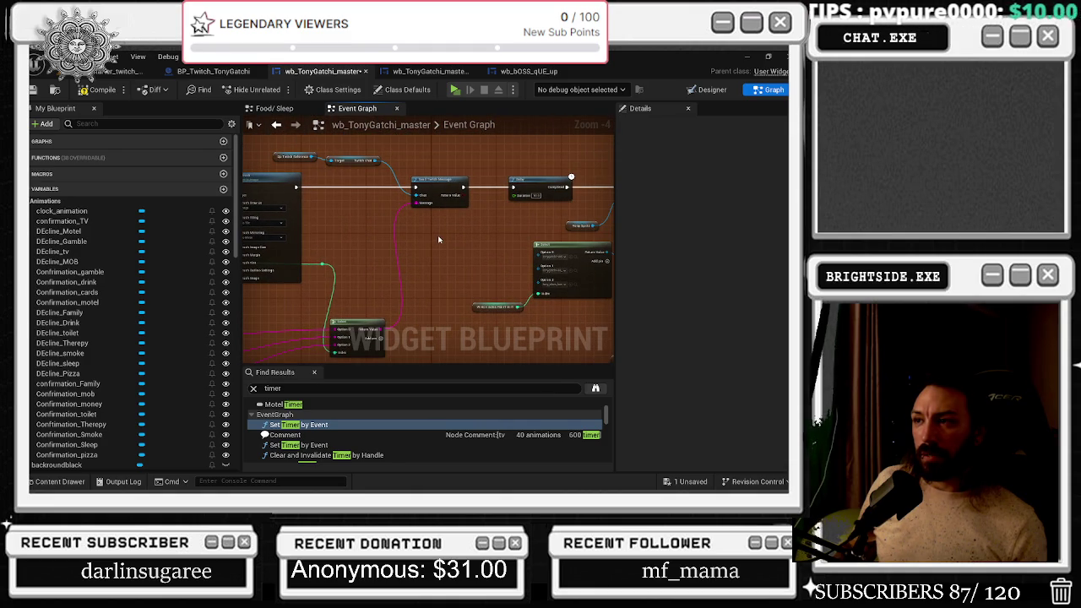
{"action": "mouse_move", "coordinate": [488, 237]}
{"action": "left_mouse_down"}
{"action": "mouse_move", "coordinate": [335, 244]}
{"action": "mouse_move", "coordinate": [397, 194]}
{"action": "mouse_move", "coordinate": [354, 250]}
{"action": "mouse_move", "coordinate": [479, 265]}
{"action": "mouse_move", "coordinate": [461, 275]}
{"action": "left_mouse_up"}
{"action": "scroll", "coordinate": [334, 218], "scroll_direction": "down", "scroll_amount": 6}
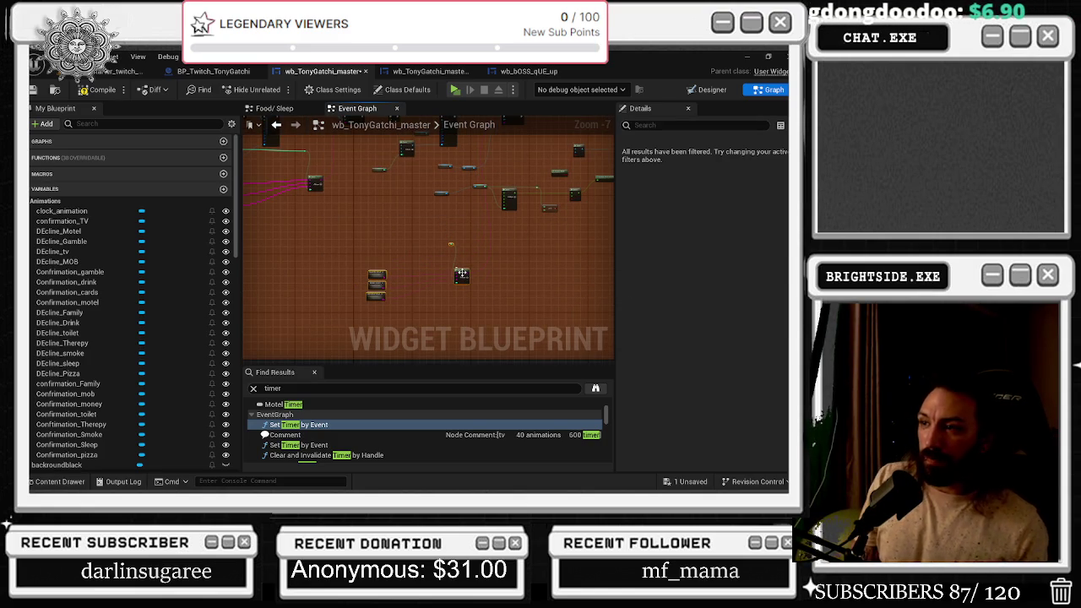
Wrap the selected nodes in an orange 'ROUND TWO TWITCH CHATS' comment with Show Bubble When Zoomed on
{"action": "type", "text": "c"}
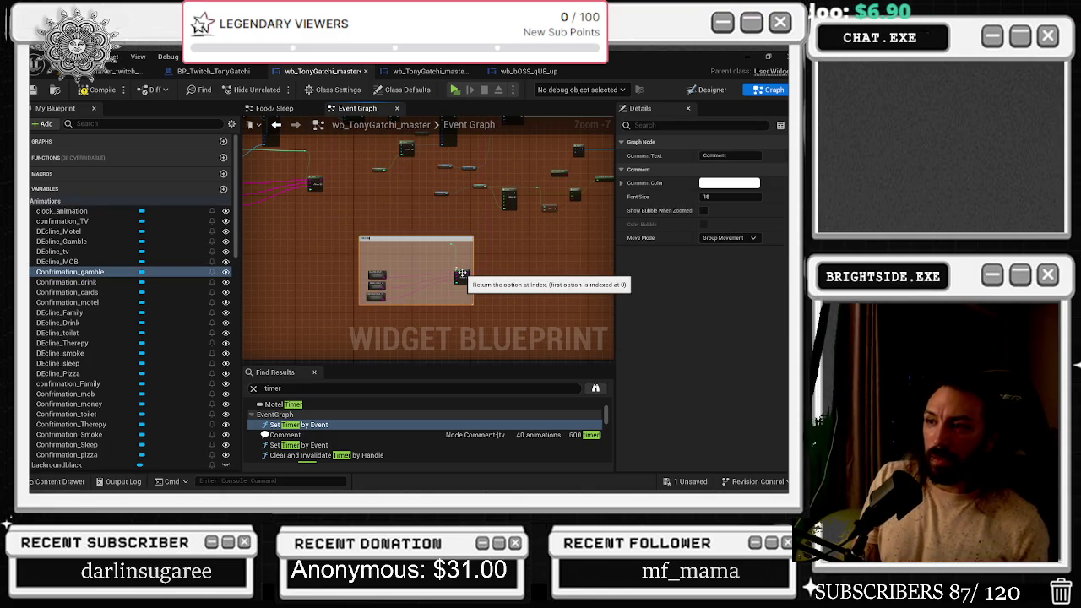
{"action": "type", "text": "ROUND TWO TWITCH CHATS"}
{"action": "key", "text": "Return"}
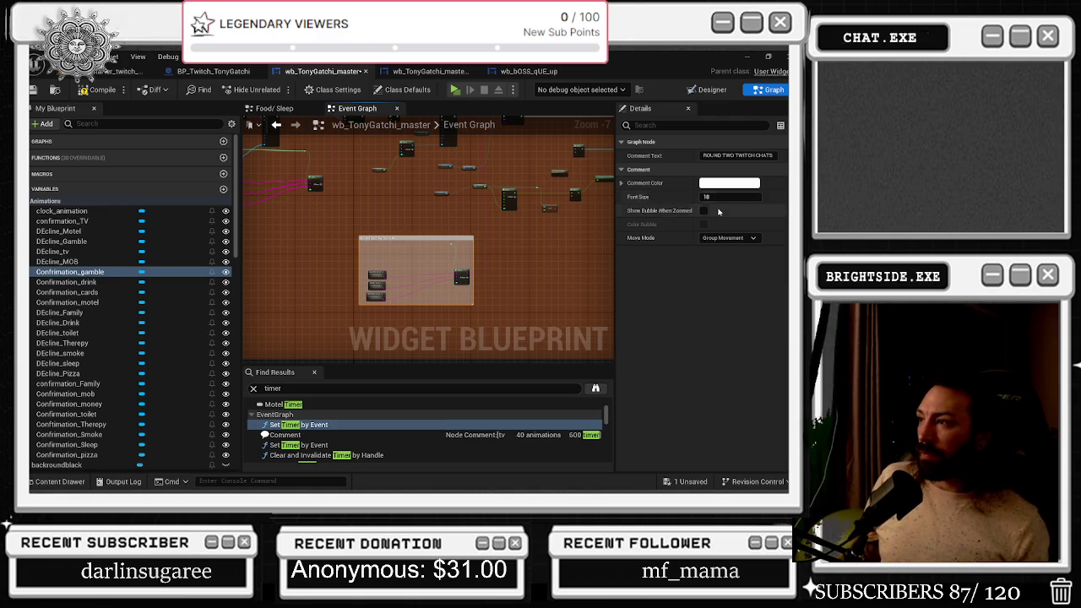
{"action": "left_click", "coordinate": [704, 210]}
{"action": "left_click", "coordinate": [729, 183]}
{"action": "left_click", "coordinate": [583, 253]}
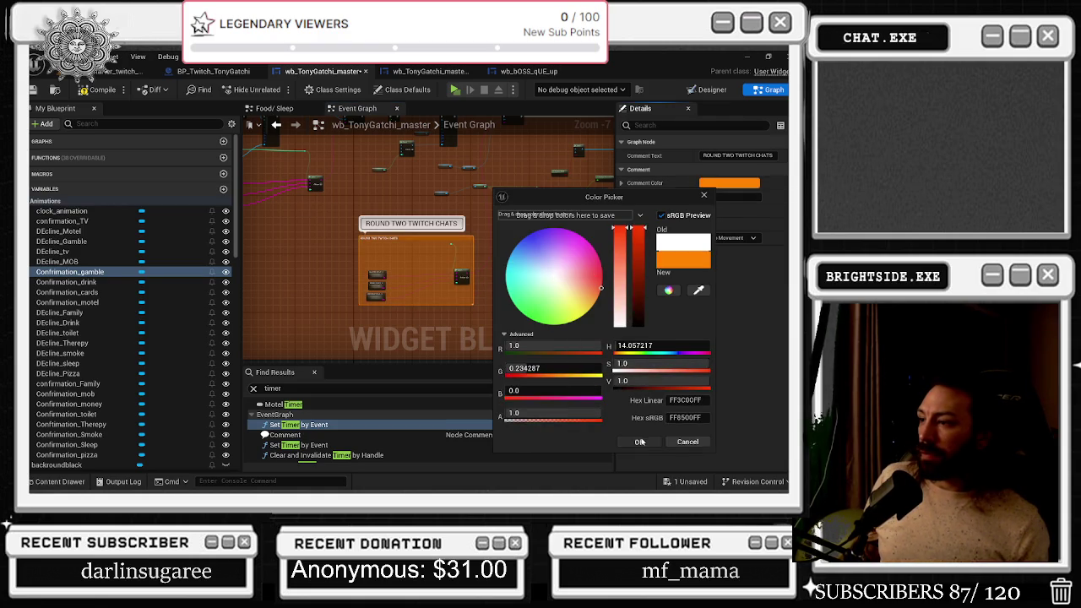
{"action": "left_click", "coordinate": [643, 441]}
{"action": "left_click", "coordinate": [352, 290]}
Wrap the next message group in a green round-three comment
{"action": "left_click_drag", "start_coordinate": [321, 243], "coordinate": [429, 279]}
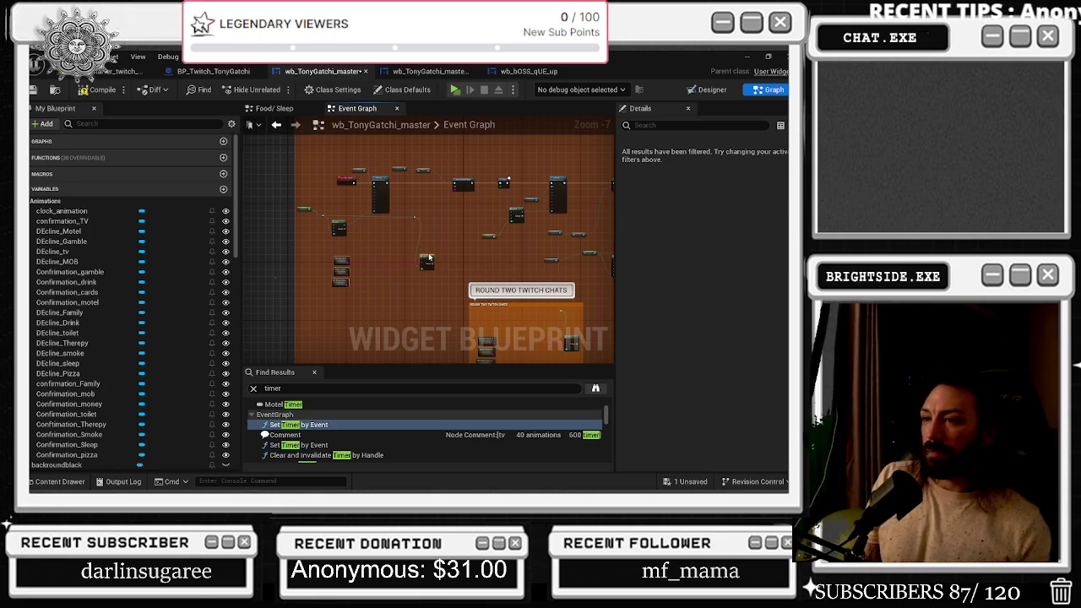
{"action": "key", "text": "c"}
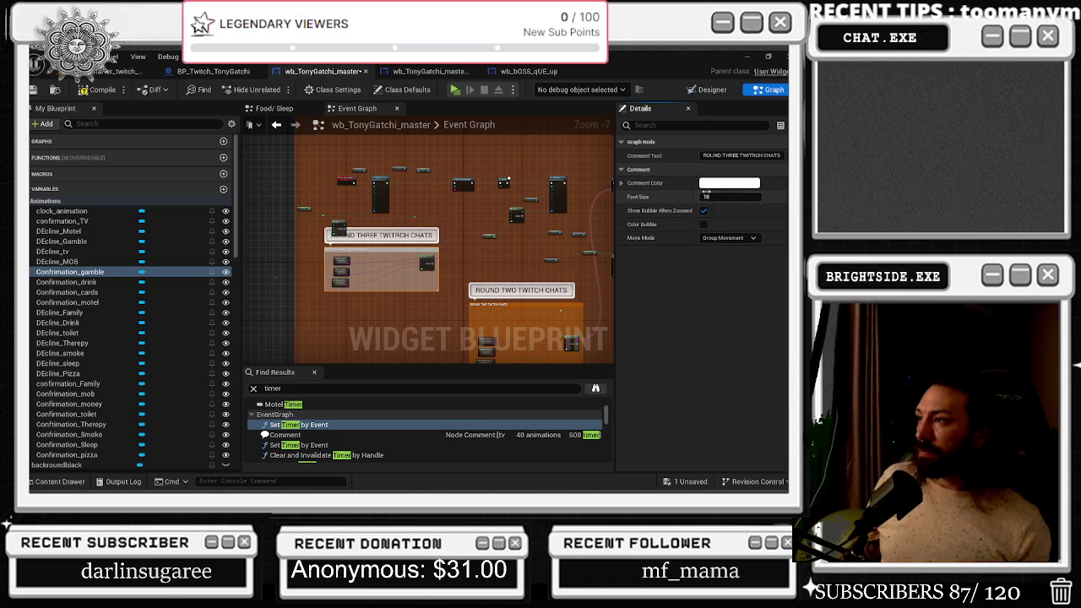
{"action": "left_click", "coordinate": [709, 193]}
{"action": "left_click", "coordinate": [626, 435]}
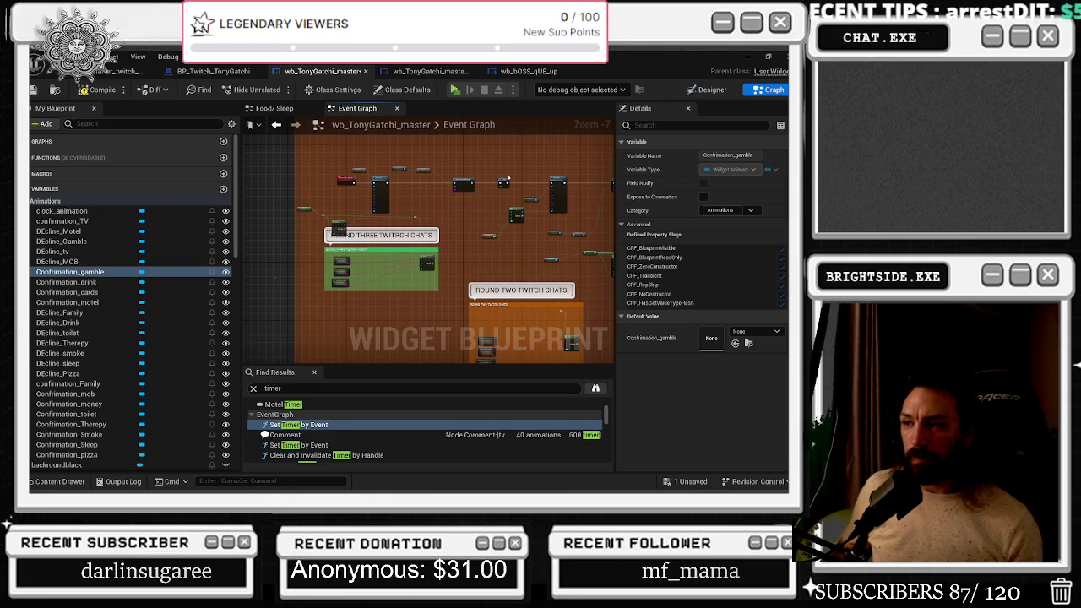
{"action": "left_click_drag", "start_coordinate": [478, 235], "coordinate": [262, 145]}
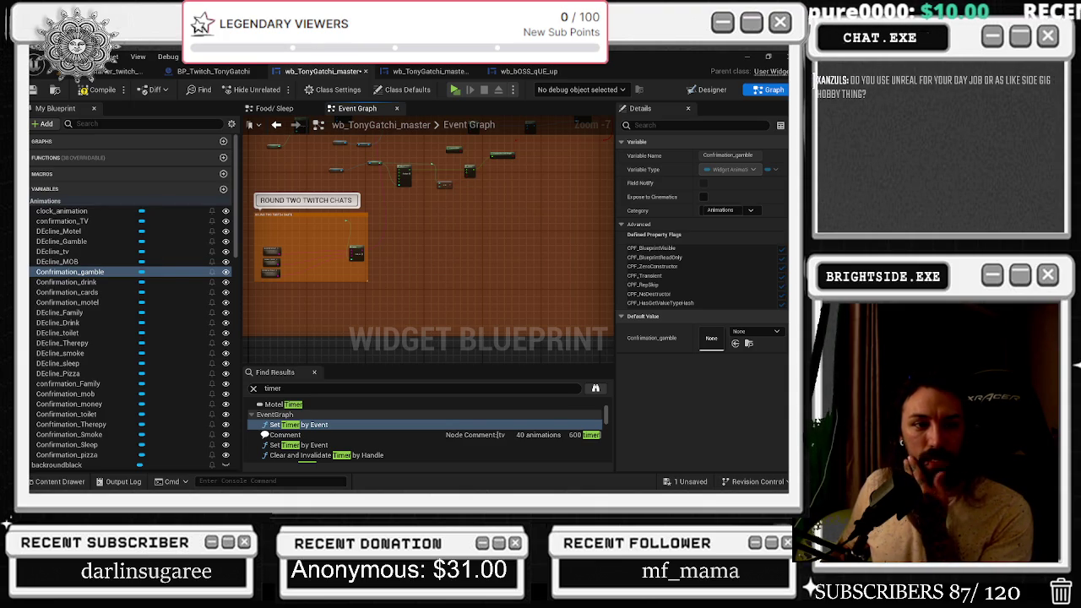
Alt+Tab over to the browser showing the Twitch Video Producer highlights list
{"action": "key", "text": "alt+Tab"}
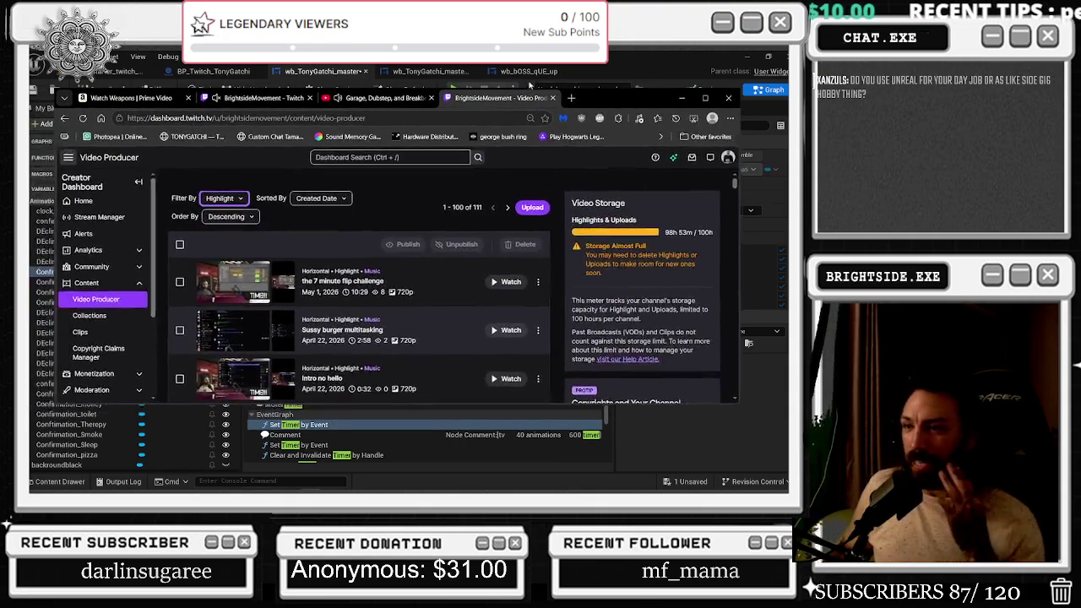
Maximize the browser and scroll the Video Producer list down to the 2021 Beat & Greet highlights
{"action": "left_click", "coordinate": [706, 98]}
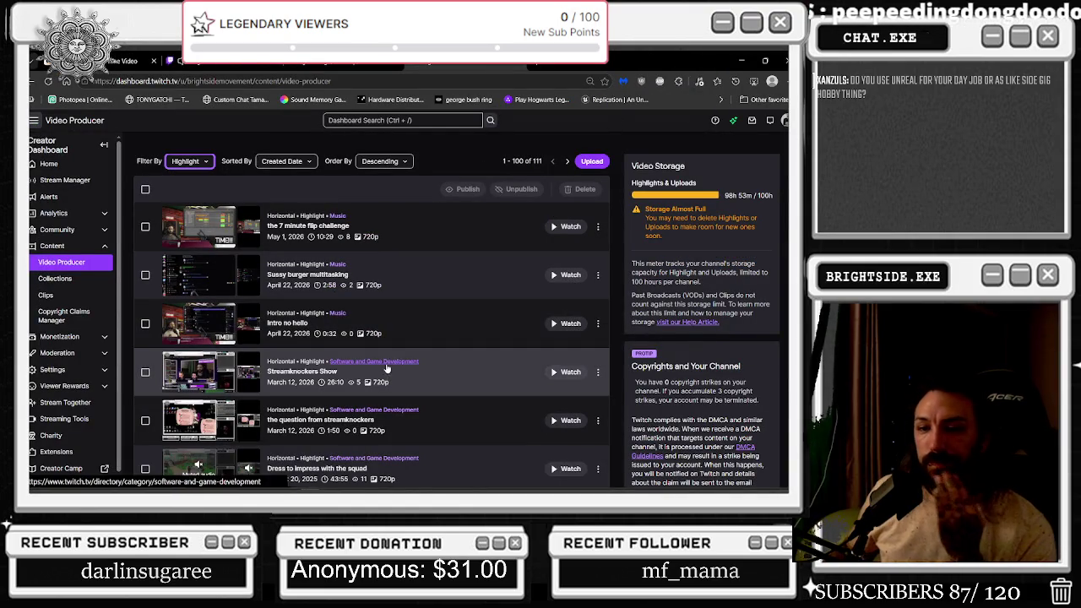
{"action": "scroll", "coordinate": [392, 356], "scroll_direction": "down", "scroll_amount": 5}
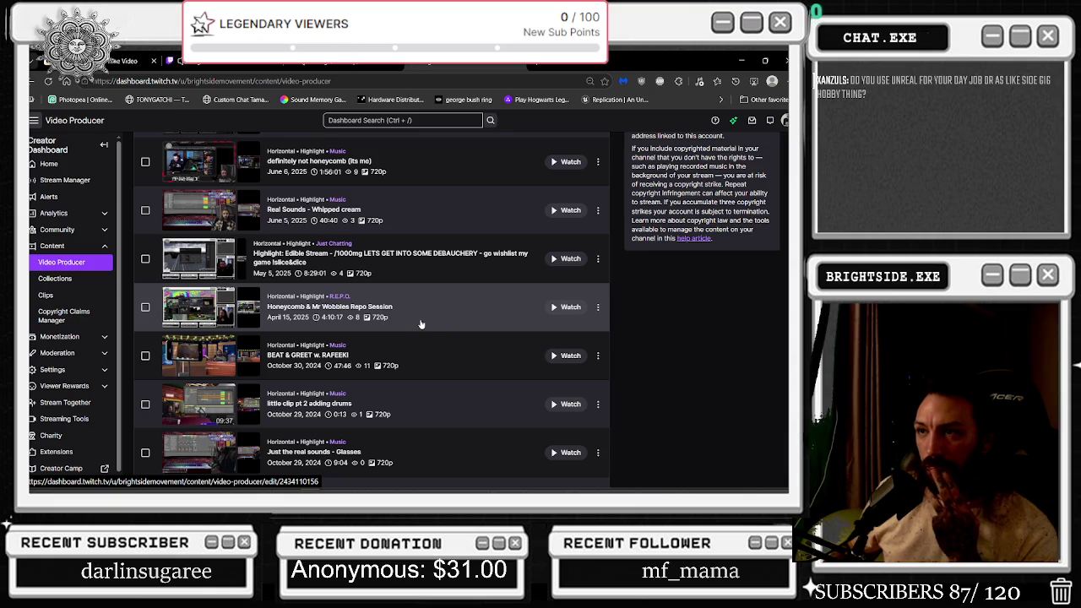
{"action": "scroll", "coordinate": [420, 321], "scroll_direction": "down", "scroll_amount": 5}
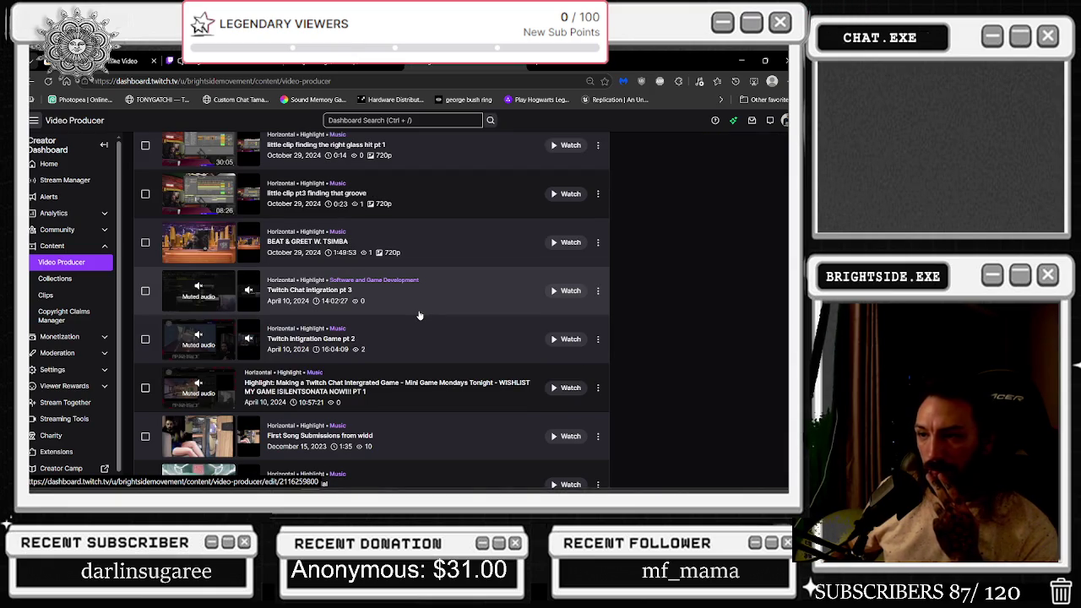
{"action": "scroll", "coordinate": [420, 315], "scroll_direction": "down", "scroll_amount": 3}
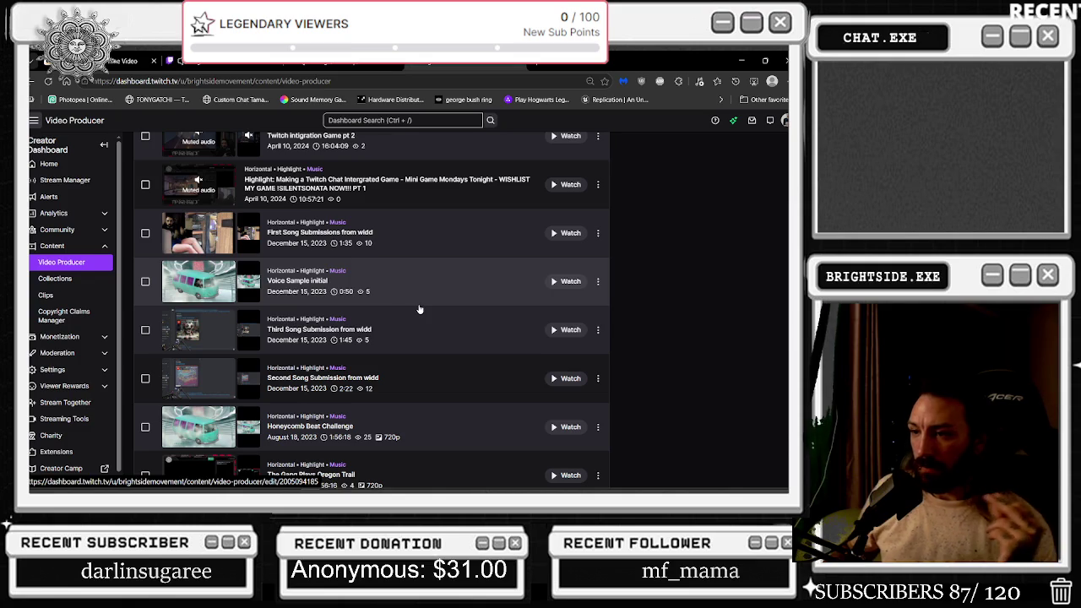
{"action": "scroll", "coordinate": [418, 313], "scroll_direction": "down", "scroll_amount": 2}
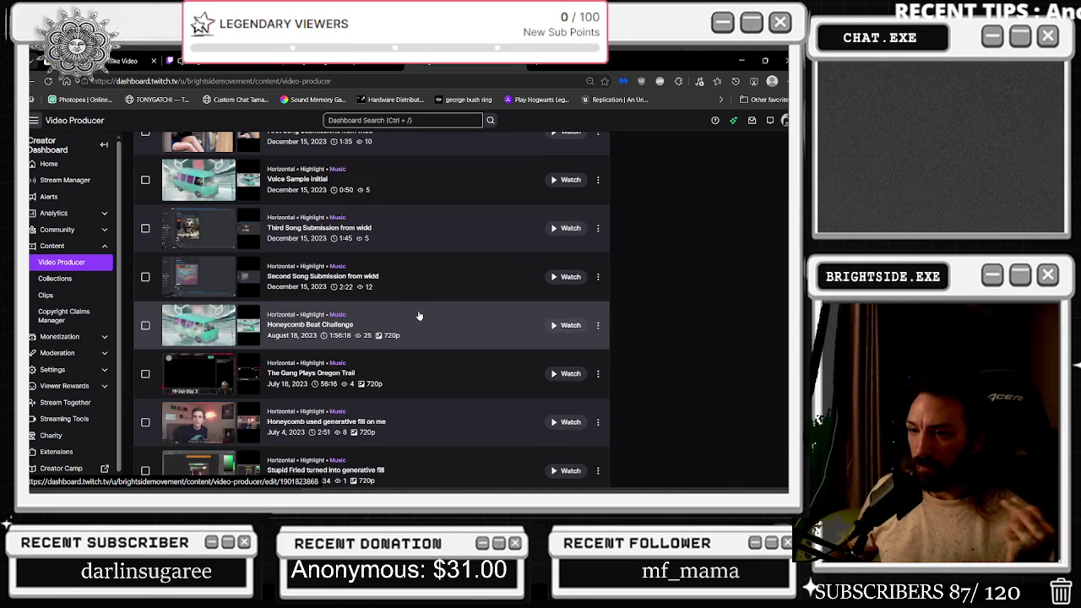
{"action": "scroll", "coordinate": [418, 321], "scroll_direction": "down", "scroll_amount": 1}
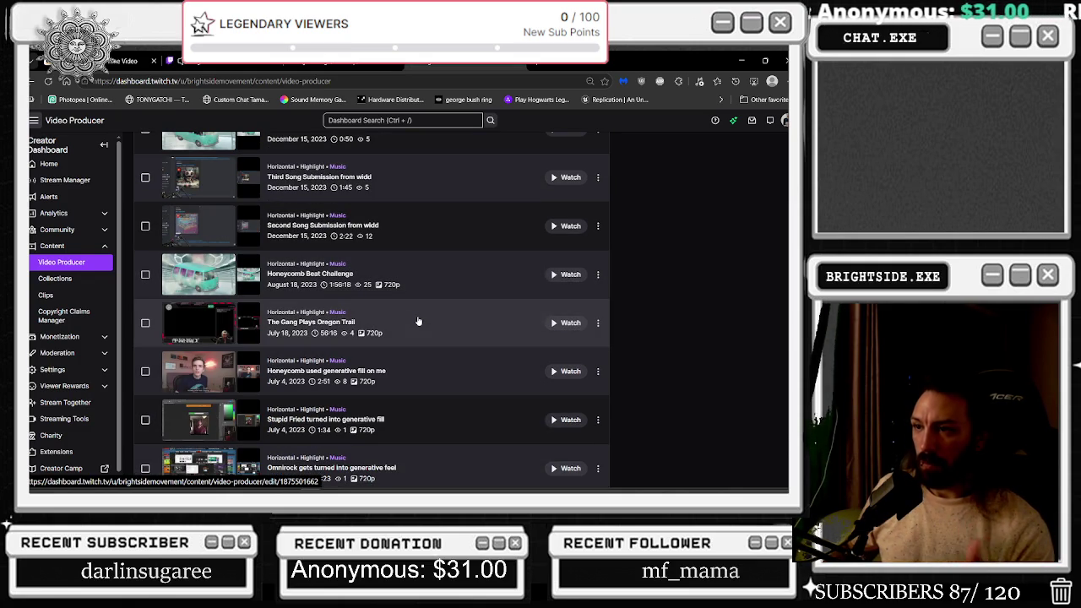
{"action": "scroll", "coordinate": [411, 318], "scroll_direction": "down", "scroll_amount": 3}
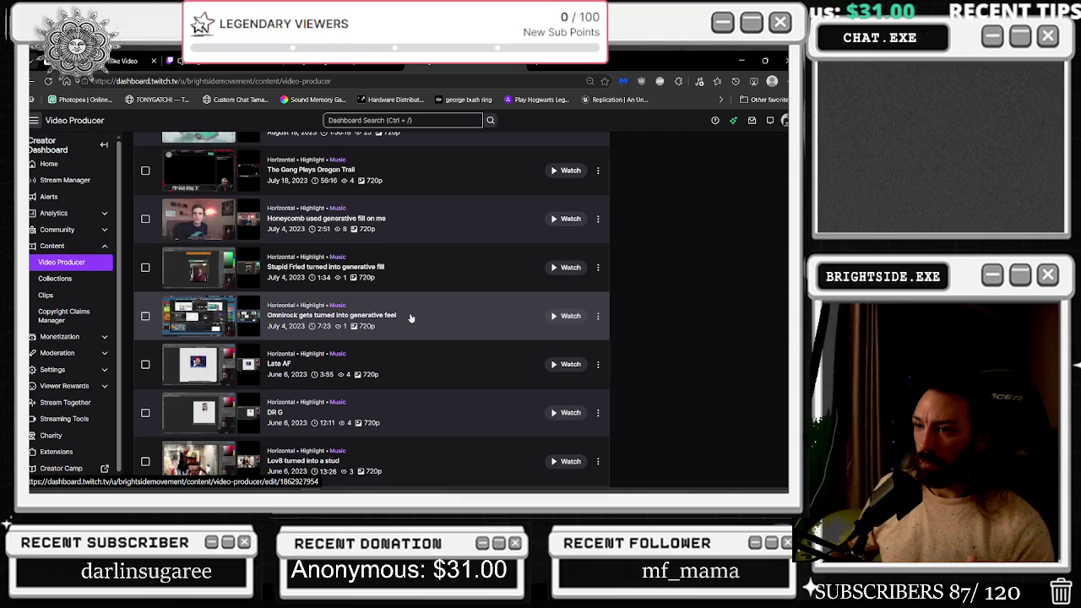
{"action": "scroll", "coordinate": [411, 317], "scroll_direction": "down", "scroll_amount": 2}
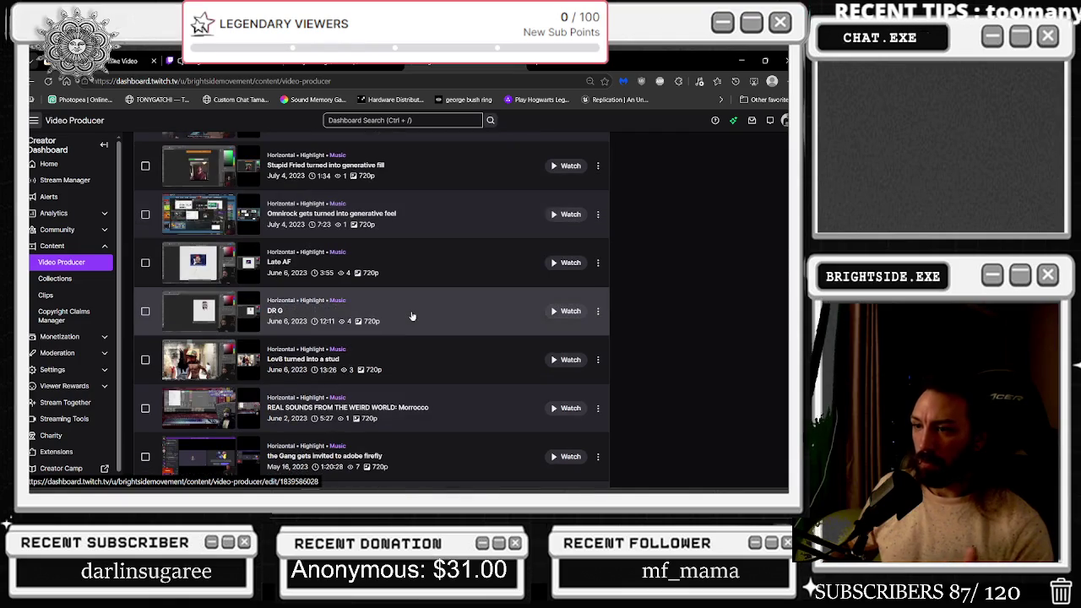
{"action": "scroll", "coordinate": [412, 316], "scroll_direction": "down", "scroll_amount": 1}
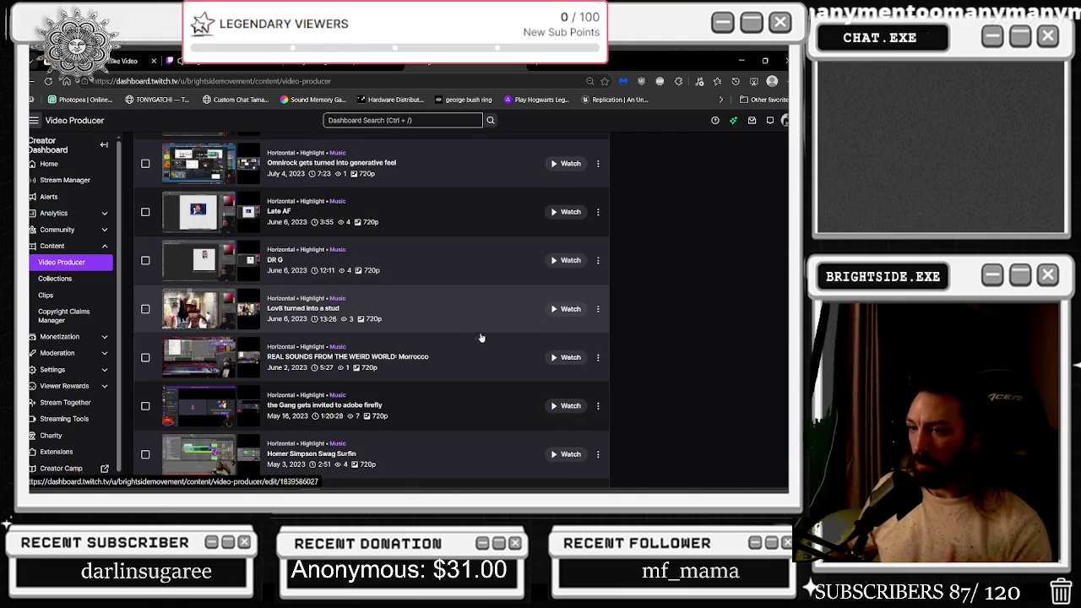
{"action": "scroll", "coordinate": [481, 333], "scroll_direction": "down", "scroll_amount": 1}
{"action": "scroll", "coordinate": [481, 337], "scroll_direction": "down", "scroll_amount": 2}
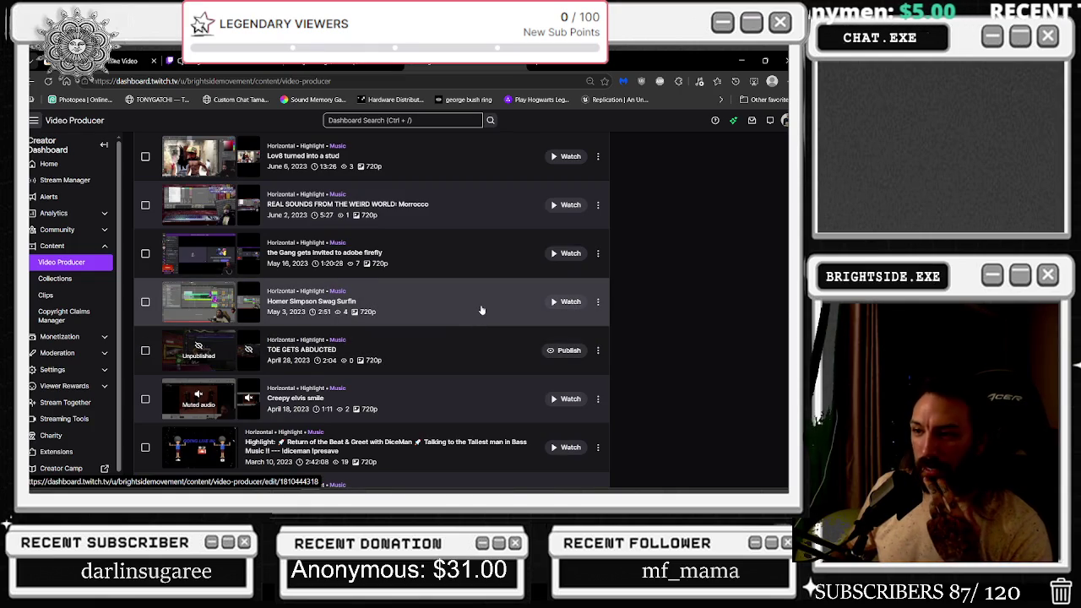
{"action": "scroll", "coordinate": [481, 310], "scroll_direction": "down", "scroll_amount": 3}
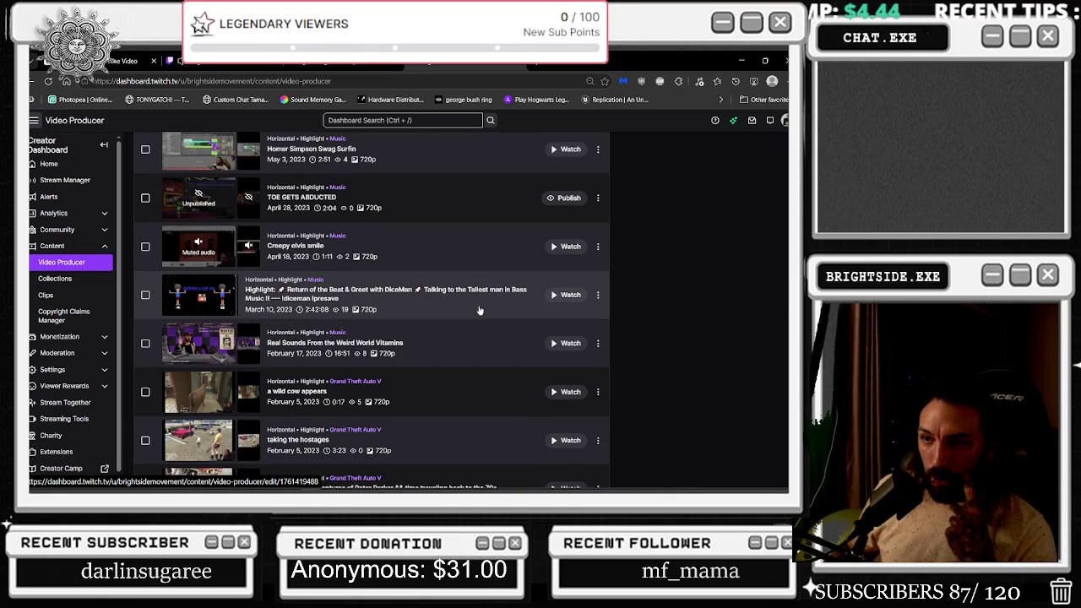
{"action": "scroll", "coordinate": [479, 311], "scroll_direction": "down", "scroll_amount": 4}
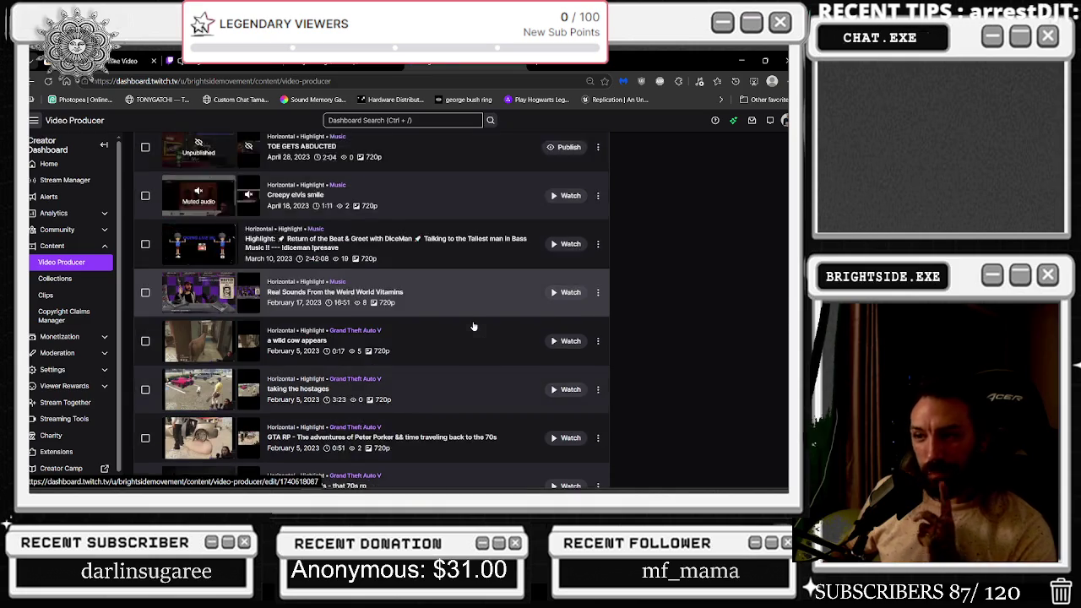
{"action": "scroll", "coordinate": [475, 330], "scroll_direction": "down", "scroll_amount": 5}
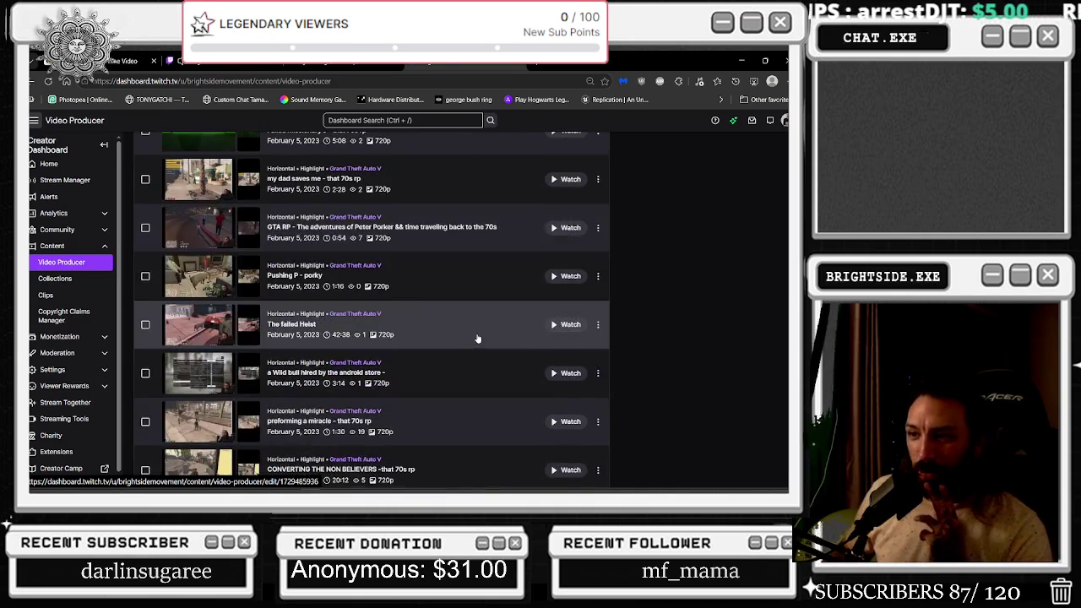
{"action": "scroll", "coordinate": [477, 337], "scroll_direction": "down", "scroll_amount": 3}
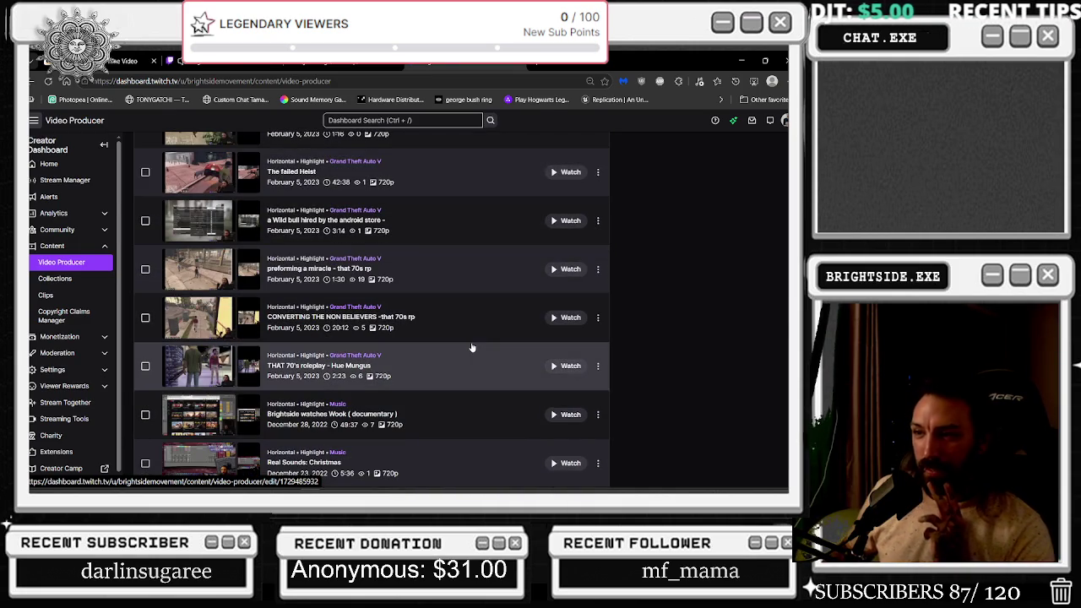
{"action": "scroll", "coordinate": [472, 348], "scroll_direction": "down", "scroll_amount": 3}
{"action": "scroll", "coordinate": [471, 349], "scroll_direction": "down", "scroll_amount": 3}
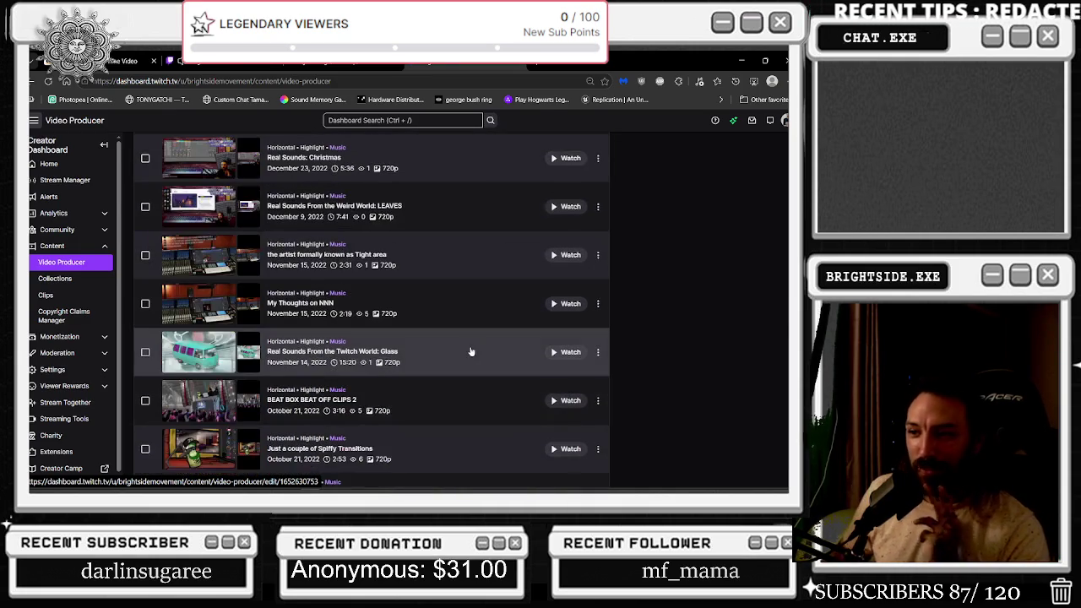
{"action": "scroll", "coordinate": [422, 363], "scroll_direction": "down", "scroll_amount": 3}
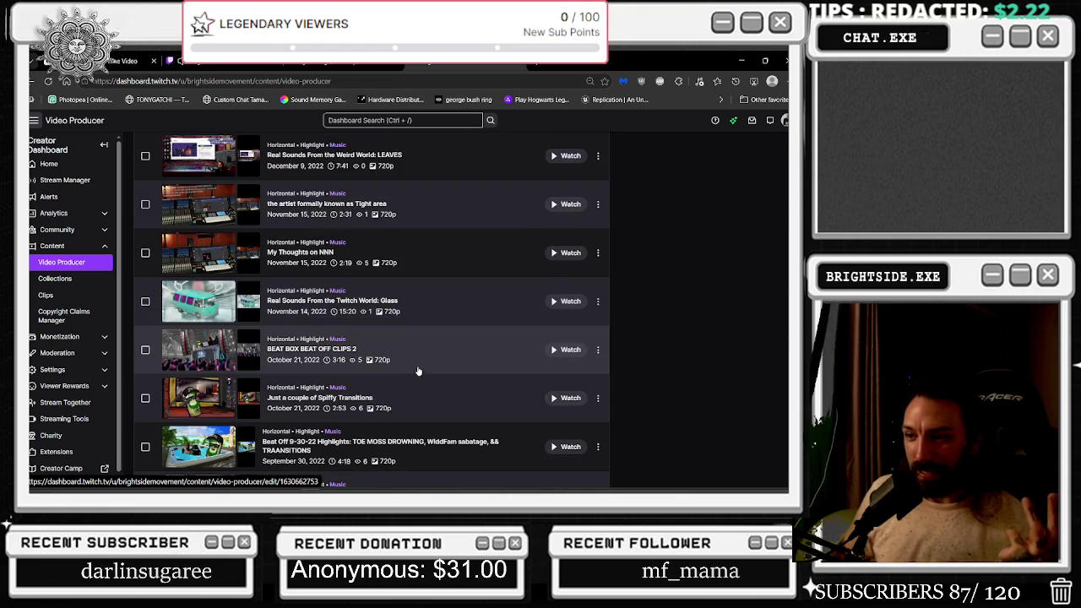
{"action": "scroll", "coordinate": [419, 364], "scroll_direction": "down", "scroll_amount": 3}
{"action": "scroll", "coordinate": [420, 364], "scroll_direction": "down", "scroll_amount": 5}
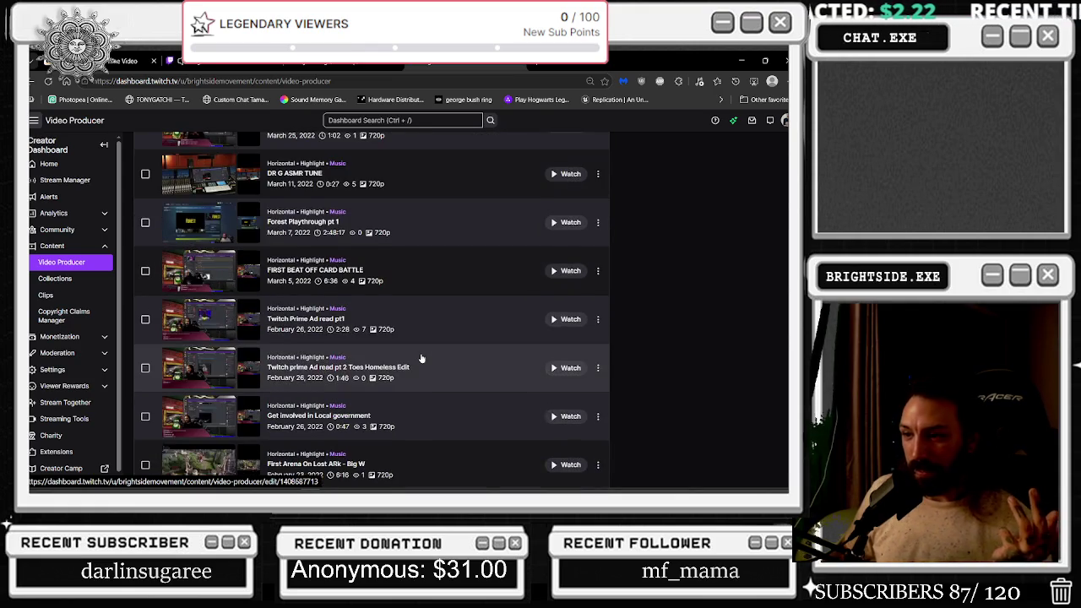
{"action": "scroll", "coordinate": [421, 359], "scroll_direction": "down", "scroll_amount": 5}
{"action": "scroll", "coordinate": [421, 359], "scroll_direction": "down", "scroll_amount": 10}
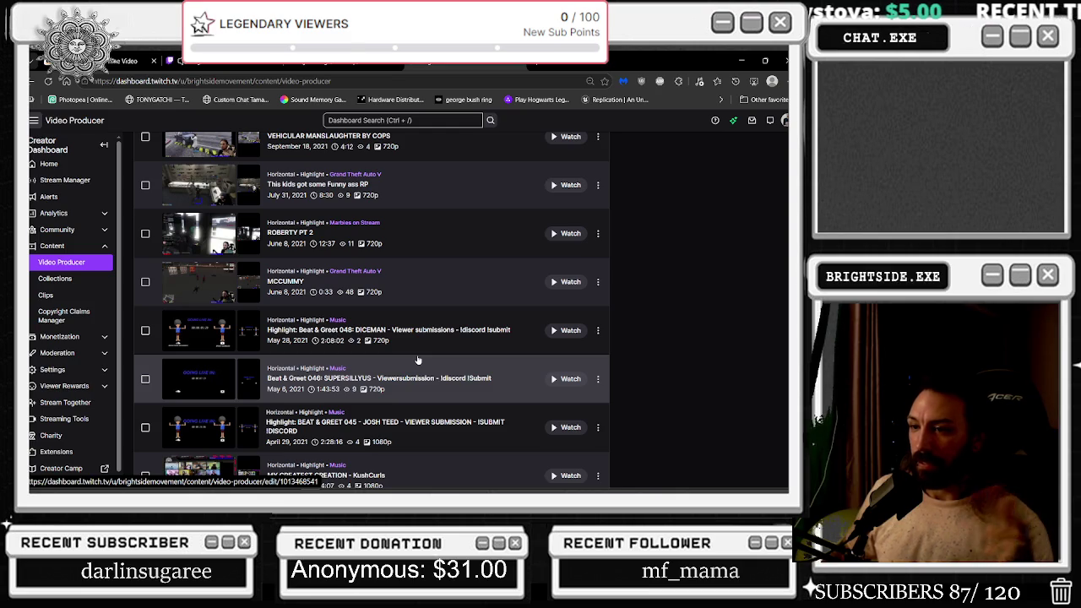
{"action": "scroll", "coordinate": [653, 340], "scroll_direction": "down", "scroll_amount": 1}
Delete the Beat & Greet 046, 045 and 036 highlights, confirming each with Delete Video
{"action": "left_click", "coordinate": [598, 327]}
{"action": "left_click", "coordinate": [569, 443]}
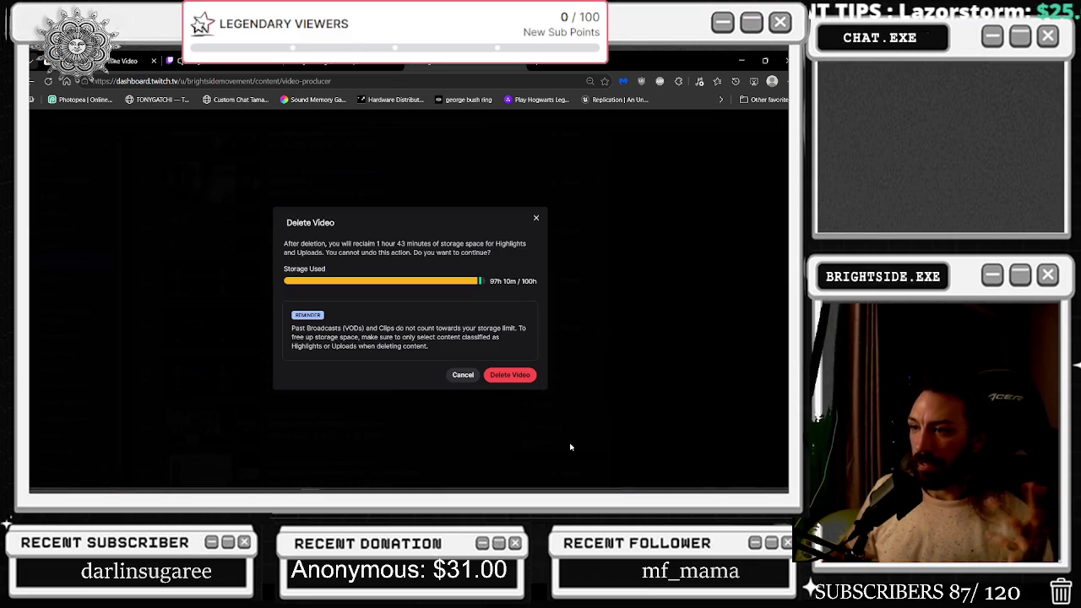
{"action": "left_click", "coordinate": [511, 377]}
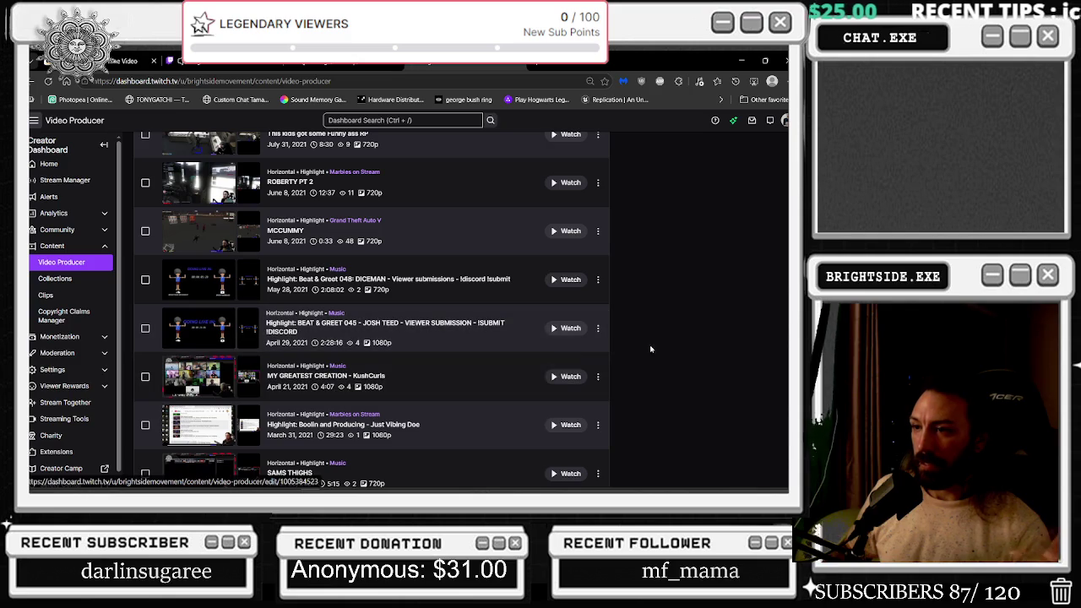
{"action": "left_click", "coordinate": [598, 328]}
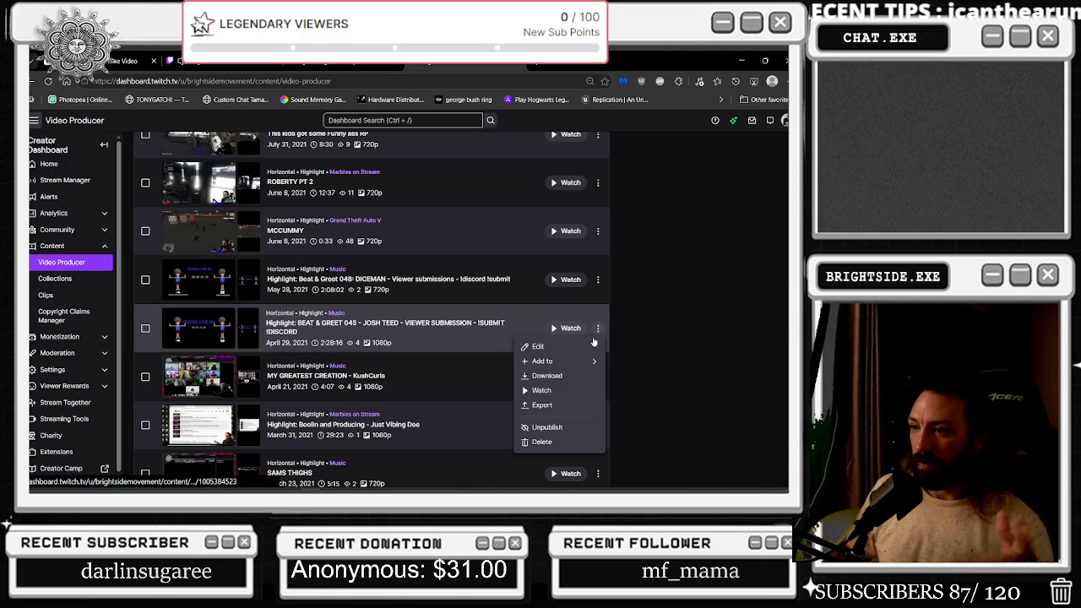
{"action": "left_click", "coordinate": [557, 445]}
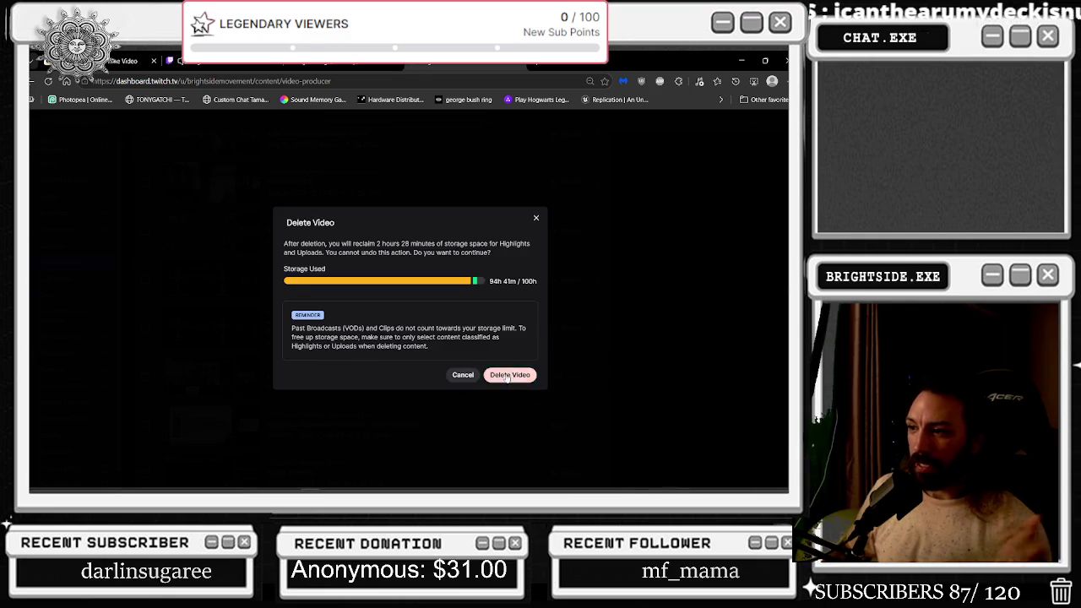
{"action": "left_click", "coordinate": [507, 375]}
{"action": "scroll", "coordinate": [509, 367], "scroll_direction": "down", "scroll_amount": 1}
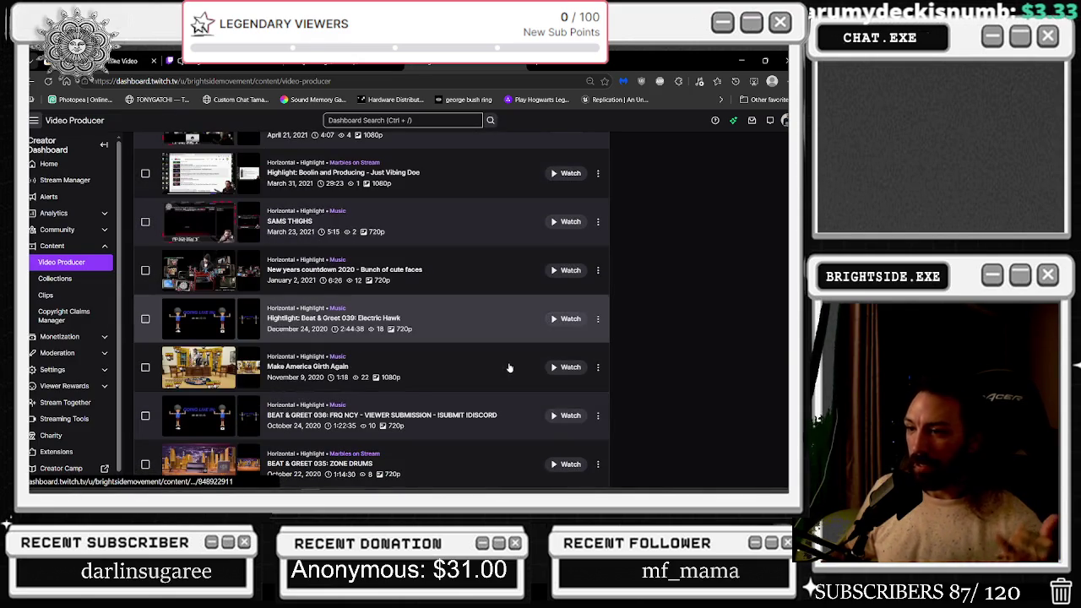
{"action": "left_click", "coordinate": [599, 416]}
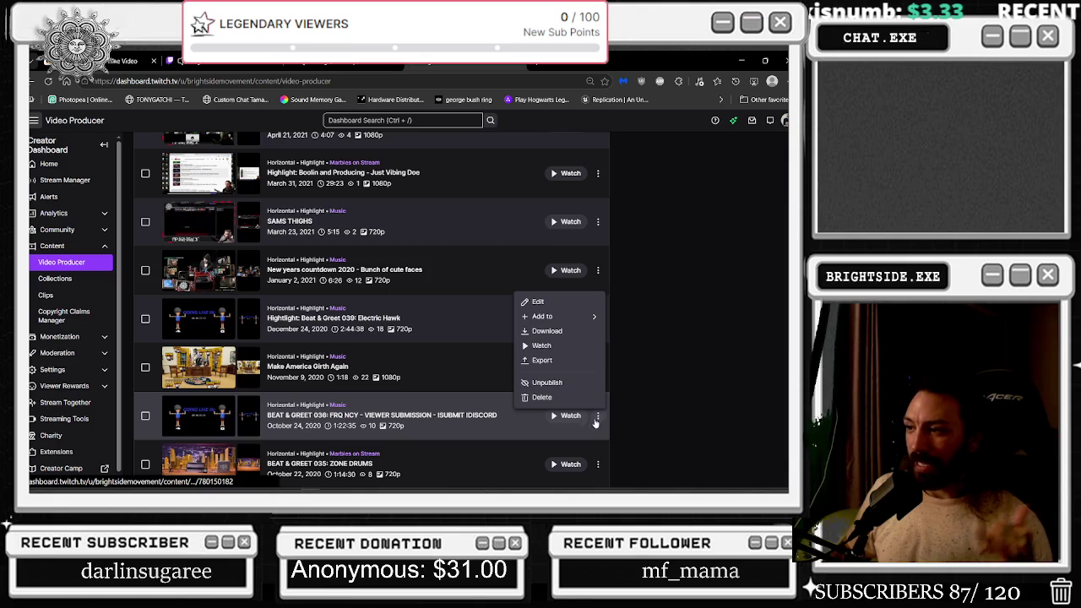
{"action": "left_click", "coordinate": [559, 397]}
{"action": "left_click", "coordinate": [522, 374]}
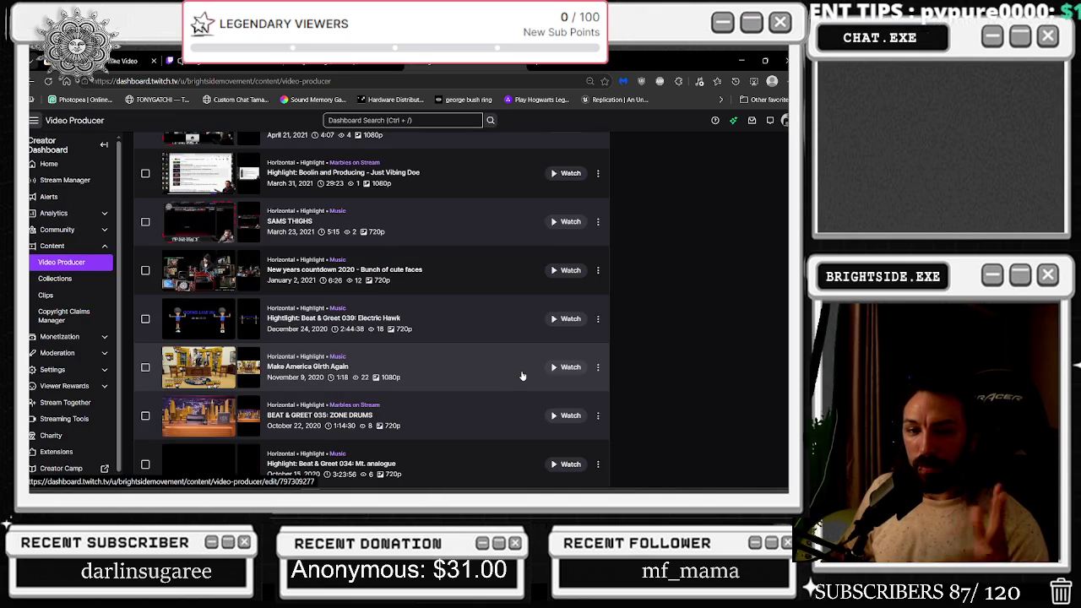
Go to the next page of highlights and open the video-type filter choices
{"action": "scroll", "coordinate": [518, 378], "scroll_direction": "down", "scroll_amount": 2}
{"action": "scroll", "coordinate": [591, 346], "scroll_direction": "down", "scroll_amount": 1}
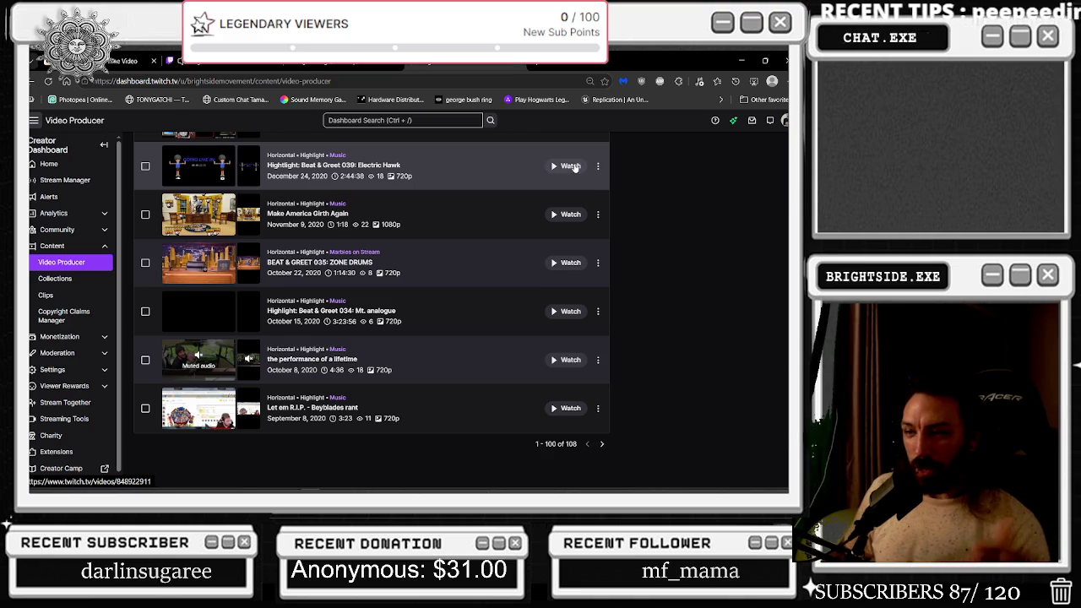
{"action": "left_click", "coordinate": [602, 445]}
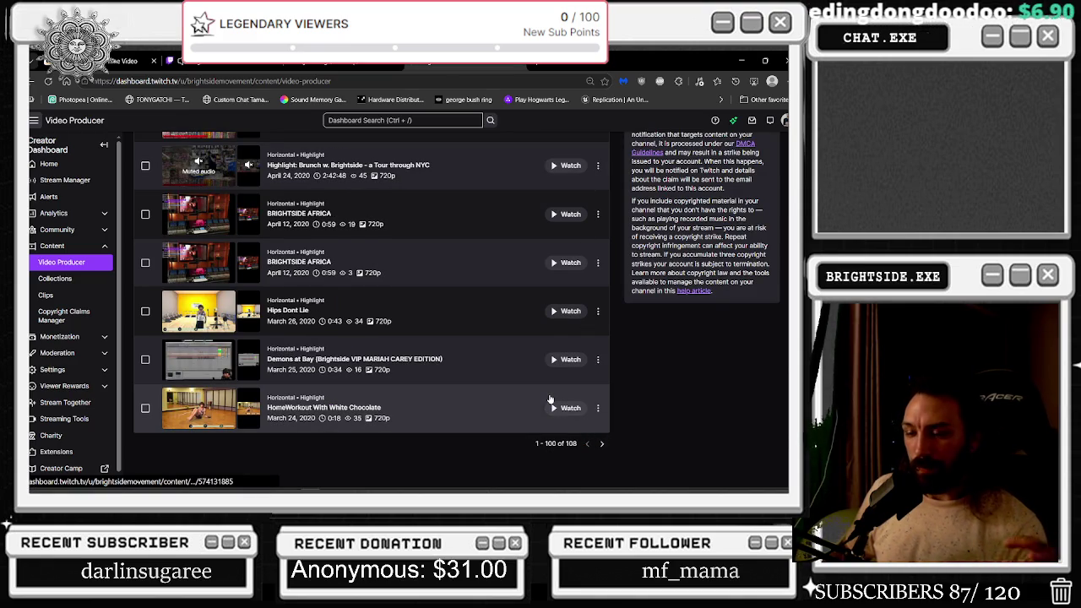
{"action": "scroll", "coordinate": [550, 398], "scroll_direction": "up", "scroll_amount": 3}
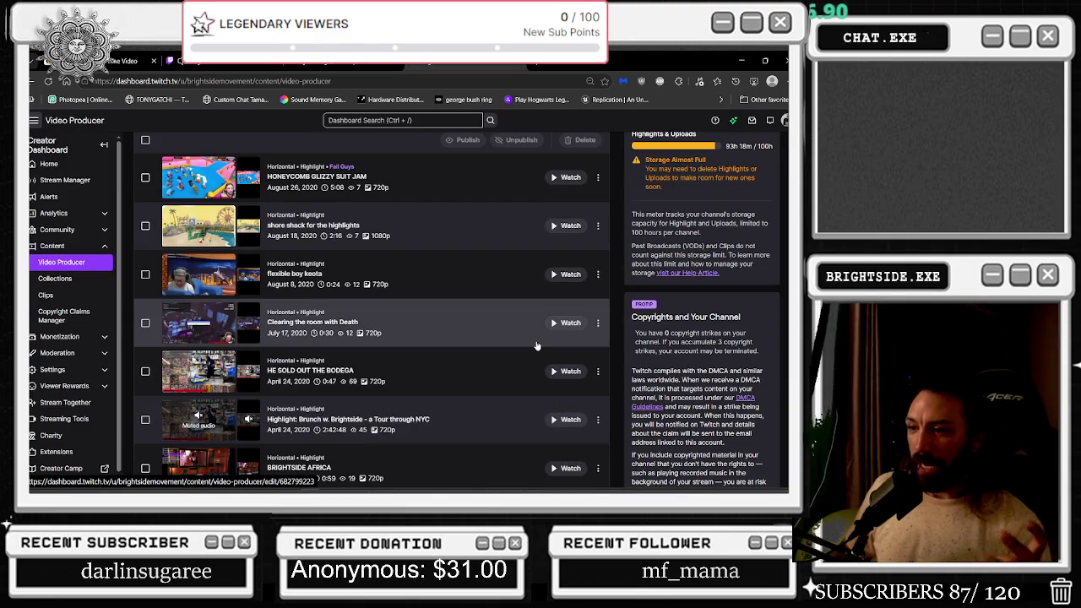
{"action": "scroll", "coordinate": [536, 345], "scroll_direction": "up", "scroll_amount": 1}
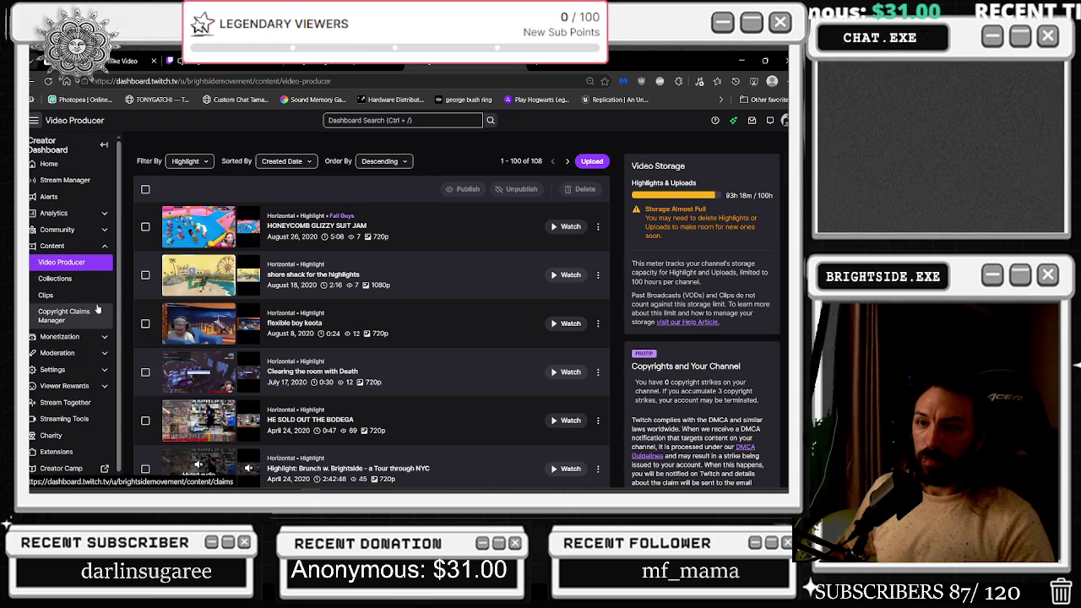
{"action": "left_click", "coordinate": [190, 161]}
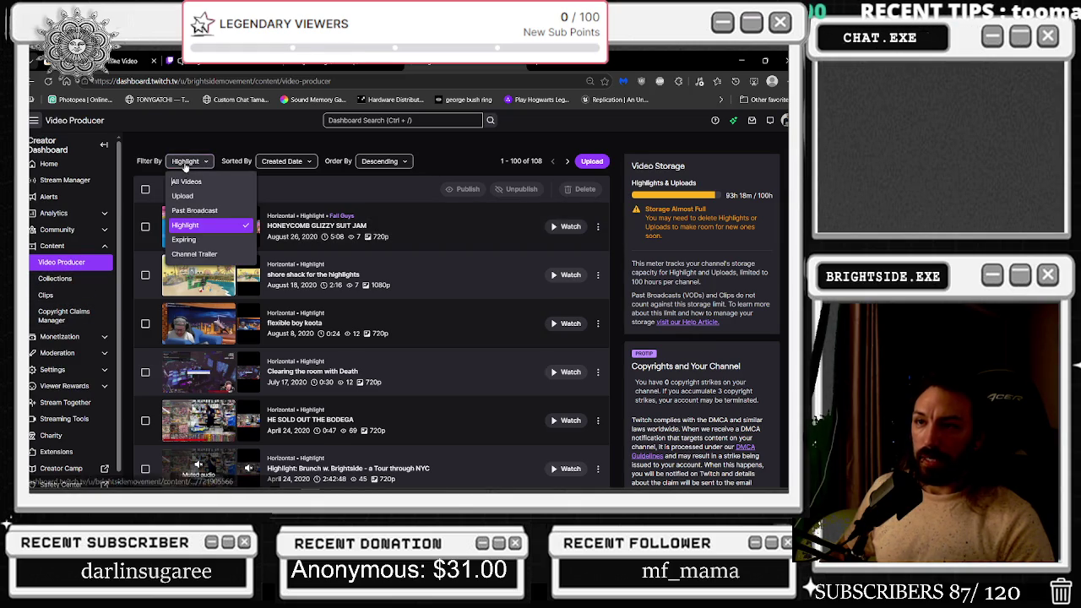
Show all video types and open the Subnautica 'Under the Sea' broadcast in the Highlighter
{"action": "key", "text": "Escape"}
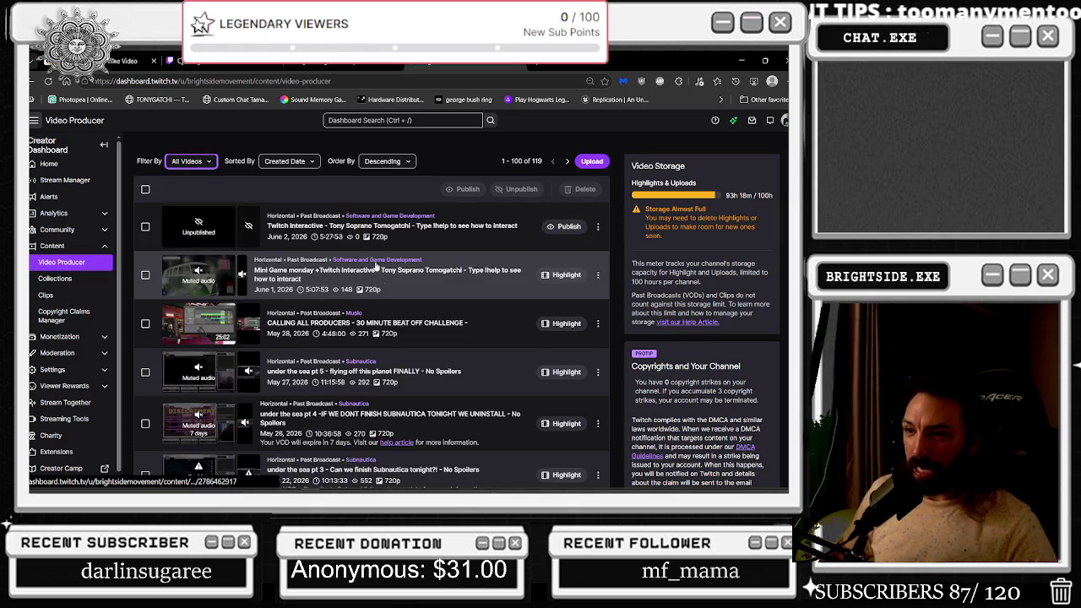
{"action": "scroll", "coordinate": [397, 287], "scroll_direction": "down", "scroll_amount": 5}
{"action": "scroll", "coordinate": [406, 287], "scroll_direction": "up", "scroll_amount": 10}
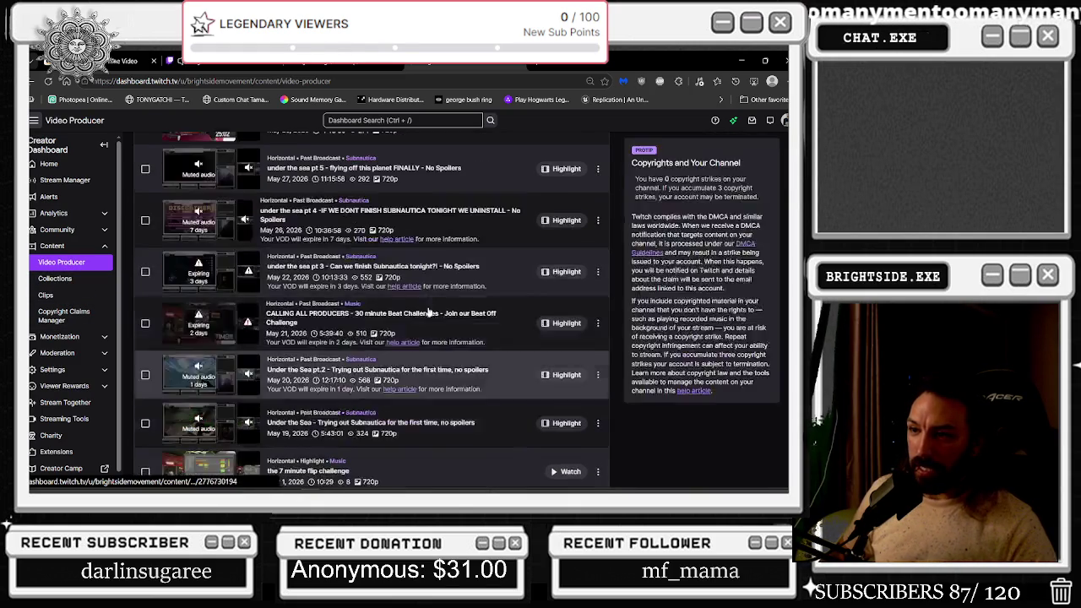
{"action": "scroll", "coordinate": [348, 338], "scroll_direction": "down", "scroll_amount": 2}
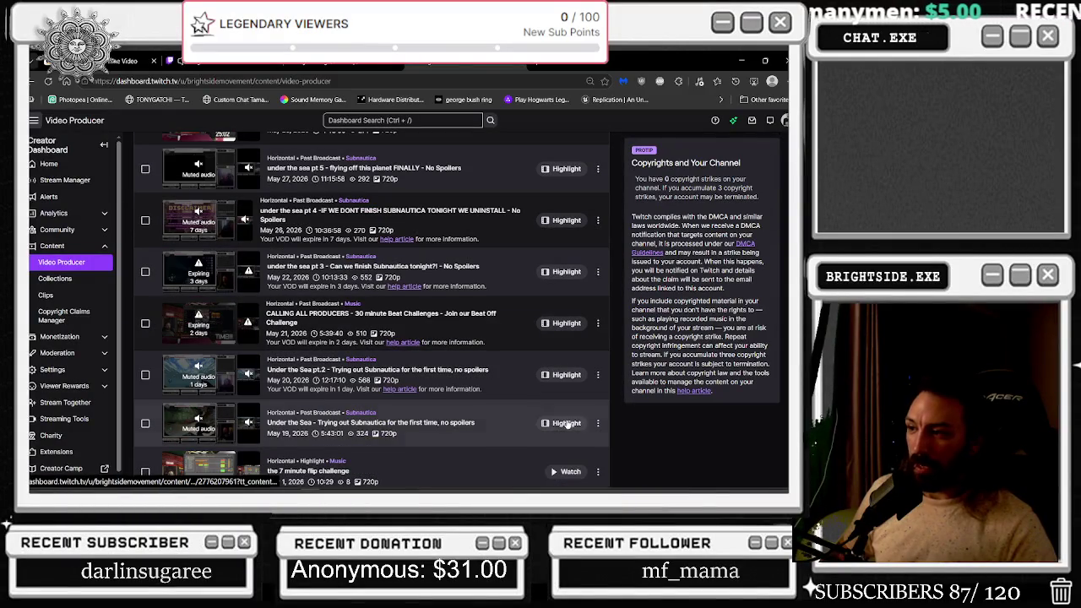
{"action": "left_click", "coordinate": [567, 423]}
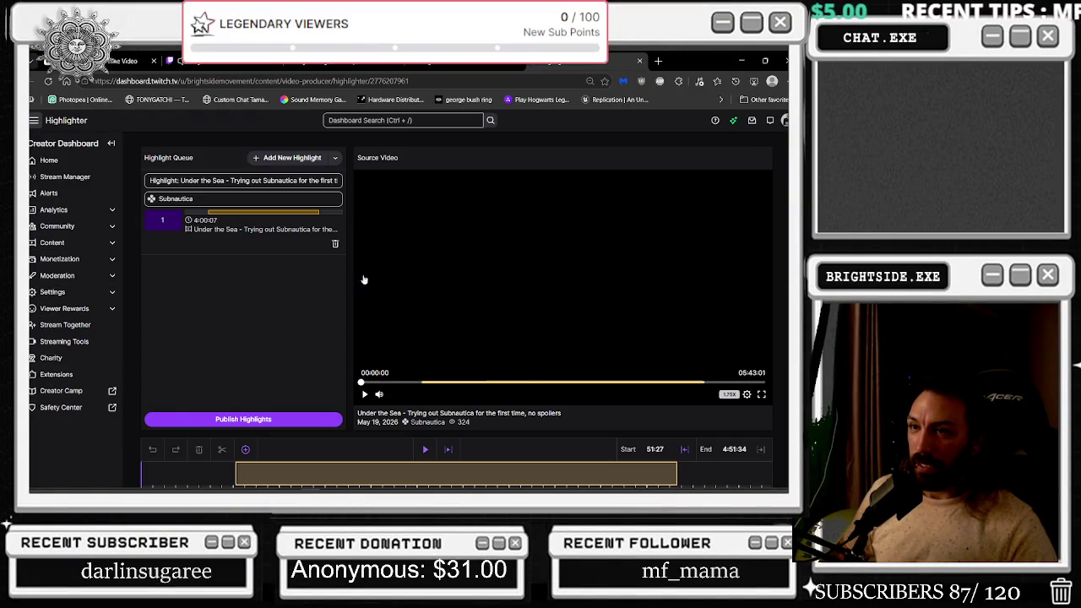
{"action": "scroll", "coordinate": [368, 365], "scroll_direction": "down", "scroll_amount": 3}
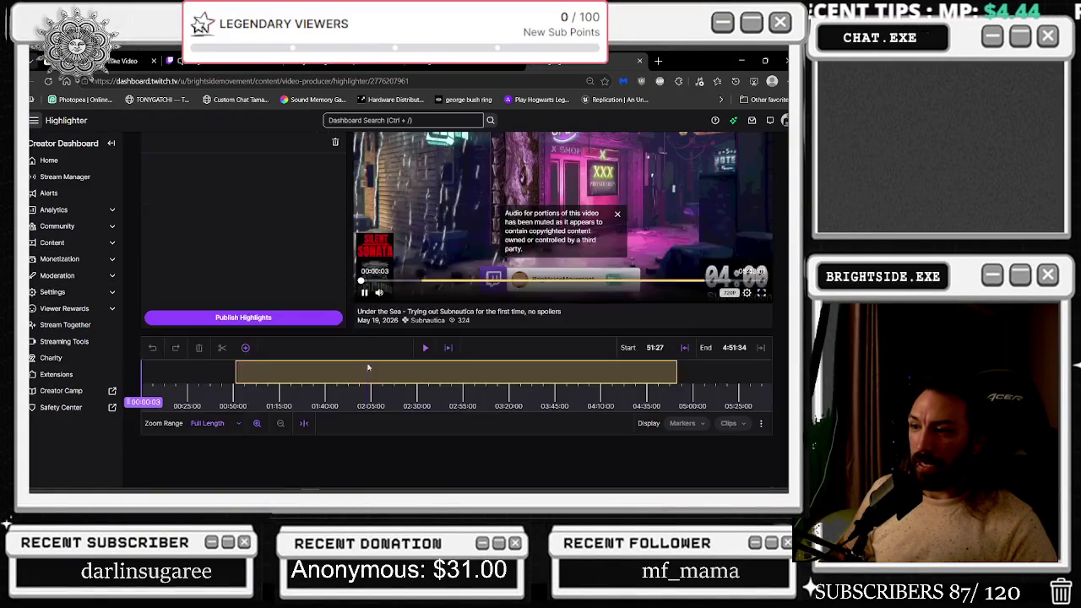
Set the highlight to start near 19:36 and end at 5:40:45
{"action": "mouse_move", "coordinate": [236, 373]}
{"action": "left_mouse_down"}
{"action": "mouse_move", "coordinate": [146, 379]}
{"action": "mouse_move", "coordinate": [191, 379]}
{"action": "left_mouse_up"}
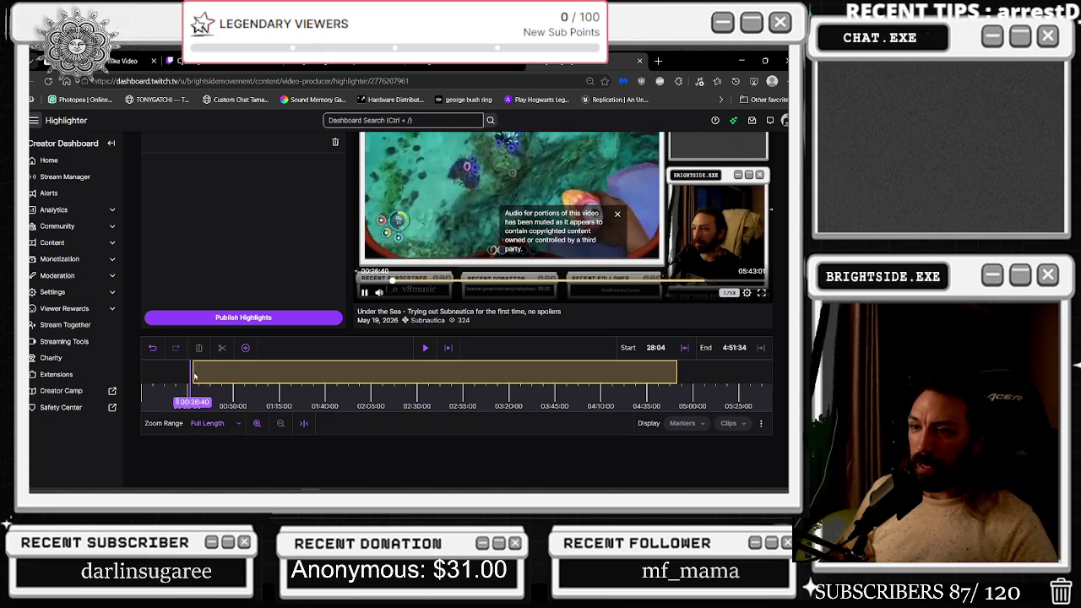
{"action": "left_click_drag", "start_coordinate": [189, 375], "coordinate": [151, 370]}
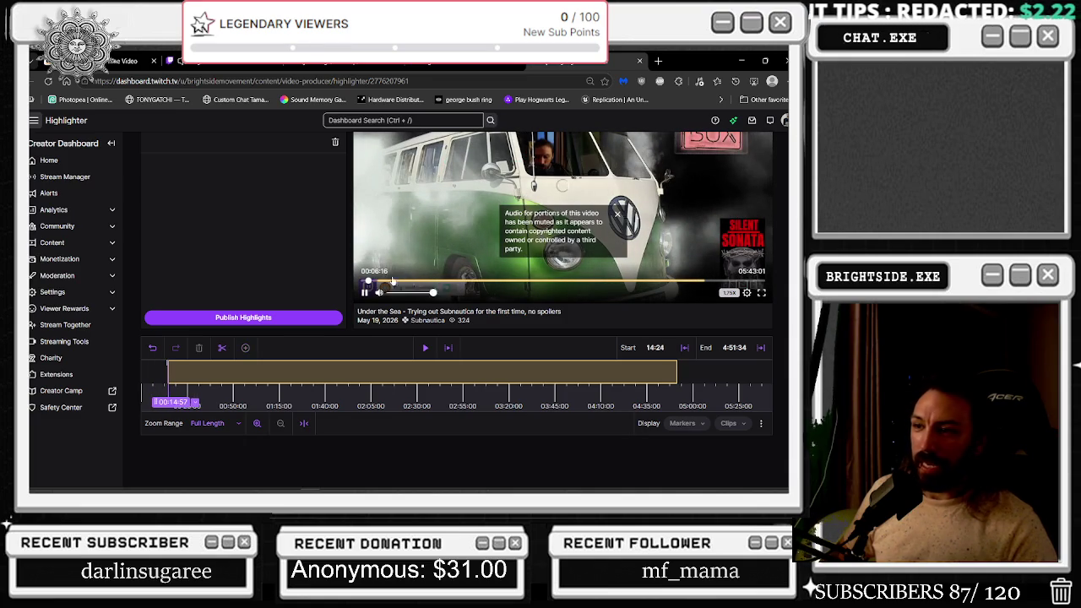
{"action": "left_click", "coordinate": [169, 373]}
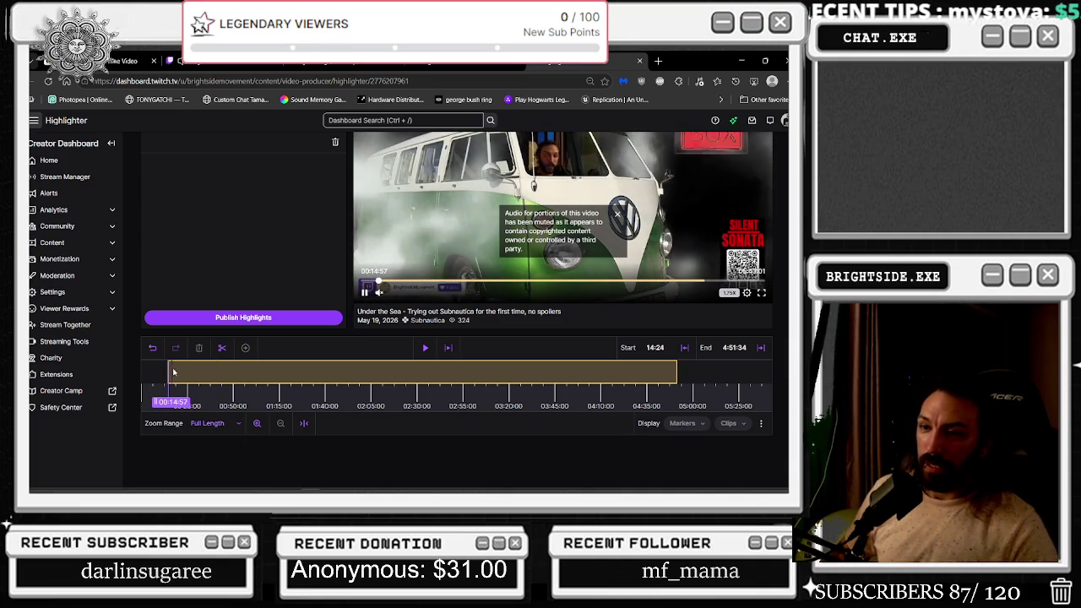
{"action": "left_click_drag", "start_coordinate": [169, 373], "coordinate": [178, 364]}
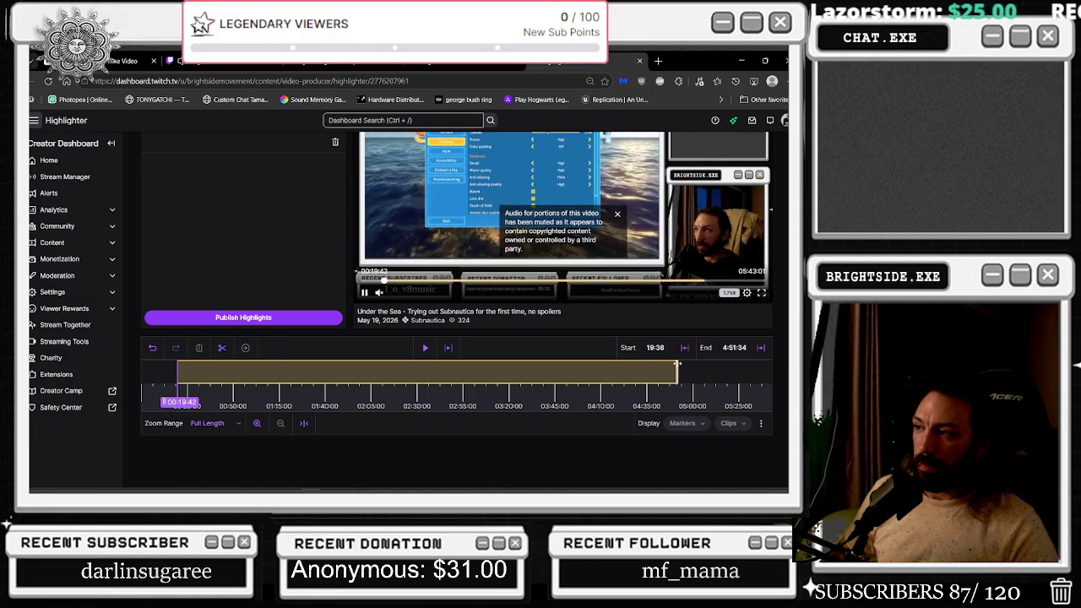
{"action": "left_click_drag", "start_coordinate": [691, 368], "coordinate": [748, 384]}
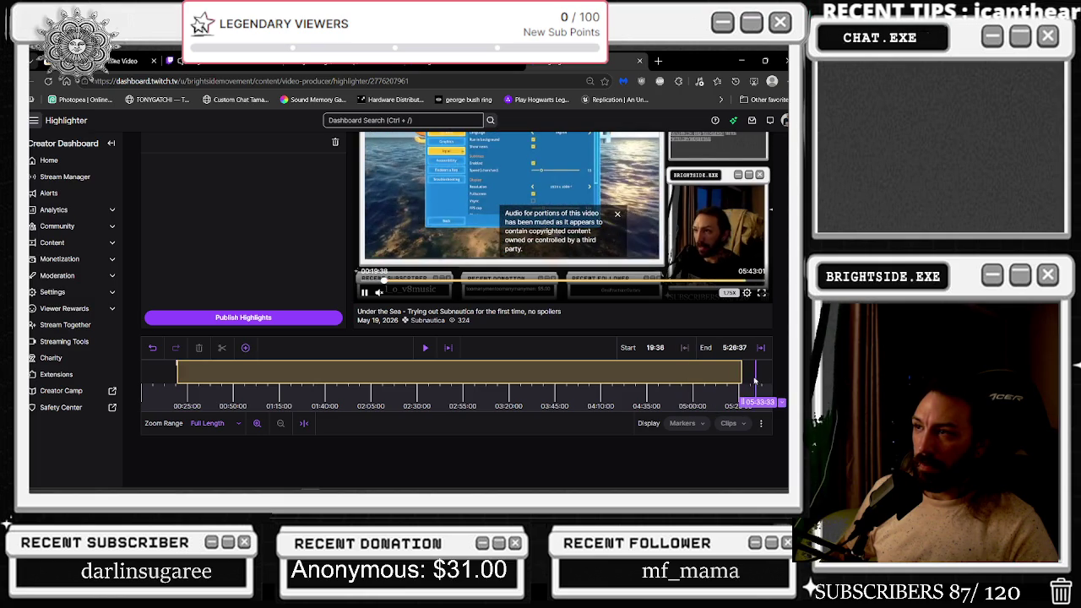
{"action": "left_click_drag", "start_coordinate": [747, 374], "coordinate": [766, 379]}
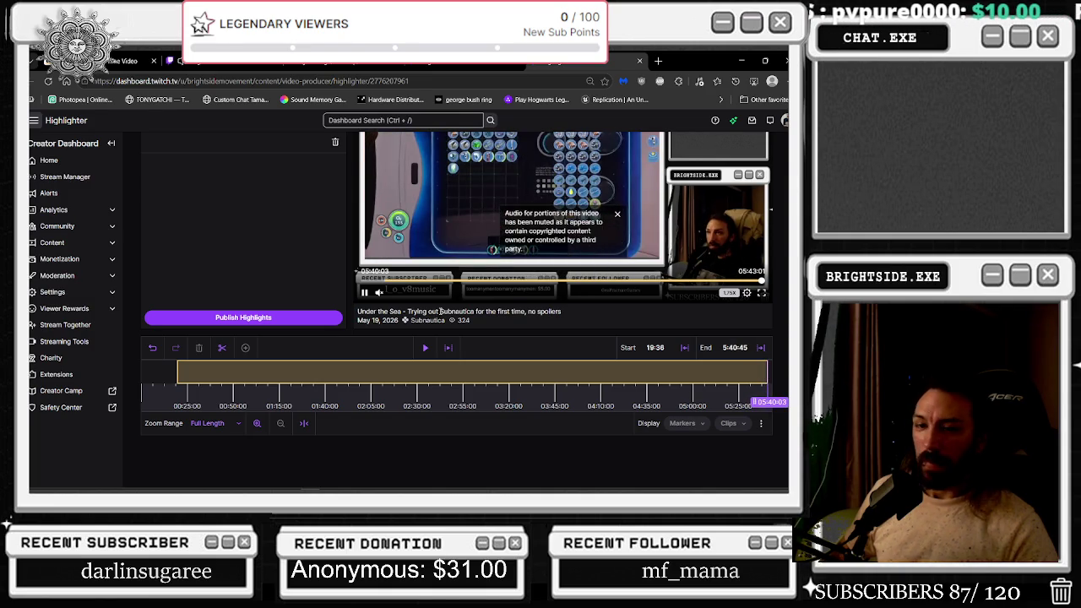
{"action": "scroll", "coordinate": [436, 313], "scroll_direction": "up", "scroll_amount": 3}
Publish the 'Under the Sea' highlight, check its Video Details, then minimize the browser
{"action": "left_click", "coordinate": [243, 420]}
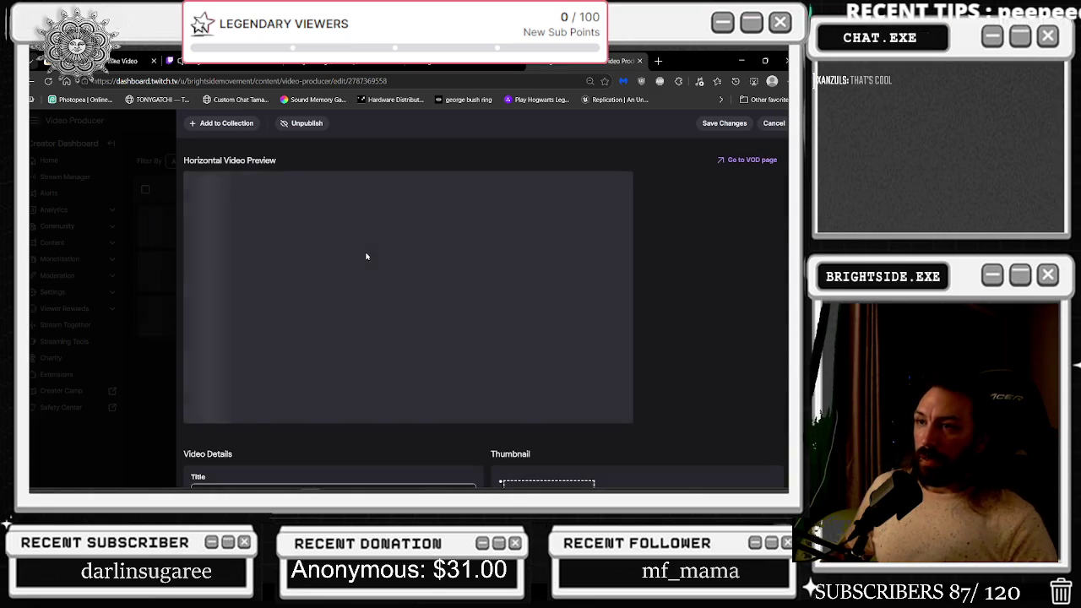
{"action": "scroll", "coordinate": [670, 246], "scroll_direction": "down", "scroll_amount": 3}
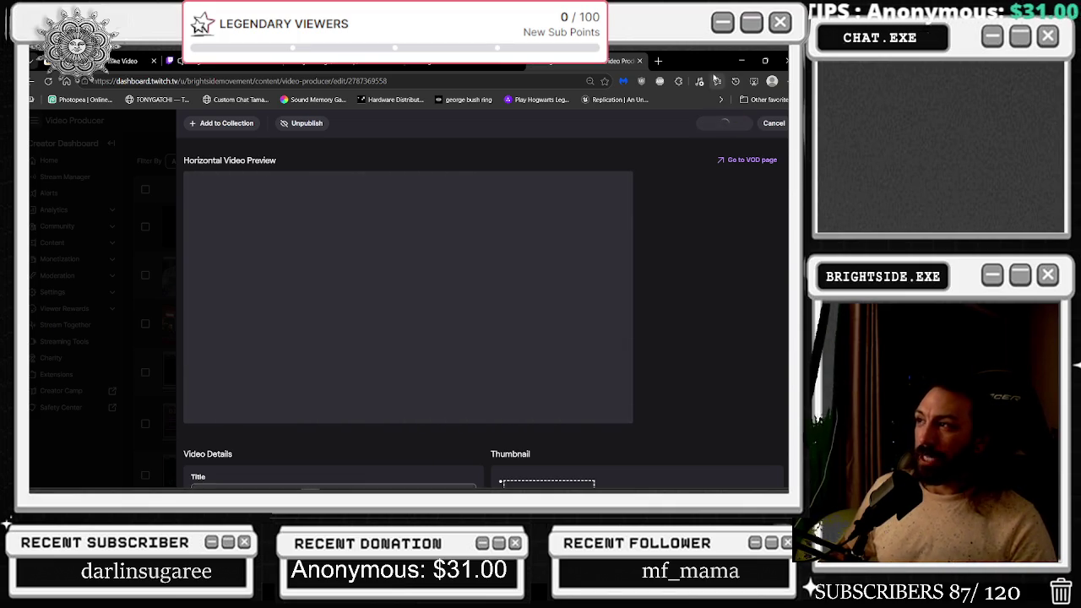
{"action": "left_click", "coordinate": [741, 60]}
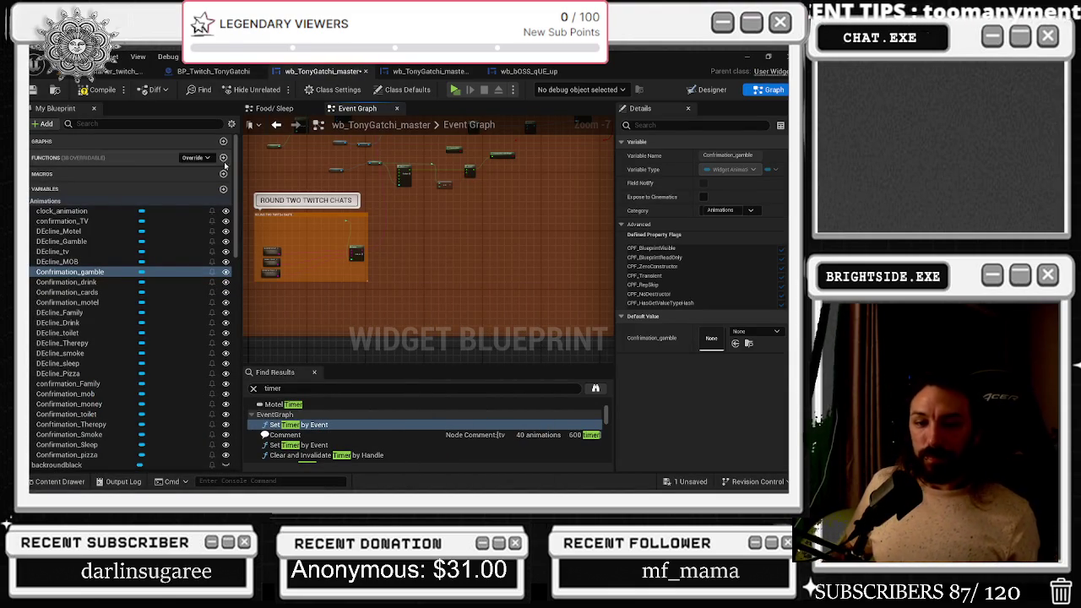
Navigate the event graph to the ROUND TWO TWITCH CHATS comment area
{"action": "left_click_drag", "start_coordinate": [381, 205], "coordinate": [429, 228]}
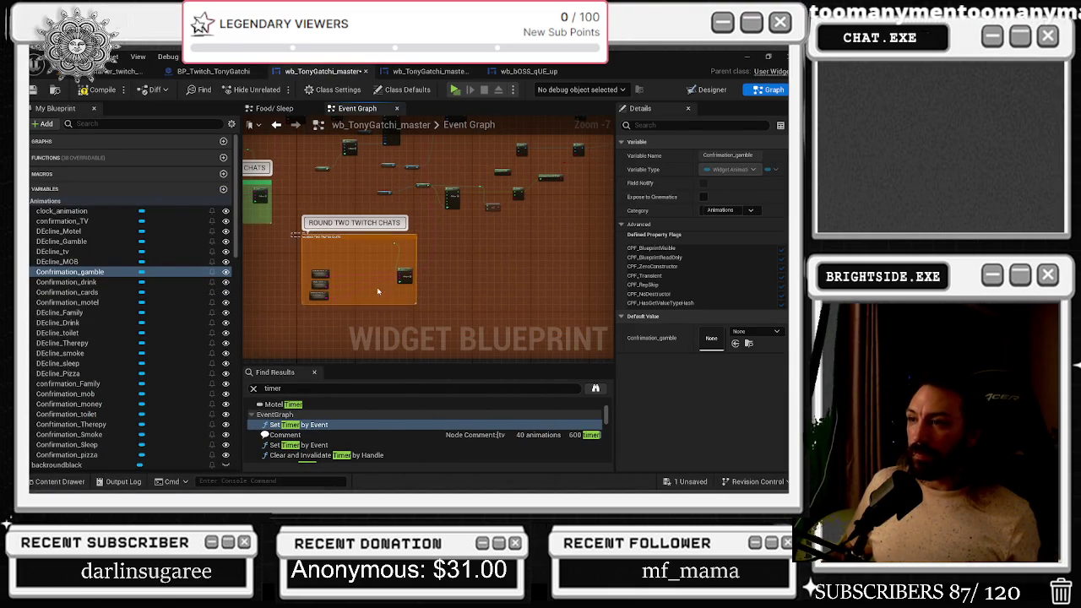
{"action": "left_click", "coordinate": [467, 296]}
{"action": "left_click_drag", "start_coordinate": [467, 297], "coordinate": [453, 270]}
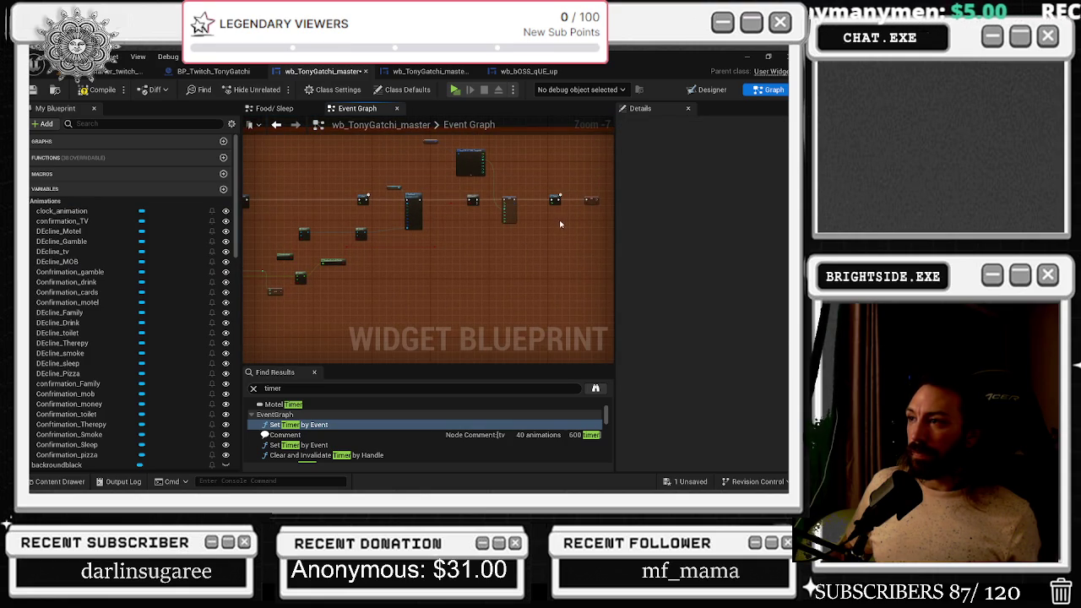
{"action": "scroll", "coordinate": [570, 222], "scroll_direction": "up", "scroll_amount": 3}
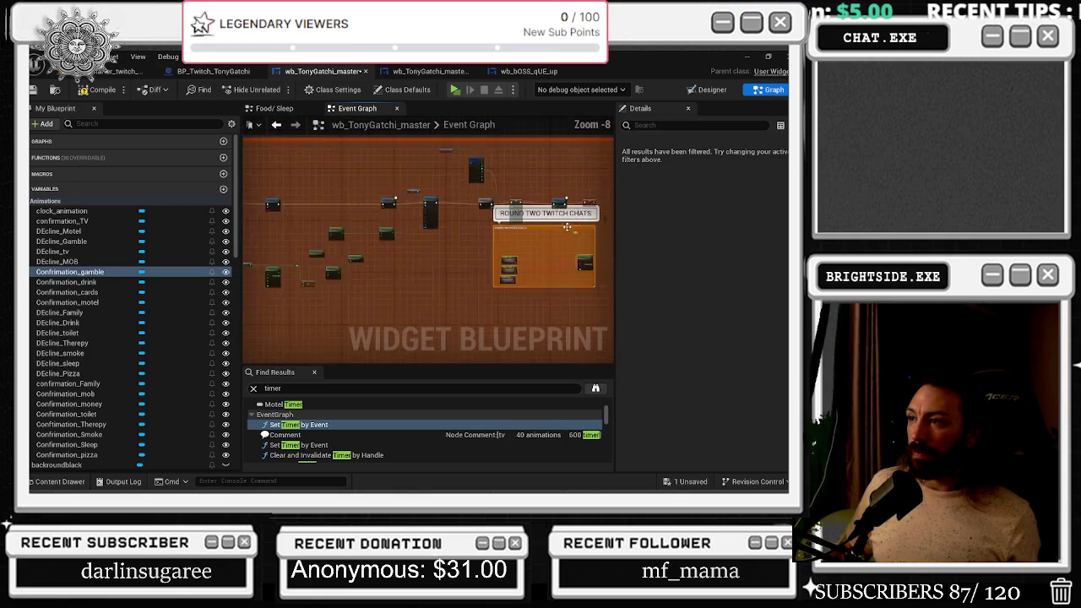
{"action": "mouse_move", "coordinate": [544, 241]}
{"action": "left_mouse_down"}
{"action": "mouse_move", "coordinate": [524, 244]}
{"action": "mouse_move", "coordinate": [479, 325]}
{"action": "left_mouse_up"}
{"action": "scroll", "coordinate": [482, 283], "scroll_direction": "down", "scroll_amount": 2}
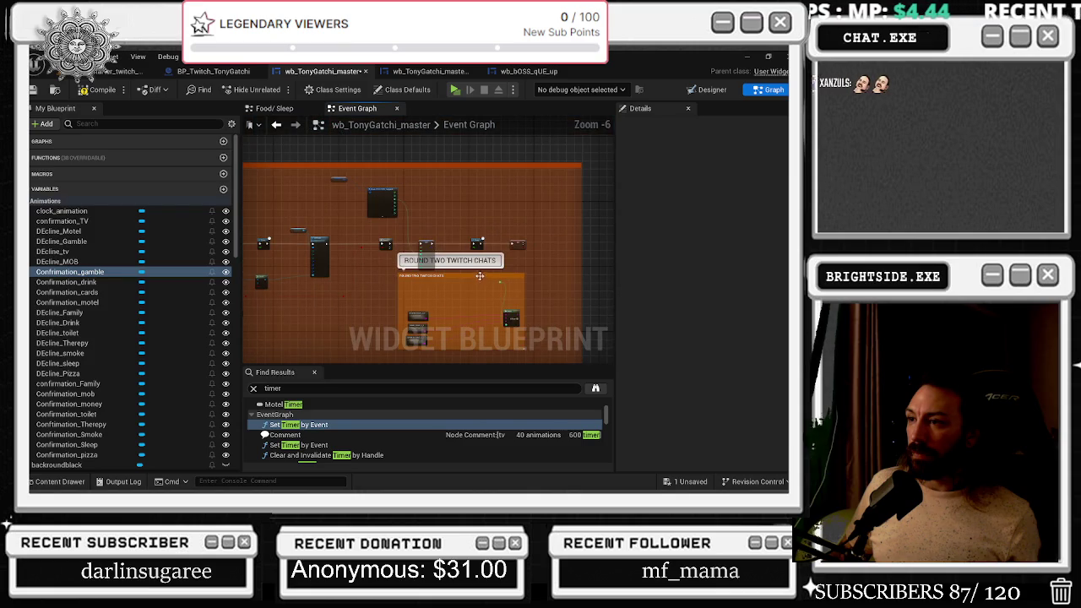
{"action": "left_click", "coordinate": [479, 276]}
{"action": "mouse_move", "coordinate": [428, 252]}
{"action": "left_mouse_down"}
{"action": "mouse_move", "coordinate": [356, 273]}
{"action": "mouse_move", "coordinate": [523, 248]}
{"action": "left_mouse_up"}
{"action": "scroll", "coordinate": [380, 220], "scroll_direction": "up", "scroll_amount": 3}
{"action": "left_click", "coordinate": [370, 215]}
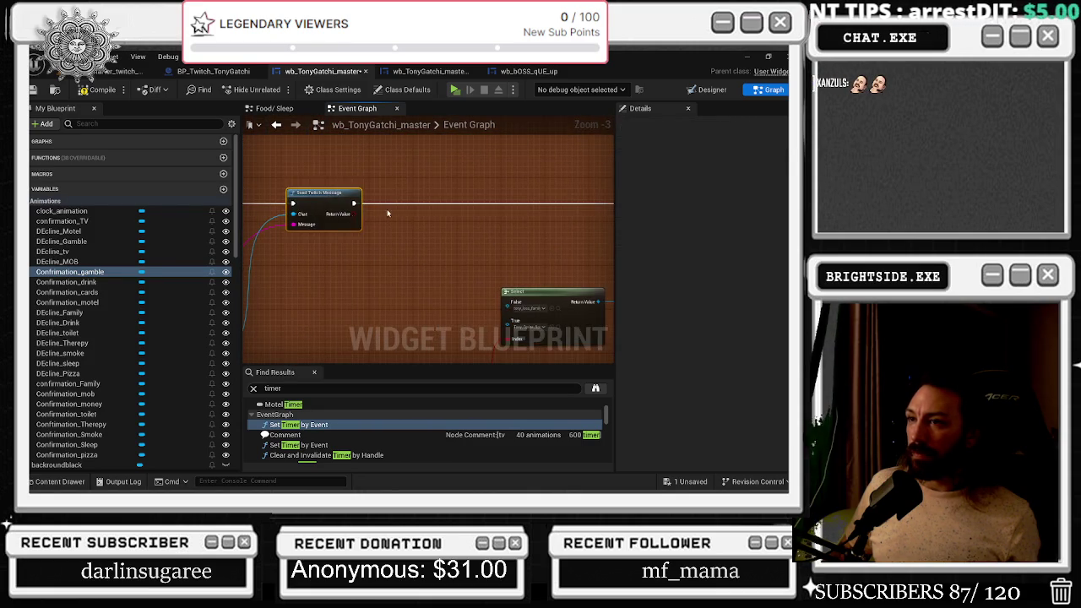
{"action": "scroll", "coordinate": [370, 216], "scroll_direction": "down", "scroll_amount": 2}
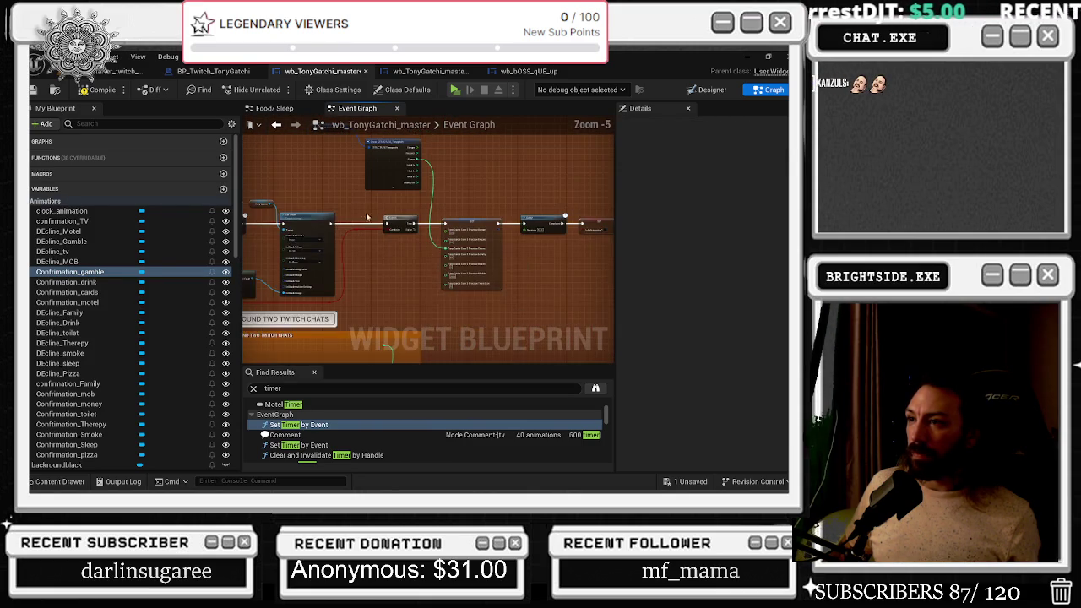
Shift the Set node right and splice Send Twitch Message onto the exec wire before Branch
{"action": "left_click", "coordinate": [474, 228]}
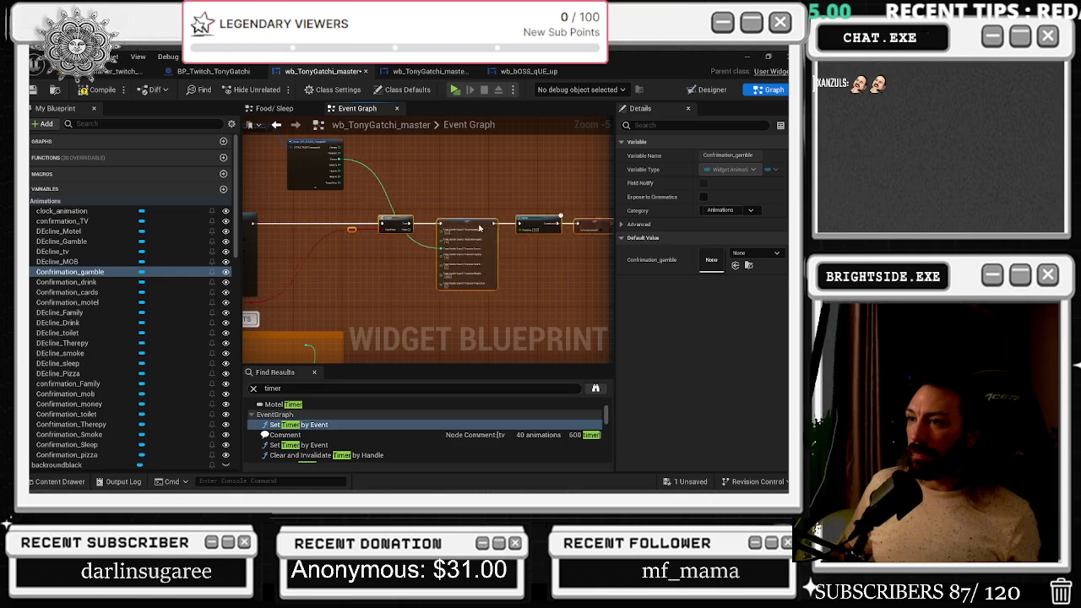
{"action": "left_click_drag", "start_coordinate": [474, 228], "coordinate": [505, 230]}
{"action": "left_click", "coordinate": [356, 242]}
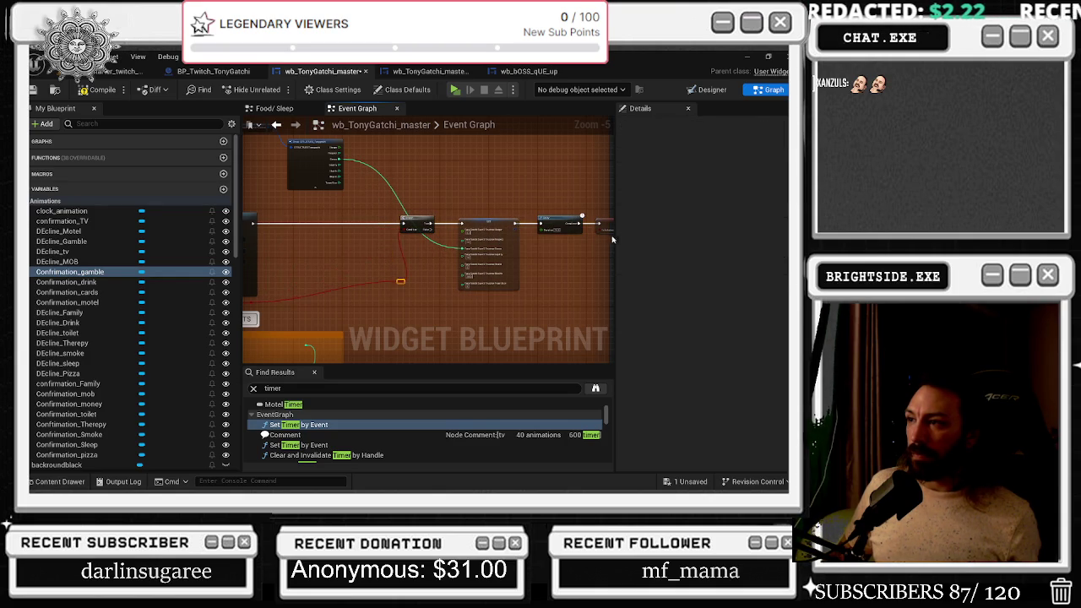
{"action": "scroll", "coordinate": [609, 241], "scroll_direction": "up", "scroll_amount": 2}
{"action": "left_click_drag", "start_coordinate": [518, 255], "coordinate": [341, 285]}
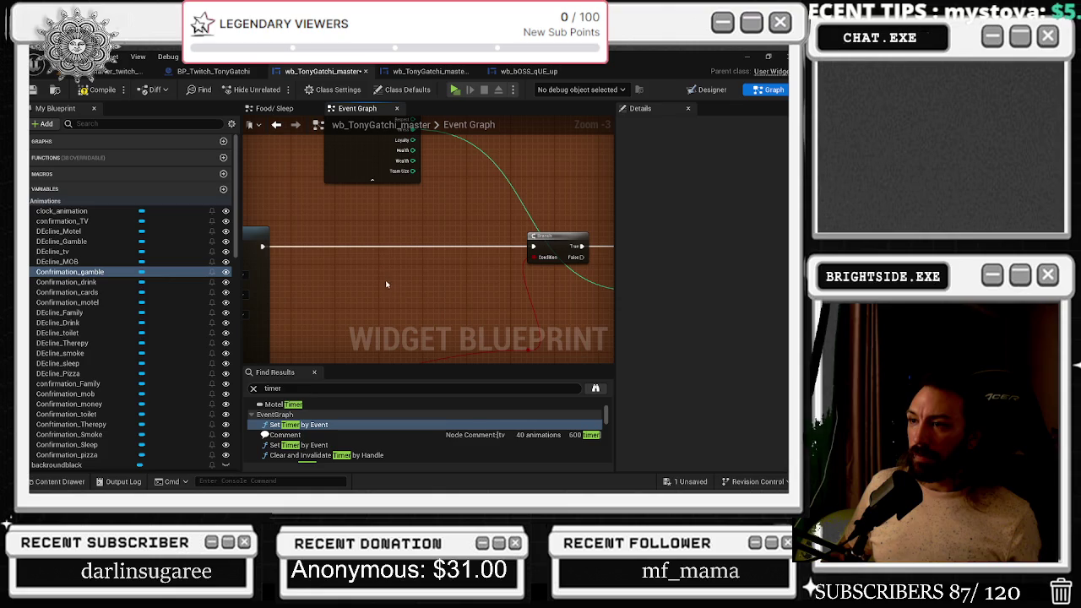
{"action": "left_click_drag", "start_coordinate": [382, 280], "coordinate": [387, 235]}
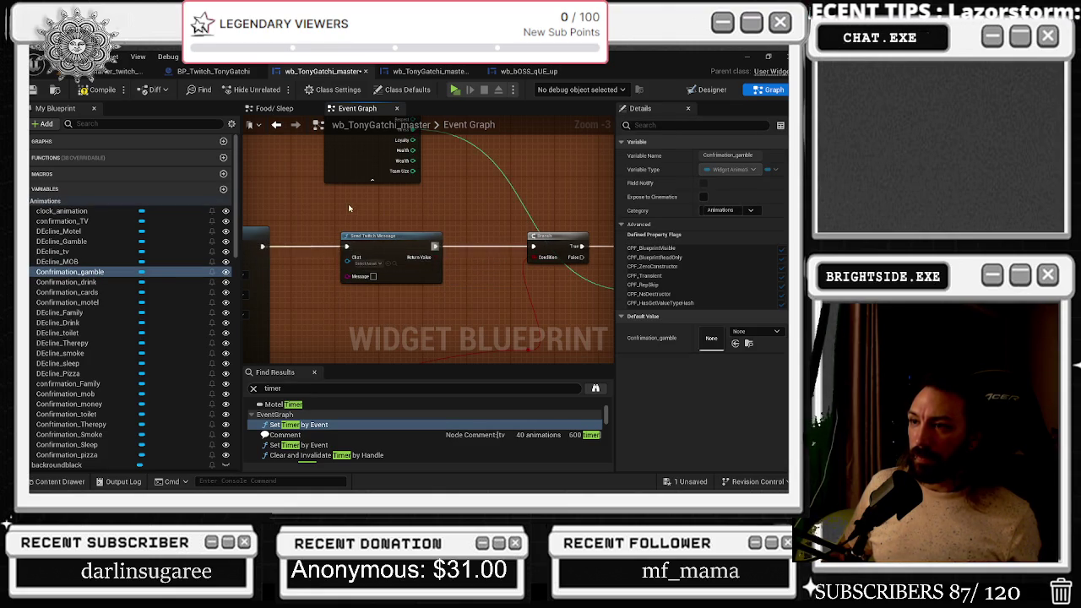
{"action": "left_click_drag", "start_coordinate": [259, 247], "coordinate": [382, 256]}
{"action": "left_click", "coordinate": [93, 123]}
Add the bp_twitch_Reference getter and wire its Twitch Chat into Send Twitch Message's Chat pin
{"action": "type", "text": "TWI"}
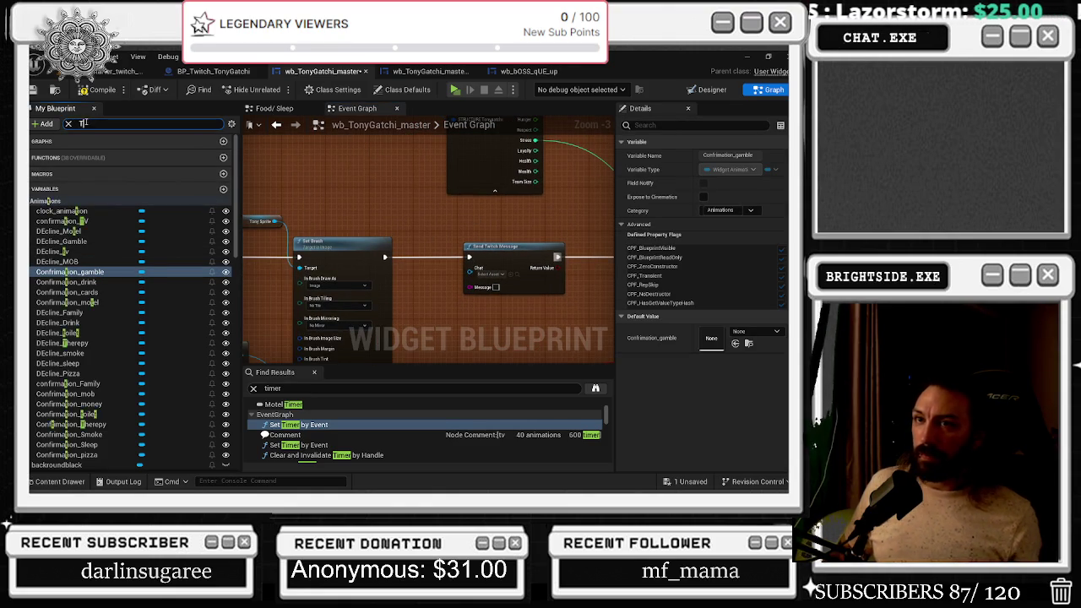
{"action": "scroll", "coordinate": [332, 197], "scroll_direction": "down", "scroll_amount": 5}
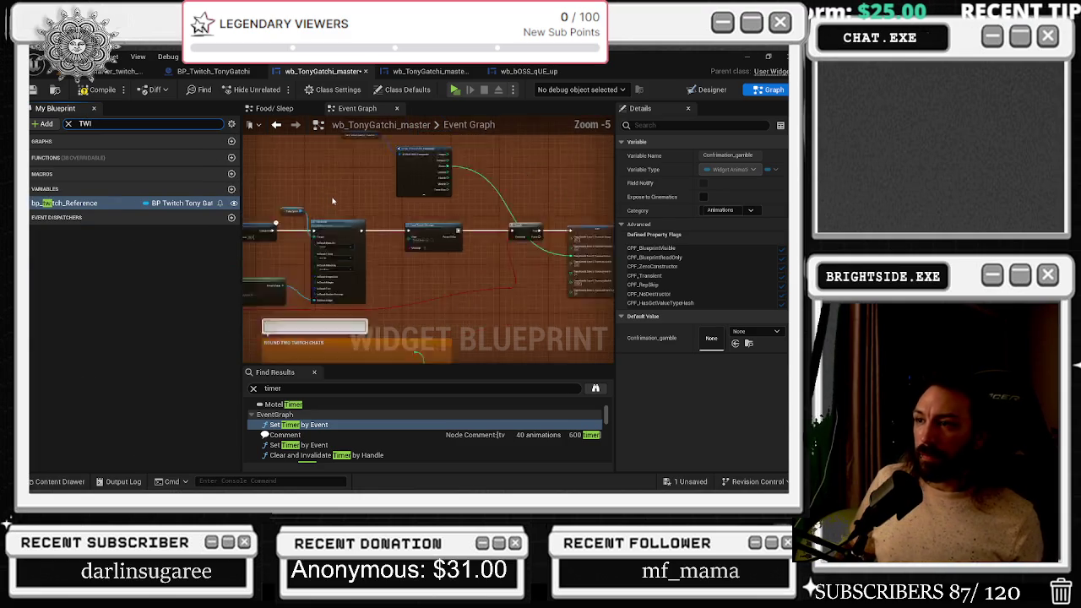
{"action": "scroll", "coordinate": [506, 203], "scroll_direction": "up", "scroll_amount": 4}
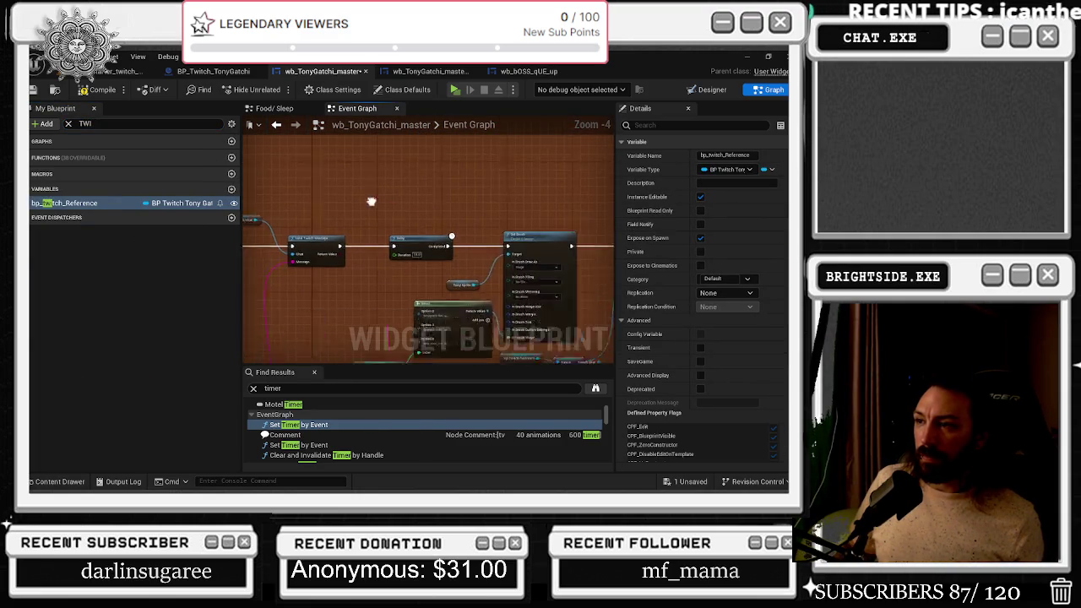
{"action": "left_click_drag", "start_coordinate": [244, 184], "coordinate": [228, 142]}
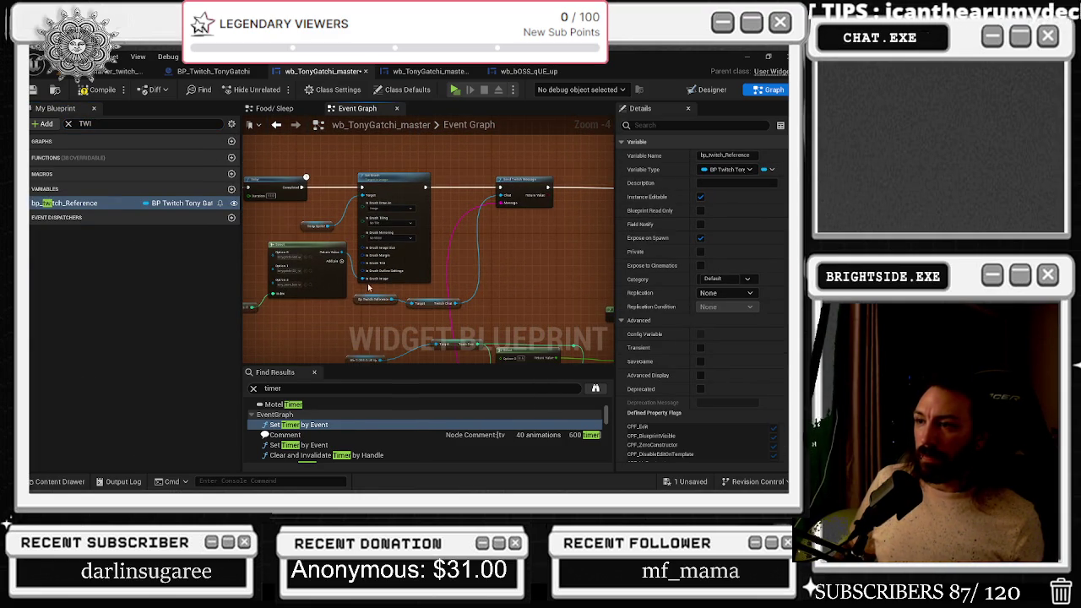
{"action": "mouse_move", "coordinate": [427, 316]}
{"action": "left_mouse_down"}
{"action": "mouse_move", "coordinate": [526, 257]}
{"action": "mouse_move", "coordinate": [610, 262]}
{"action": "left_mouse_up"}
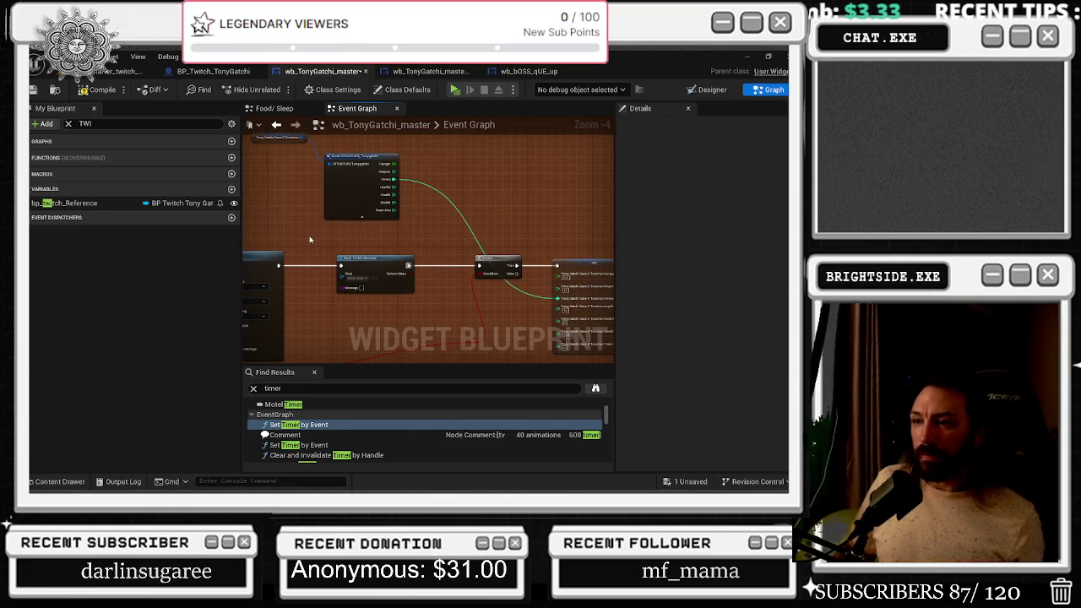
{"action": "key", "text": "ctrl+v"}
{"action": "scroll", "coordinate": [309, 240], "scroll_direction": "up", "scroll_amount": 4}
{"action": "left_click_drag", "start_coordinate": [364, 239], "coordinate": [377, 314]}
{"action": "left_click_drag", "start_coordinate": [435, 280], "coordinate": [429, 287]}
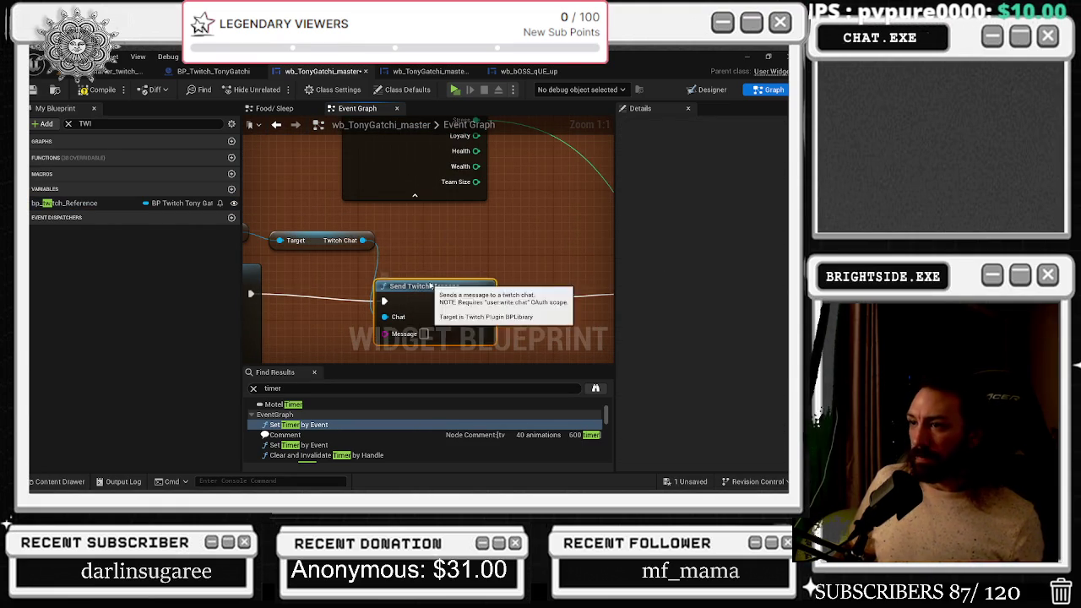
Shift the Select node left inside the ROUND TWO TWITCH CHATS comment
{"action": "scroll", "coordinate": [430, 285], "scroll_direction": "down", "scroll_amount": 5}
{"action": "left_click_drag", "start_coordinate": [556, 319], "coordinate": [467, 244]}
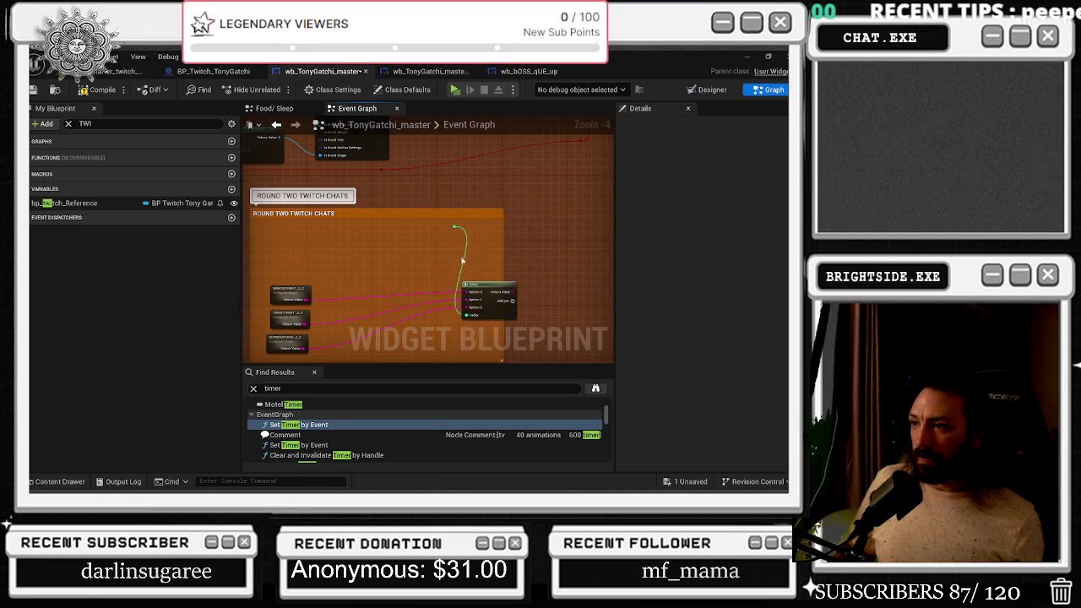
{"action": "mouse_move", "coordinate": [494, 298]}
{"action": "left_mouse_down"}
{"action": "mouse_move", "coordinate": [431, 295]}
{"action": "mouse_move", "coordinate": [458, 157]}
{"action": "mouse_move", "coordinate": [471, 181]}
{"action": "mouse_move", "coordinate": [456, 164]}
{"action": "left_mouse_up"}
{"action": "left_click_drag", "start_coordinate": [473, 246], "coordinate": [462, 247]}
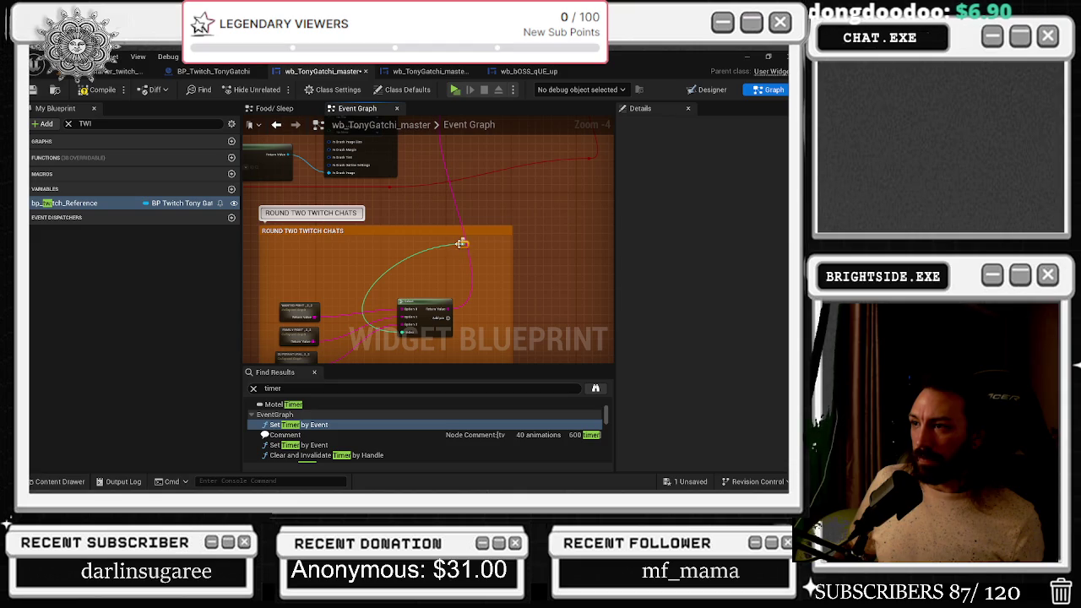
{"action": "scroll", "coordinate": [477, 221], "scroll_direction": "down", "scroll_amount": 1}
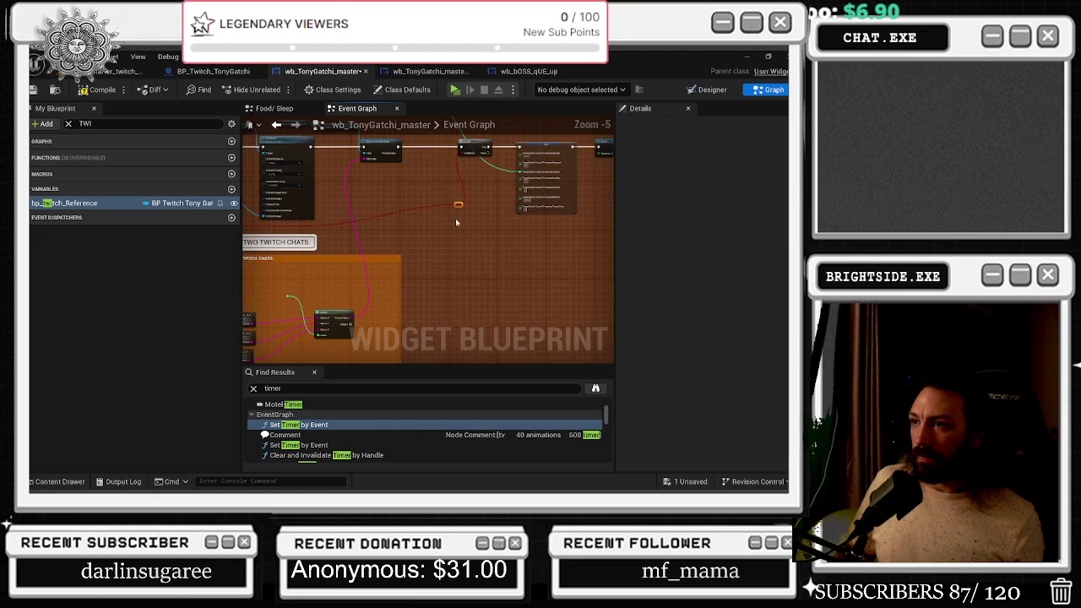
Move the Twitch reference getter above the chain and the Tony Sprite node up and right
{"action": "left_click_drag", "start_coordinate": [455, 229], "coordinate": [548, 241]}
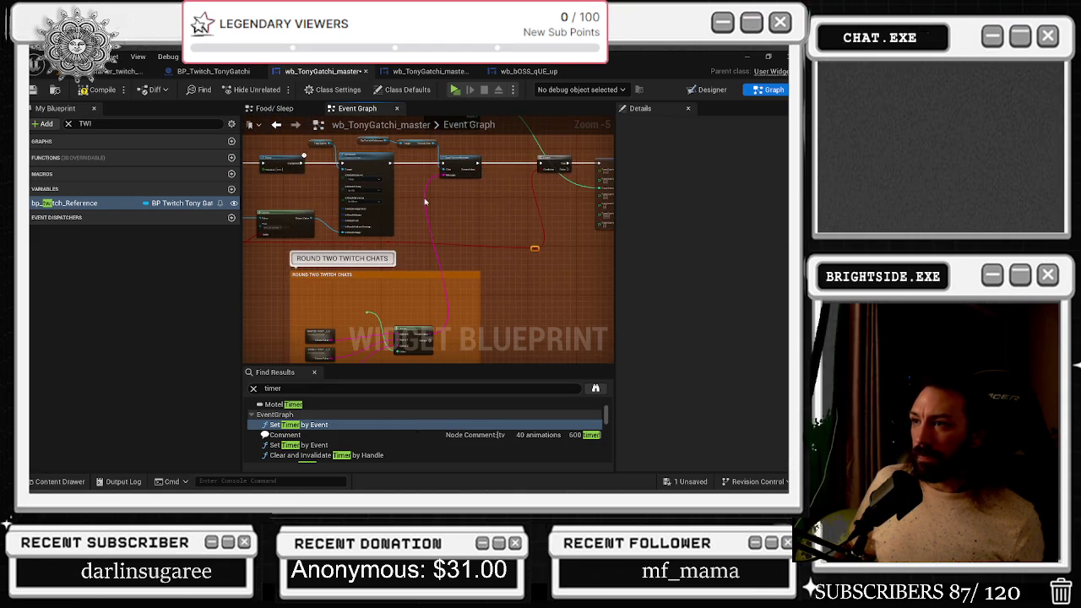
{"action": "left_click_drag", "start_coordinate": [347, 203], "coordinate": [550, 193]}
{"action": "left_click_drag", "start_coordinate": [419, 249], "coordinate": [237, 268]}
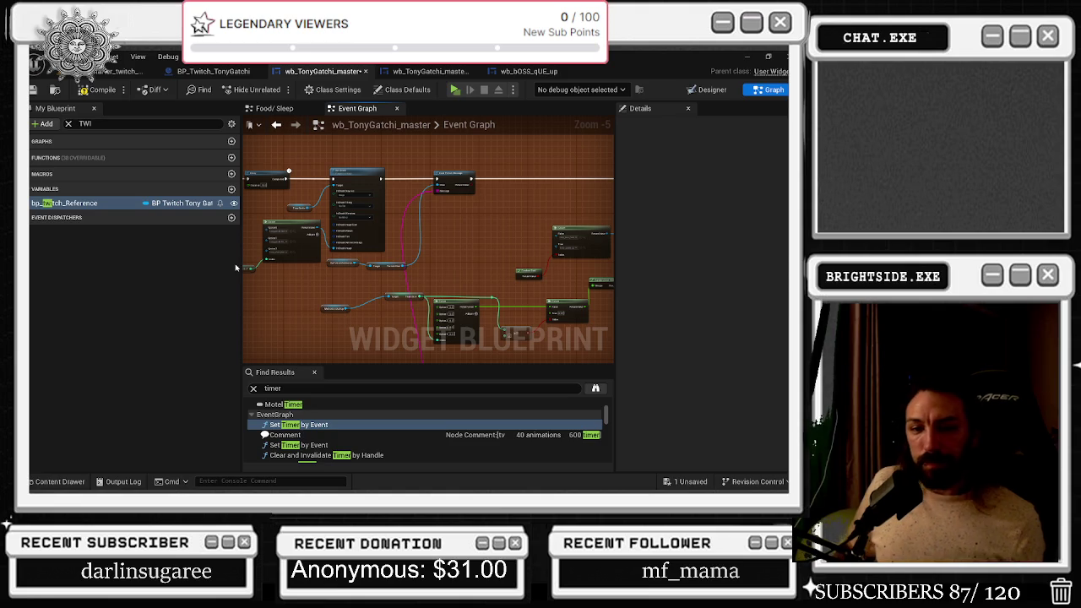
{"action": "left_click_drag", "start_coordinate": [379, 285], "coordinate": [379, 159]}
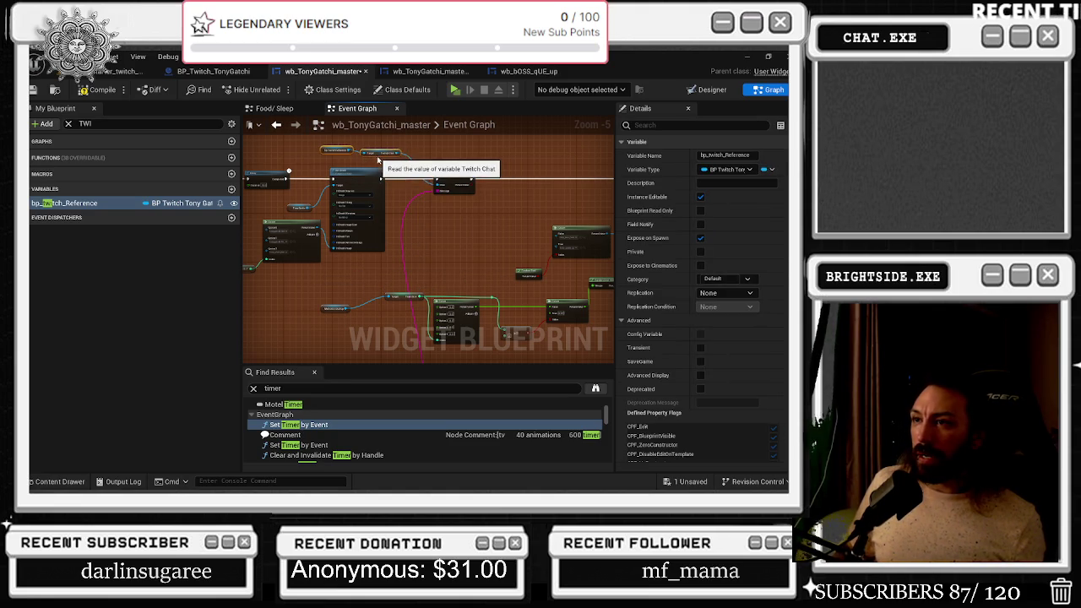
{"action": "scroll", "coordinate": [309, 238], "scroll_direction": "up", "scroll_amount": 4}
{"action": "left_click_drag", "start_coordinate": [309, 238], "coordinate": [330, 209]}
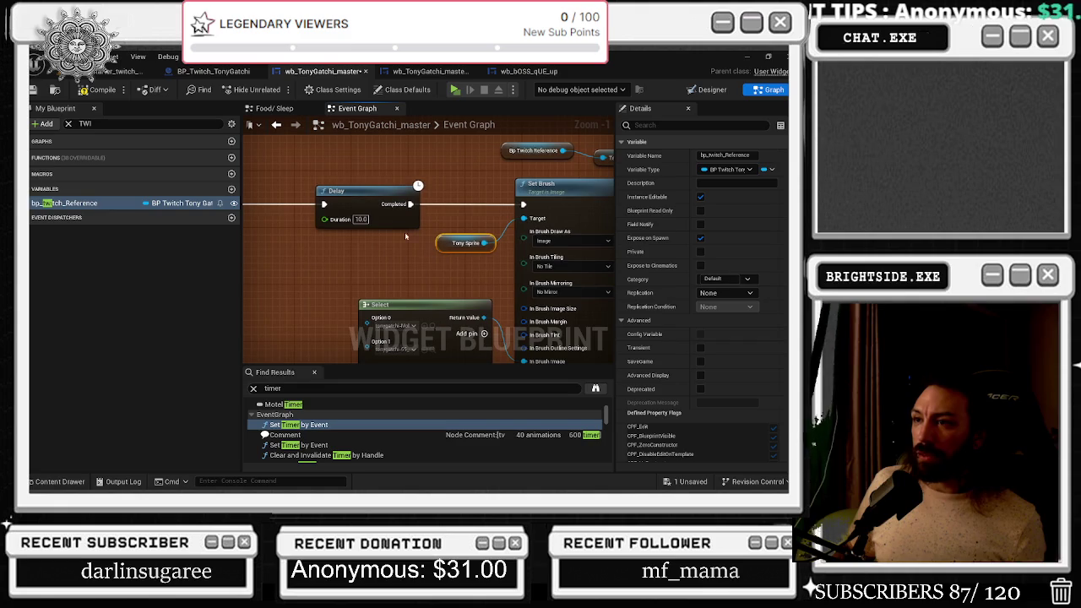
{"action": "left_click", "coordinate": [344, 191]}
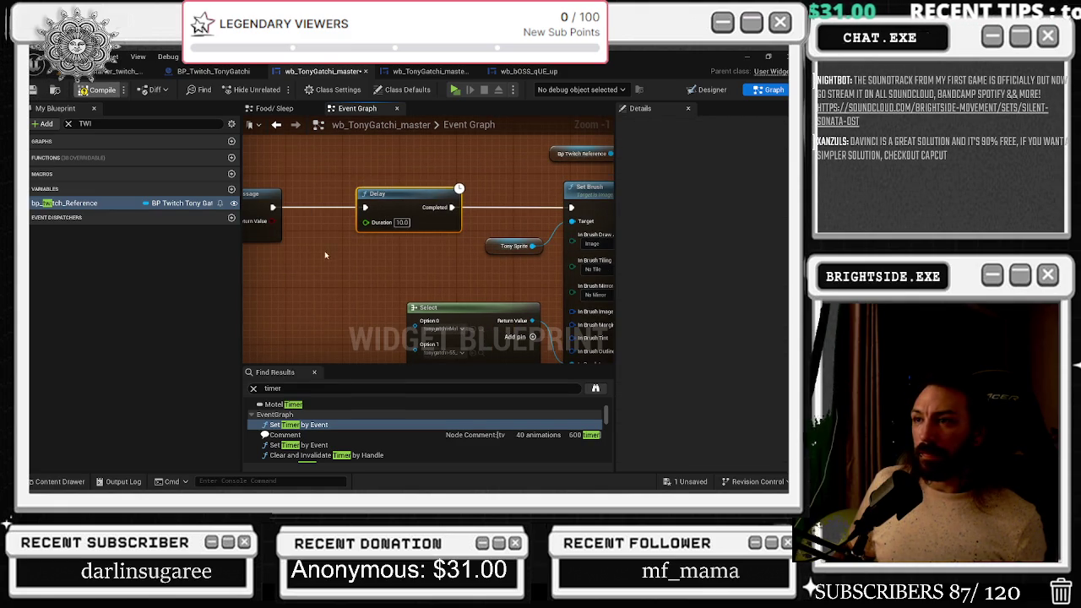
Restore the editor window to full screen and save the project
{"action": "key", "text": "super+Down"}
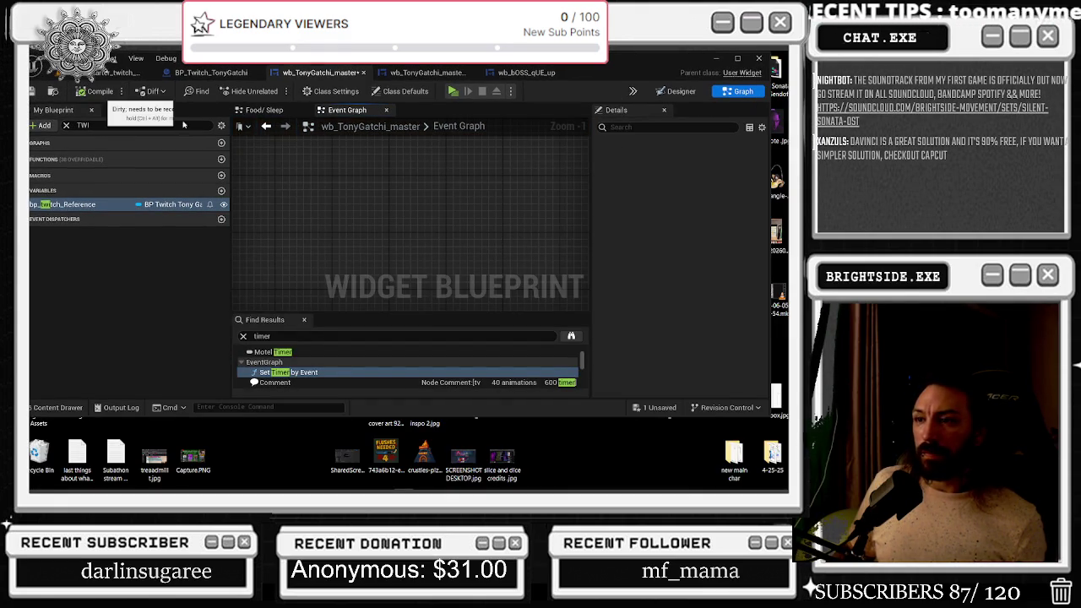
{"action": "left_click", "coordinate": [739, 60]}
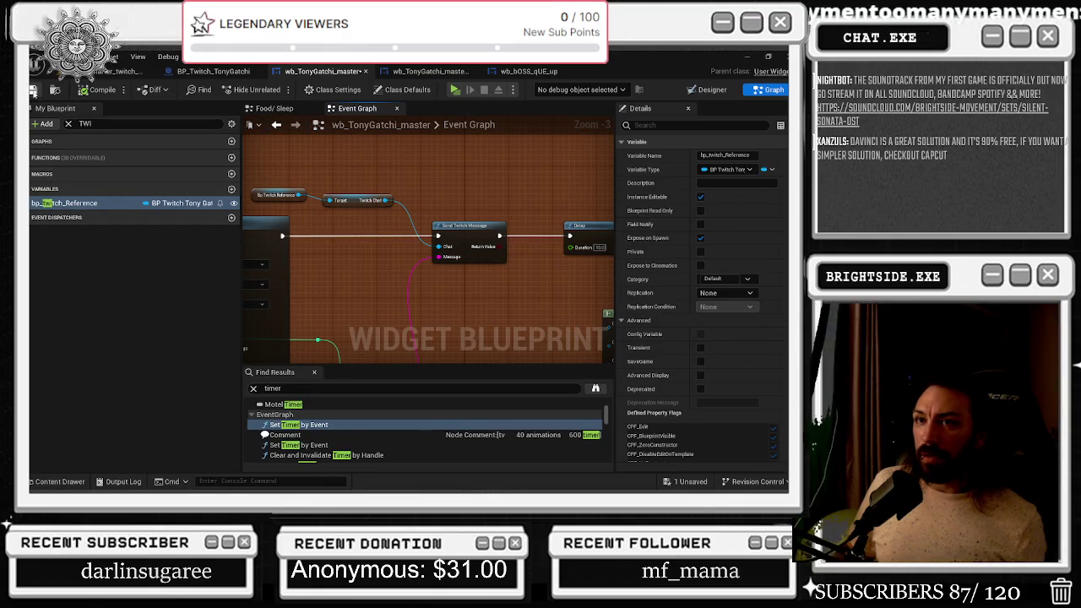
{"action": "left_click", "coordinate": [34, 90]}
Nudge the Food/Sleep custom event node down, then check World_Starter_twitch_chat and BP_Twitch_TonyGatchi
{"action": "left_click", "coordinate": [267, 110]}
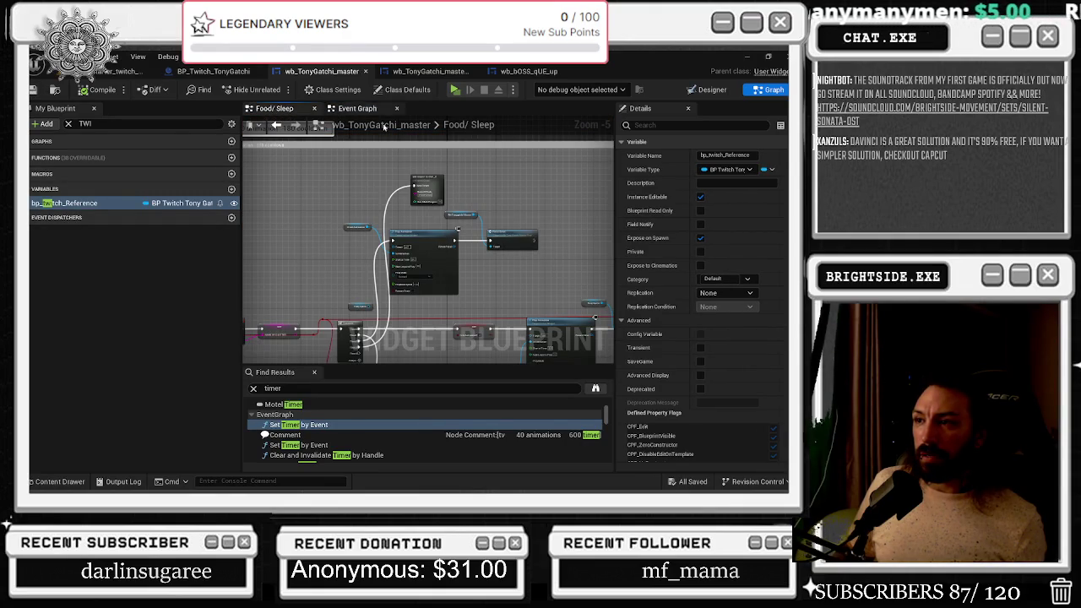
{"action": "left_click", "coordinate": [433, 199]}
{"action": "left_click_drag", "start_coordinate": [434, 199], "coordinate": [427, 208]}
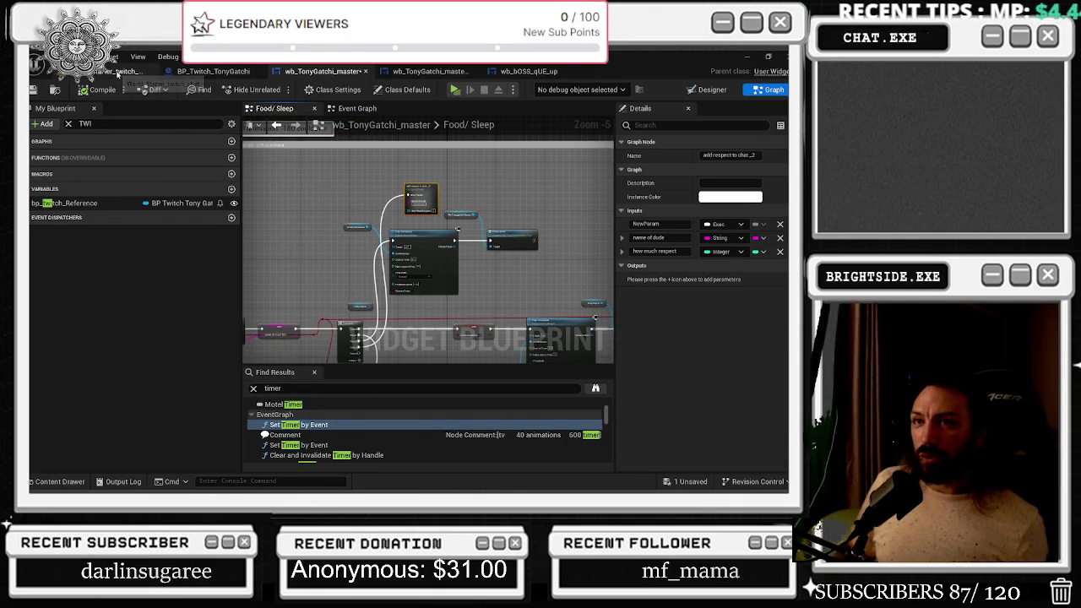
{"action": "left_click", "coordinate": [118, 72]}
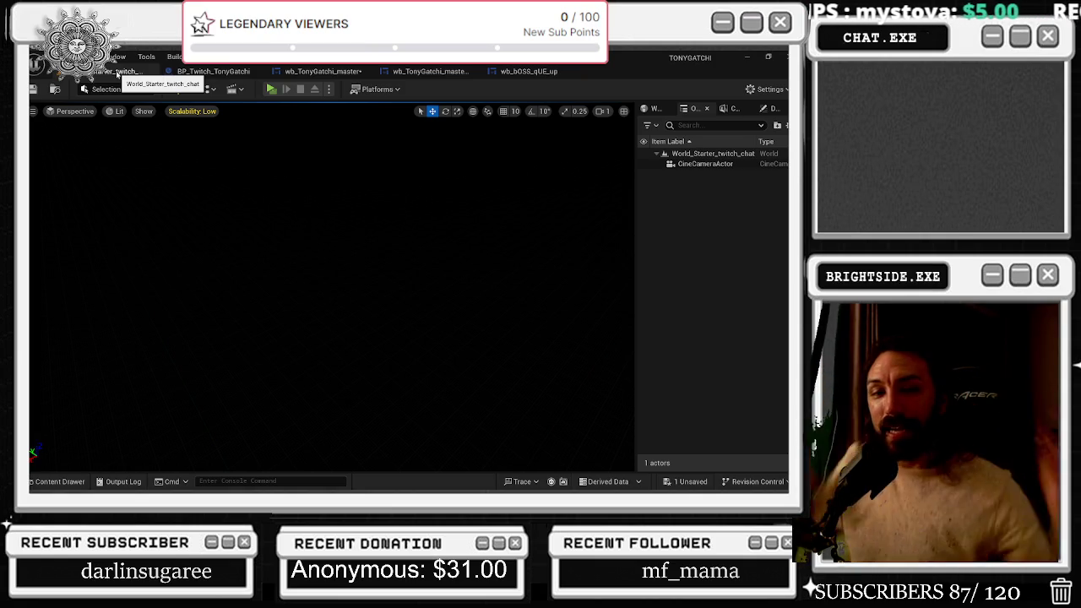
{"action": "left_click", "coordinate": [219, 71]}
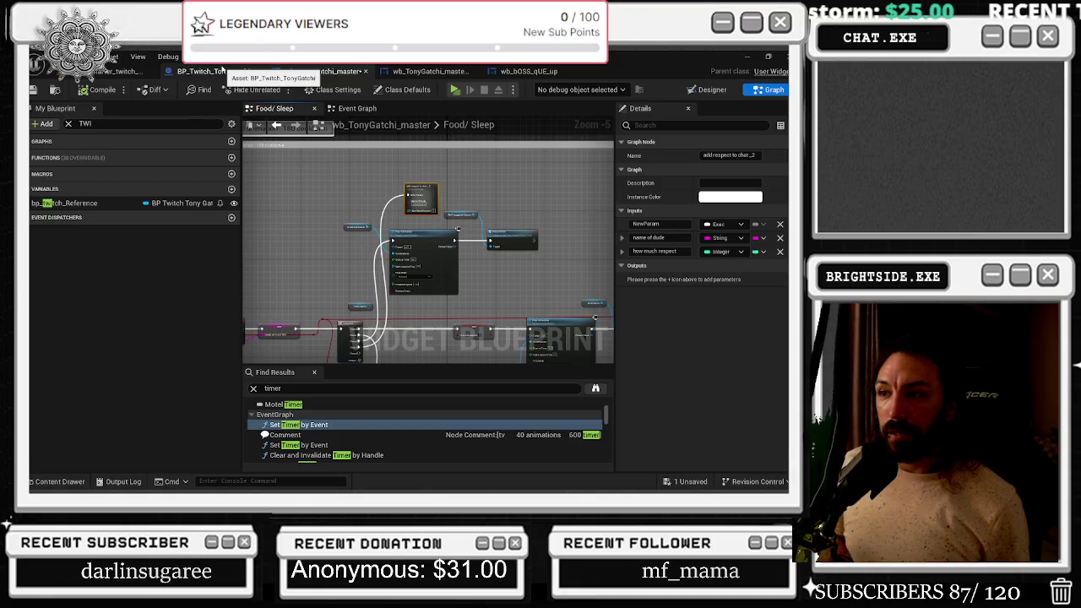
Review the BP_Twitch_TonyGatchi graph and the bp_twitch_Reference getter in the Food/Sleep graph
{"action": "left_click", "coordinate": [126, 71]}
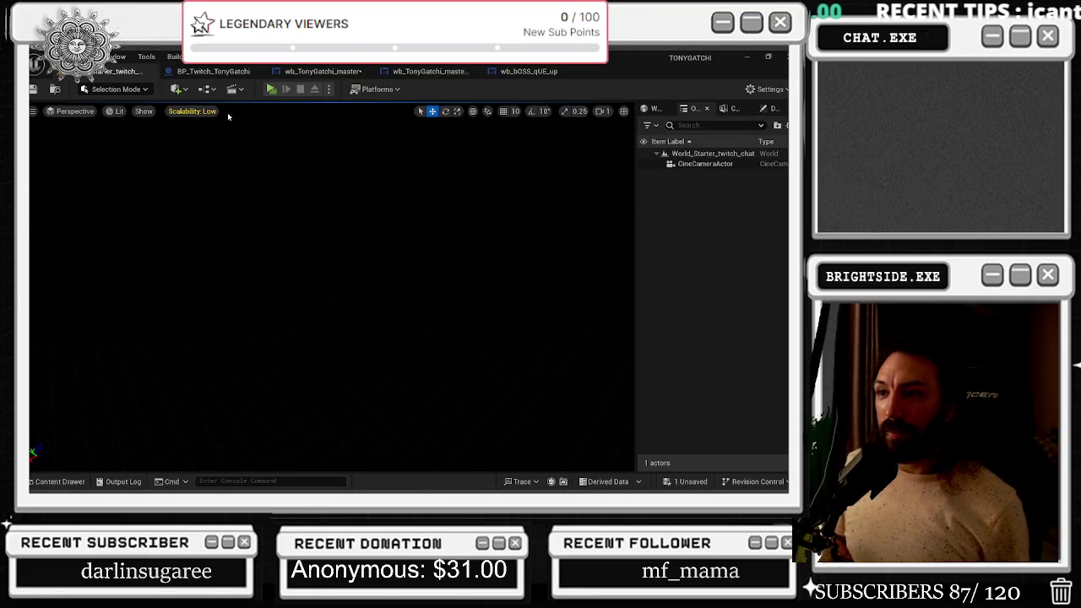
{"action": "left_click", "coordinate": [202, 72]}
{"action": "scroll", "coordinate": [456, 207], "scroll_direction": "down", "scroll_amount": 1}
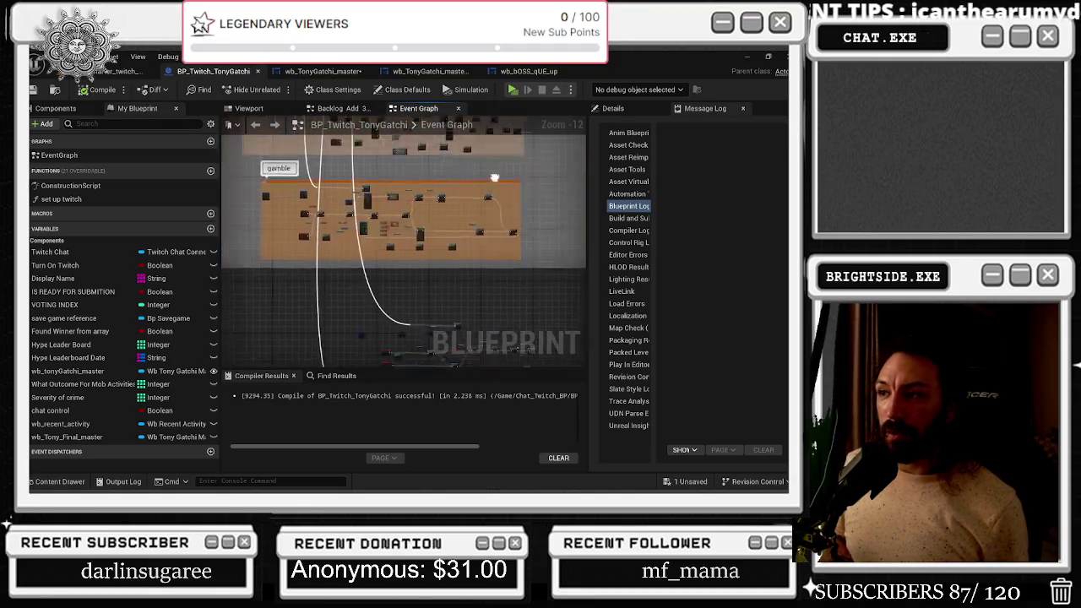
{"action": "left_click_drag", "start_coordinate": [453, 214], "coordinate": [433, 148]}
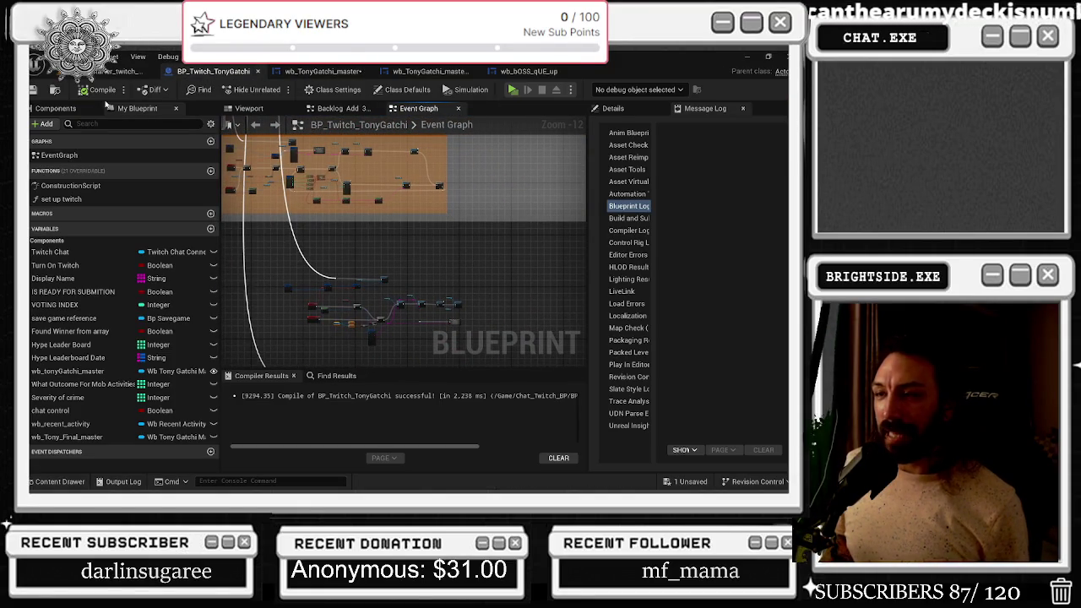
{"action": "left_click", "coordinate": [300, 72]}
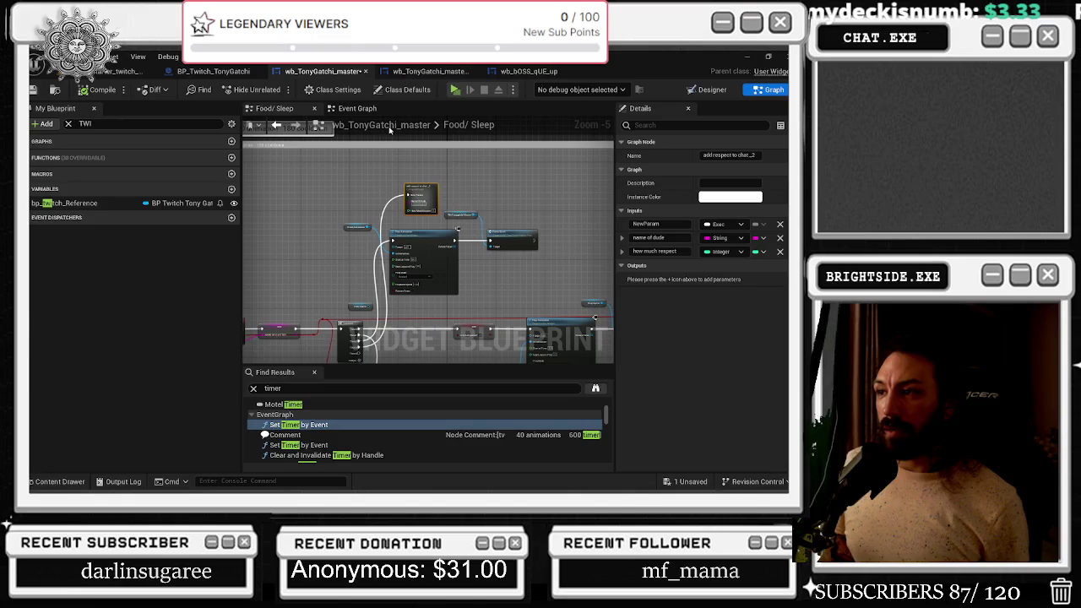
{"action": "left_click", "coordinate": [355, 226]}
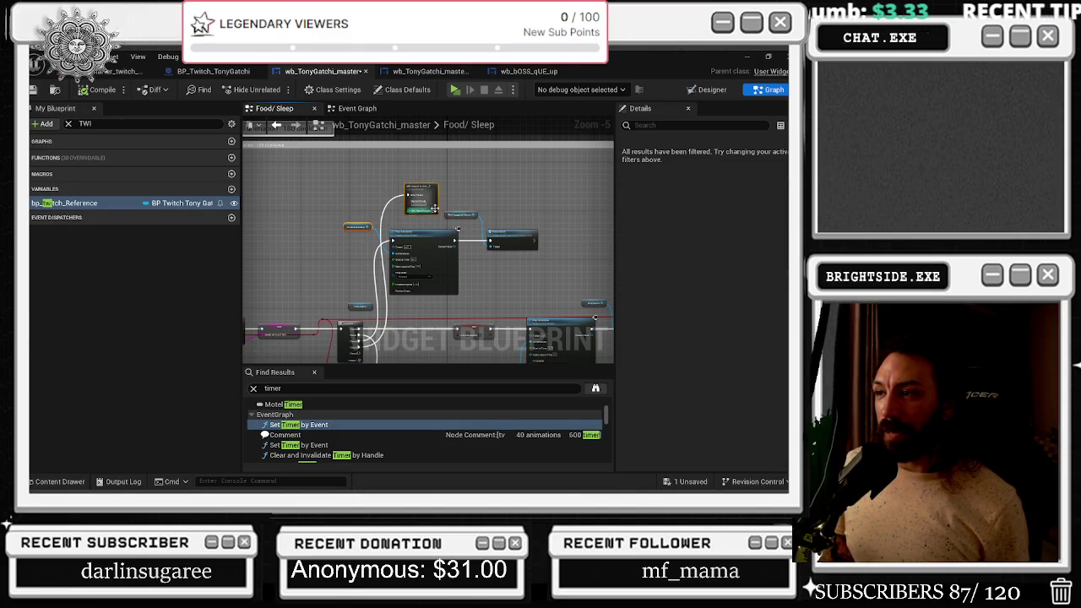
{"action": "mouse_move", "coordinate": [428, 204]}
{"action": "left_click", "coordinate": [388, 165]}
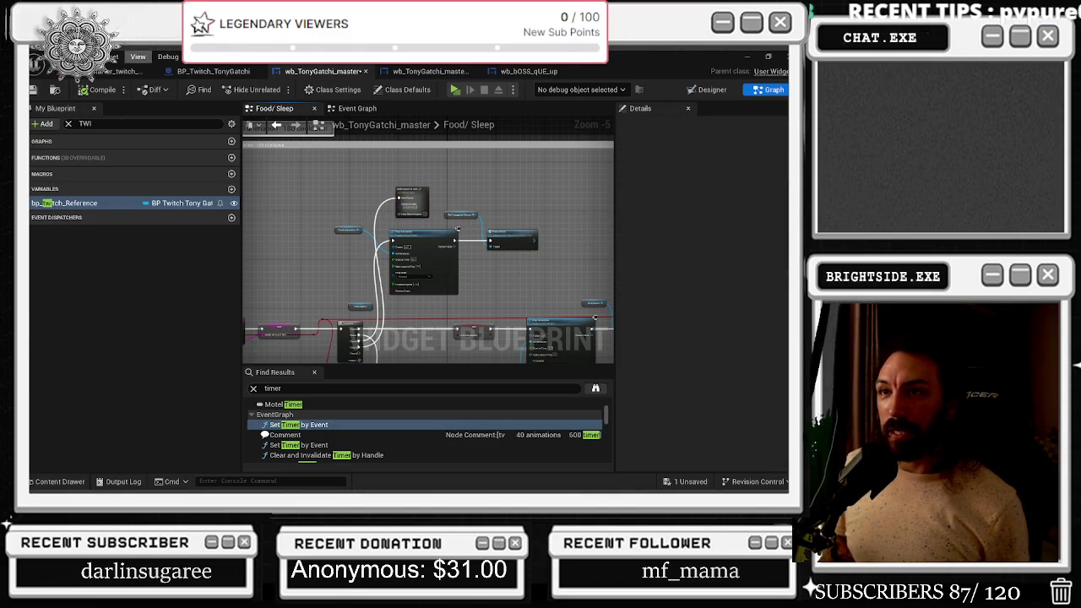
Save all unsaved assets from the level editor, confirming the modified packages
{"action": "left_click", "coordinate": [114, 71]}
{"action": "left_click", "coordinate": [708, 482]}
{"action": "left_click", "coordinate": [499, 391]}
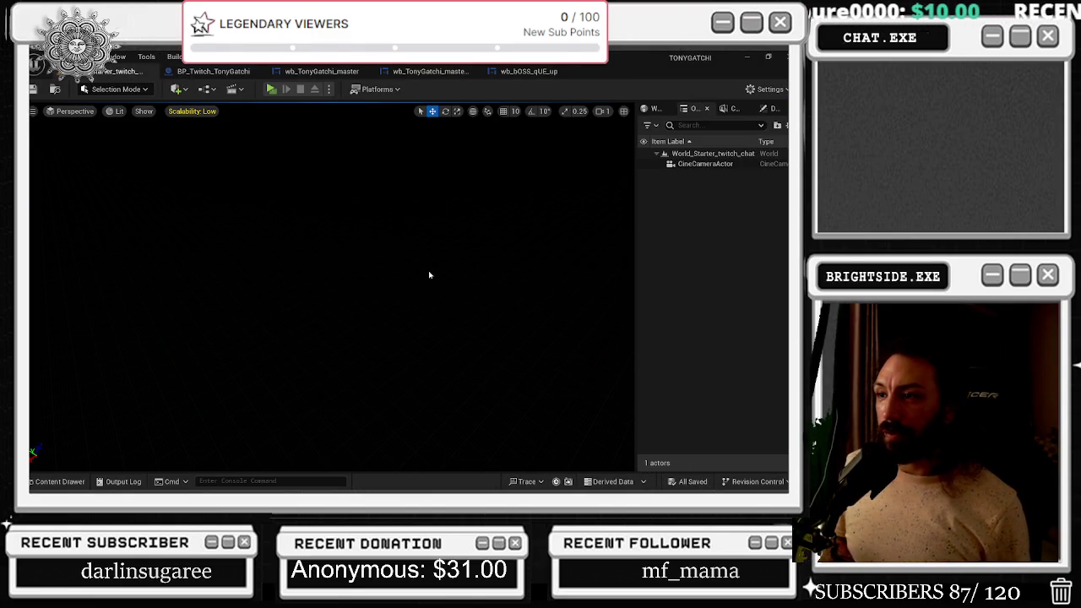
Nudge the join_chat, Select, Branch and Chat Control nodes in BP_Twitch_TonyGatchi
{"action": "left_click", "coordinate": [215, 72]}
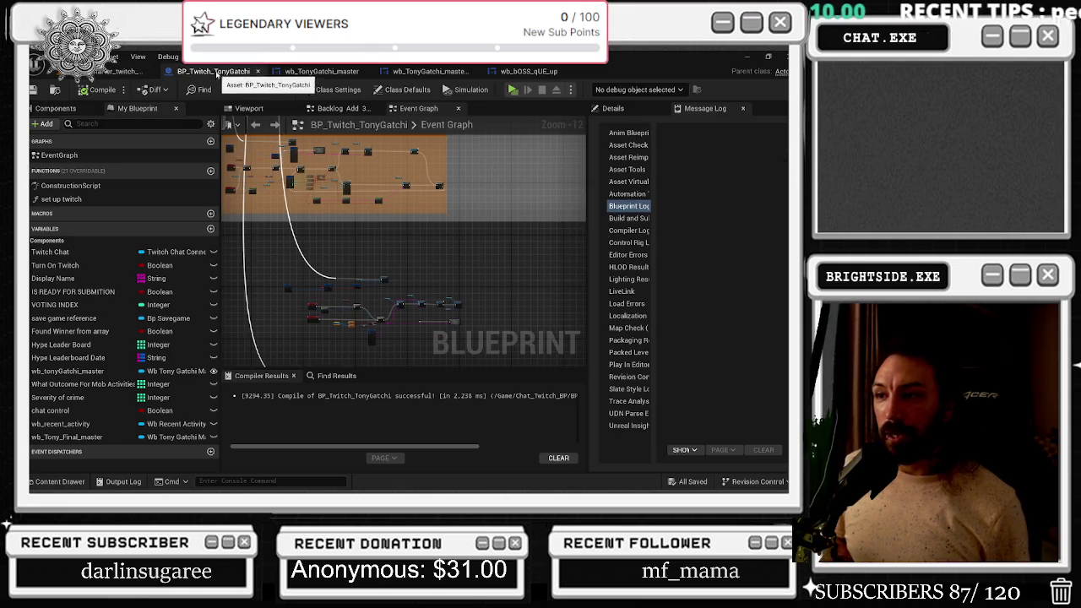
{"action": "scroll", "coordinate": [284, 290], "scroll_direction": "up", "scroll_amount": 5}
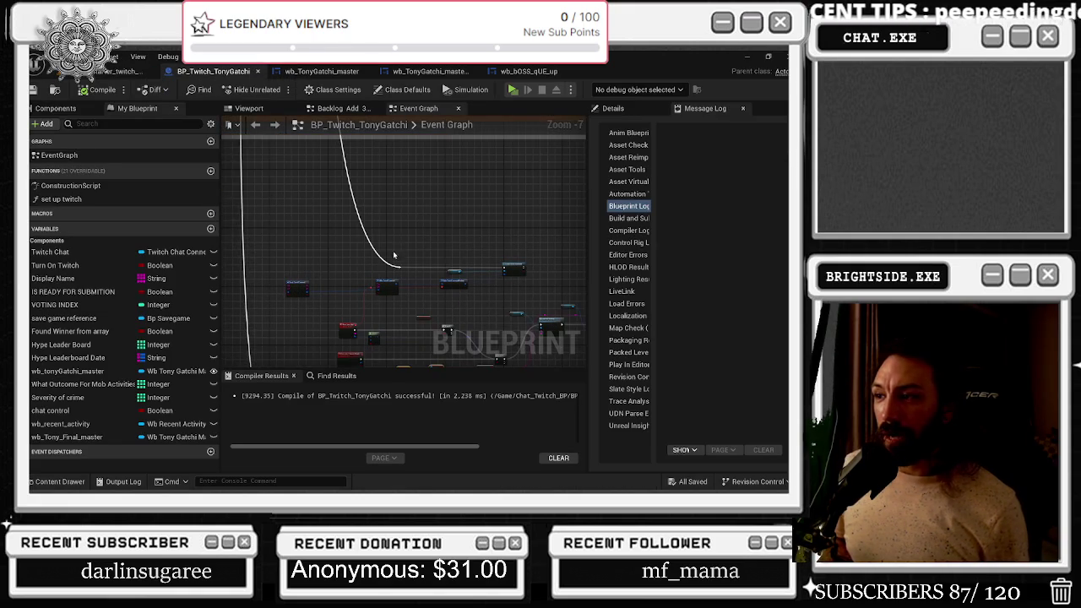
{"action": "left_click_drag", "start_coordinate": [392, 256], "coordinate": [363, 150]}
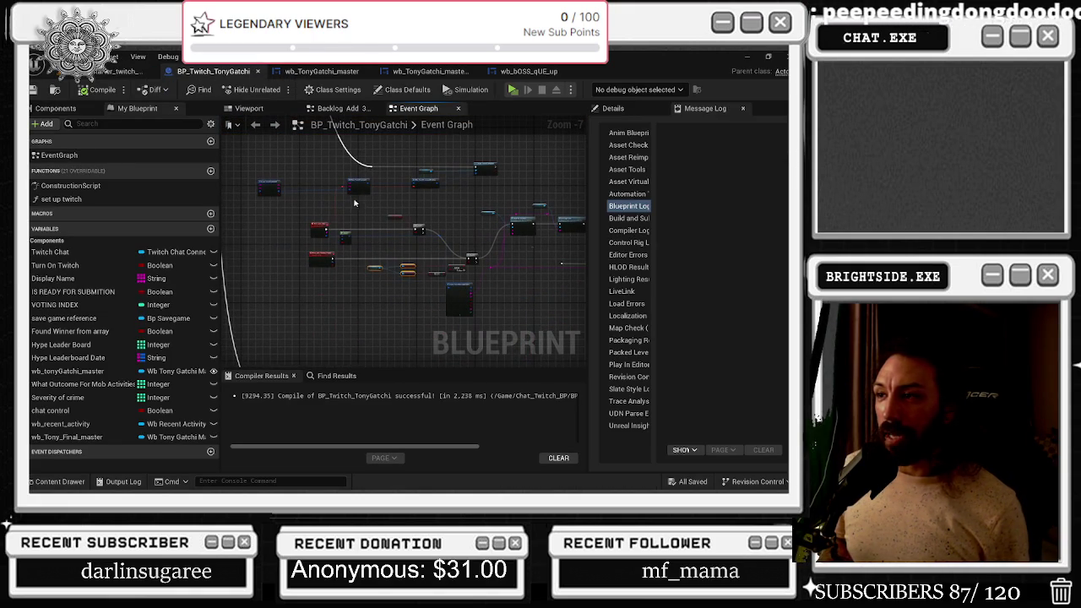
{"action": "scroll", "coordinate": [400, 264], "scroll_direction": "up", "scroll_amount": 4}
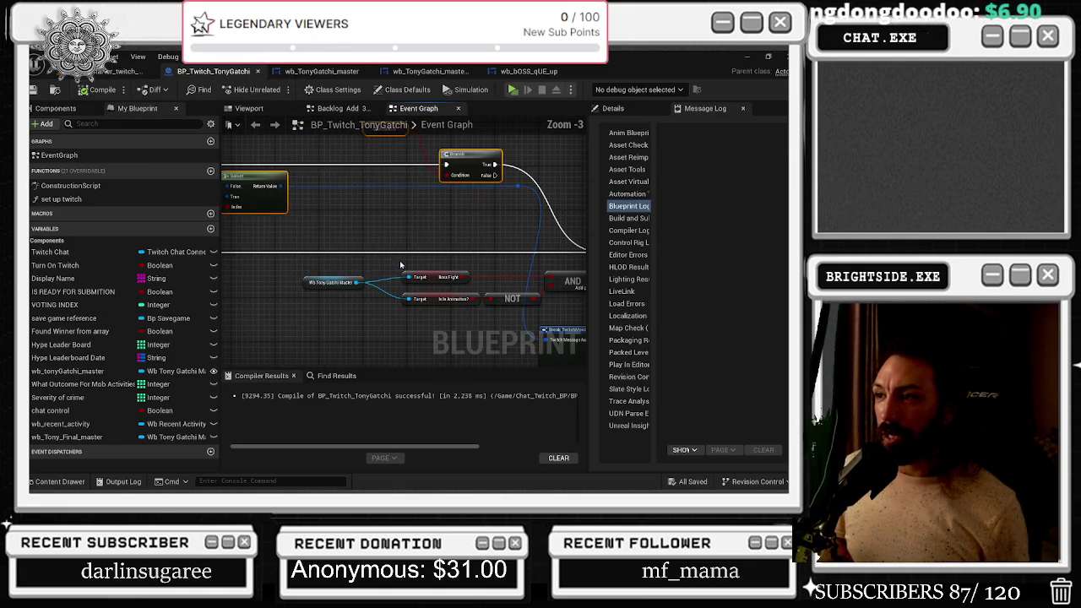
{"action": "left_click_drag", "start_coordinate": [388, 257], "coordinate": [456, 287]}
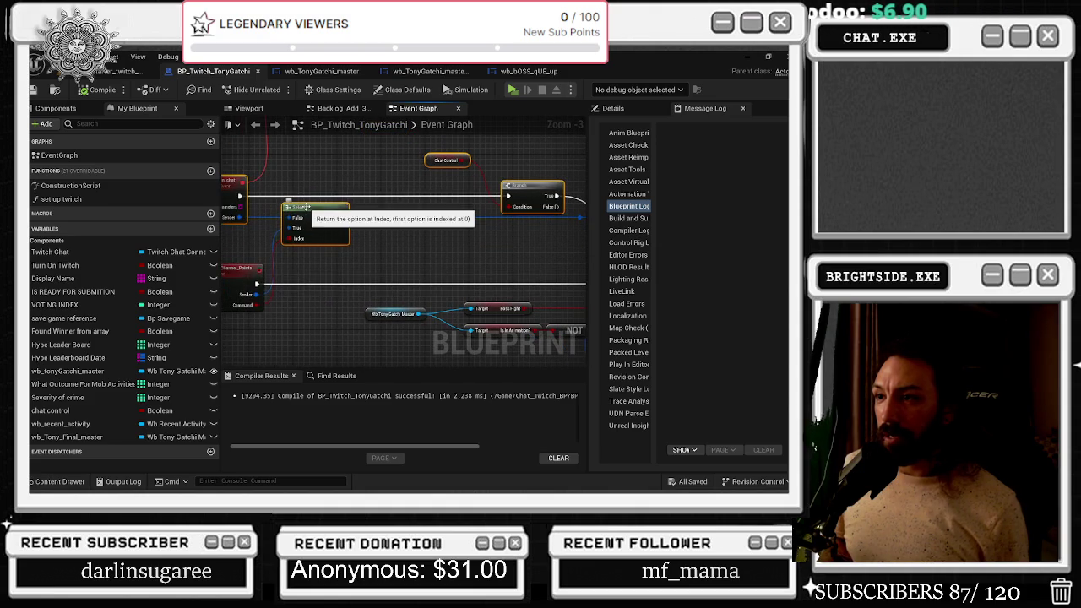
{"action": "left_click_drag", "start_coordinate": [314, 207], "coordinate": [337, 209]}
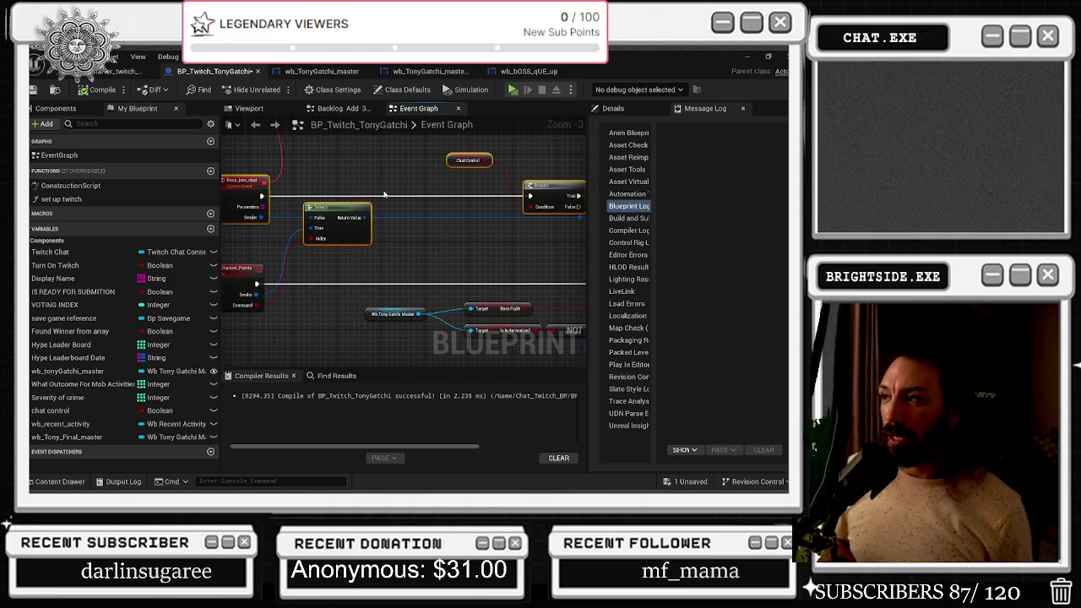
{"action": "scroll", "coordinate": [383, 195], "scroll_direction": "down", "scroll_amount": 2}
{"action": "scroll", "coordinate": [512, 195], "scroll_direction": "down", "scroll_amount": 2}
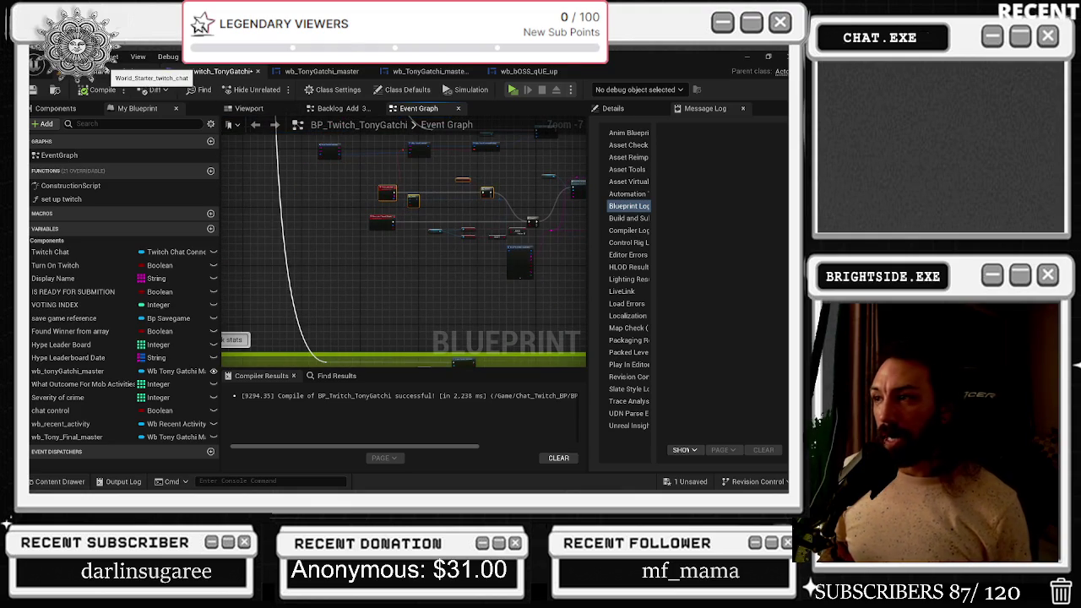
Look over the Food/Sleep graph, then bring up the wb_bOSS_qUE_up widget's designer
{"action": "left_click", "coordinate": [320, 71]}
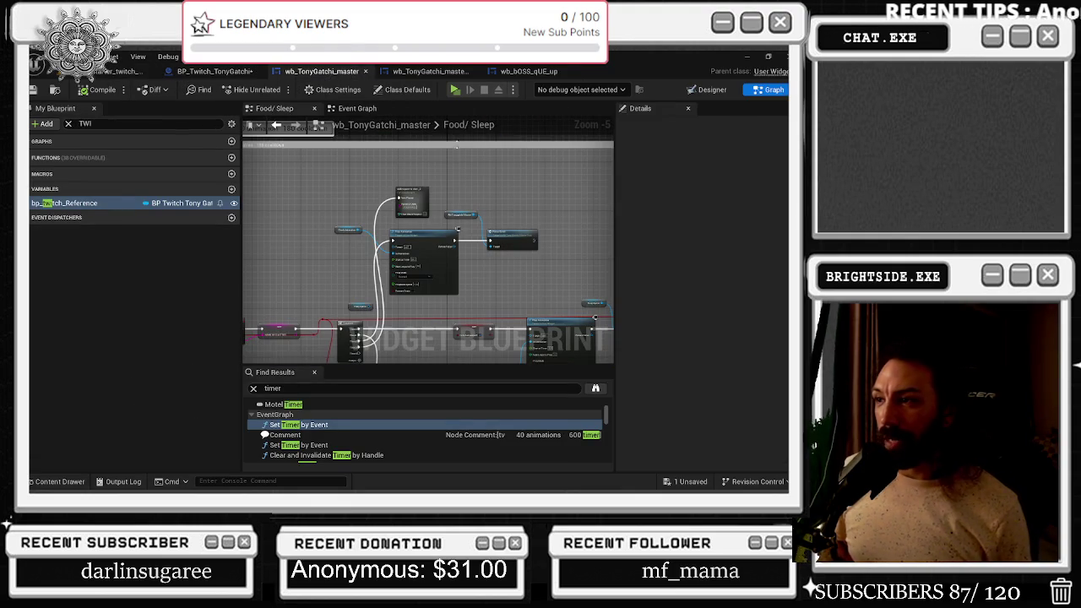
{"action": "left_click_drag", "start_coordinate": [506, 240], "coordinate": [512, 210]}
{"action": "mouse_move", "coordinate": [404, 337]}
{"action": "left_mouse_down"}
{"action": "mouse_move", "coordinate": [363, 244]}
{"action": "mouse_move", "coordinate": [295, 211]}
{"action": "mouse_move", "coordinate": [243, 166]}
{"action": "left_mouse_up"}
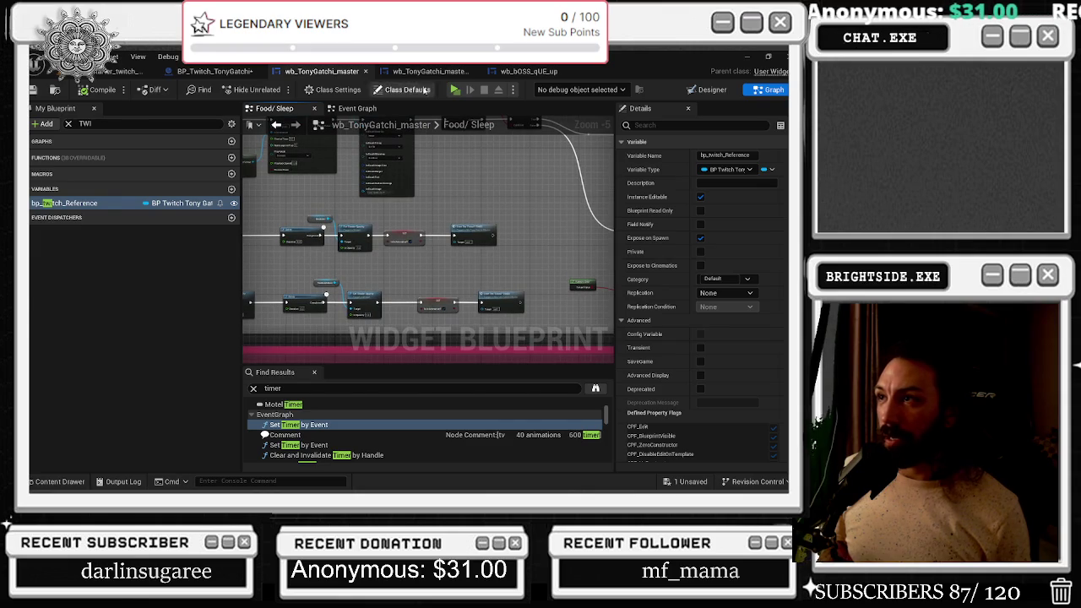
{"action": "left_click", "coordinate": [430, 71]}
{"action": "left_click", "coordinate": [532, 71]}
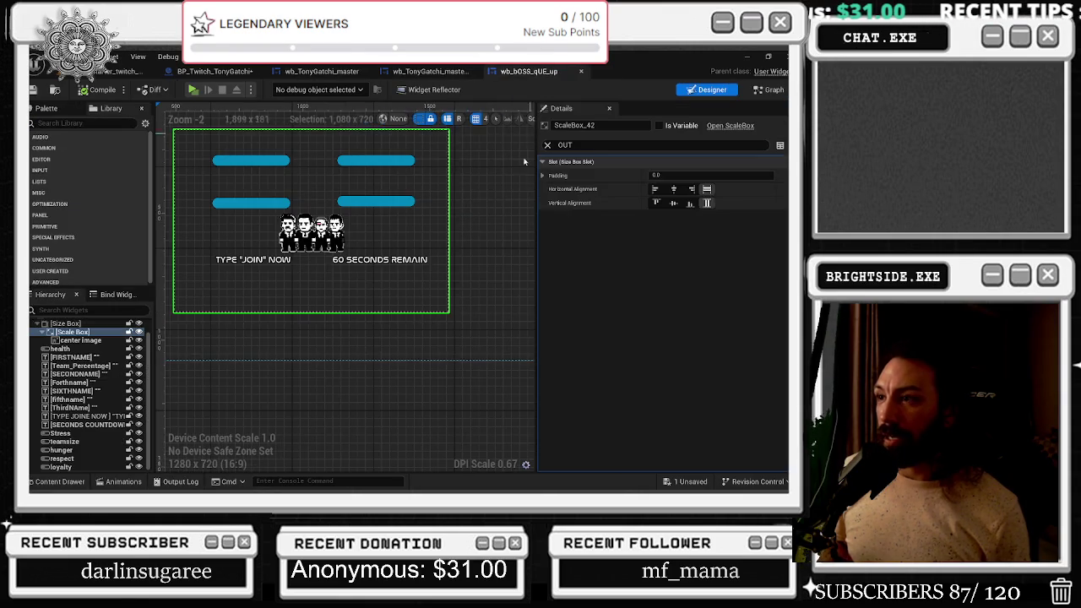
Check the hydration check comment in BP_Twitch_TonyGatchi and the lower Food/Sleep nodes
{"action": "left_click", "coordinate": [224, 72]}
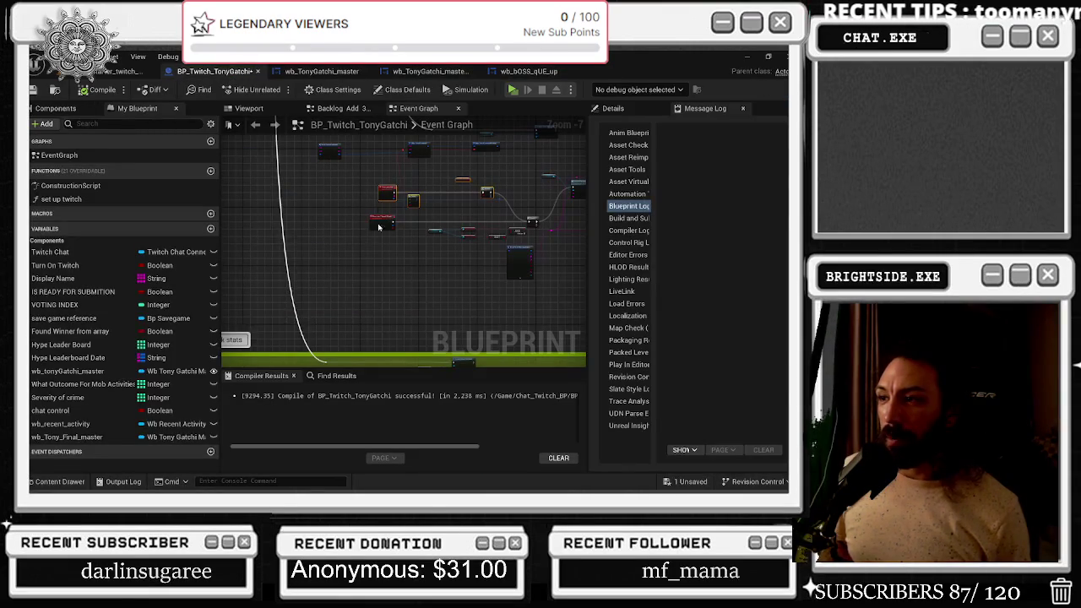
{"action": "scroll", "coordinate": [472, 204], "scroll_direction": "down", "scroll_amount": 4}
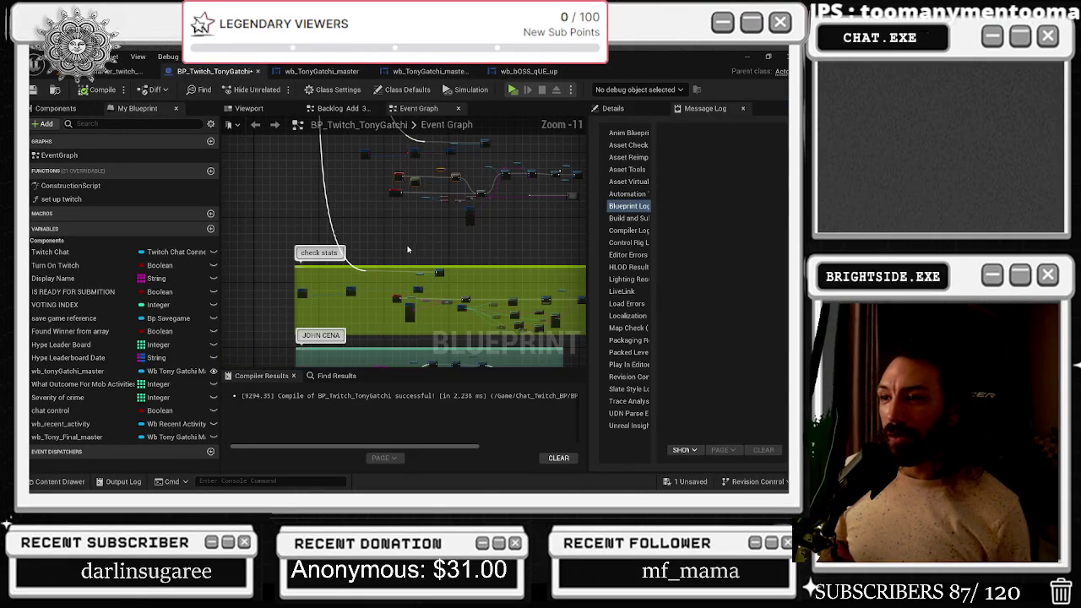
{"action": "left_click_drag", "start_coordinate": [472, 203], "coordinate": [437, 172]}
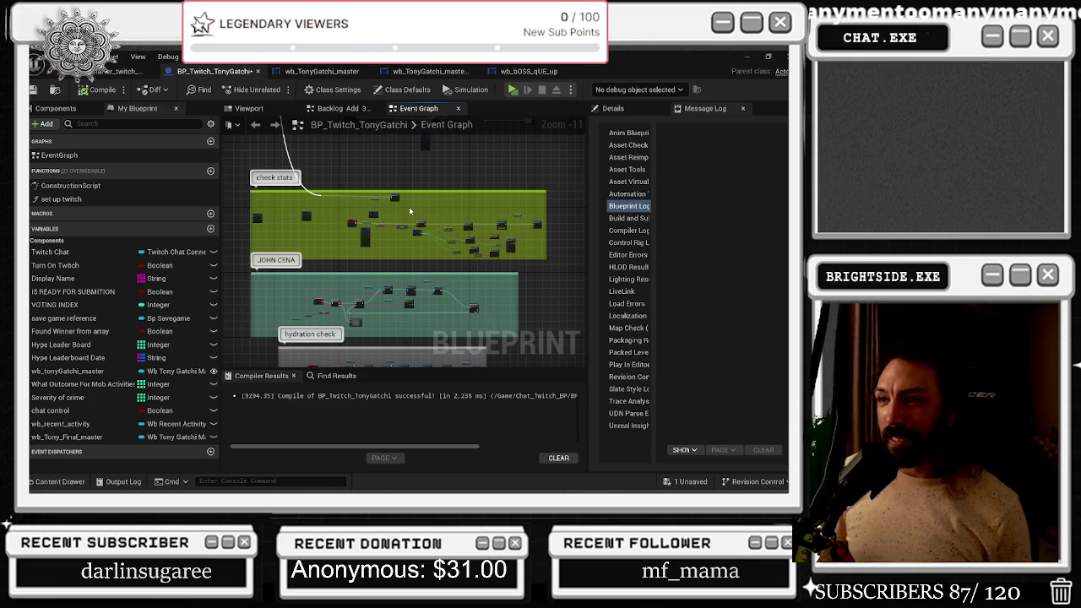
{"action": "left_click", "coordinate": [321, 71]}
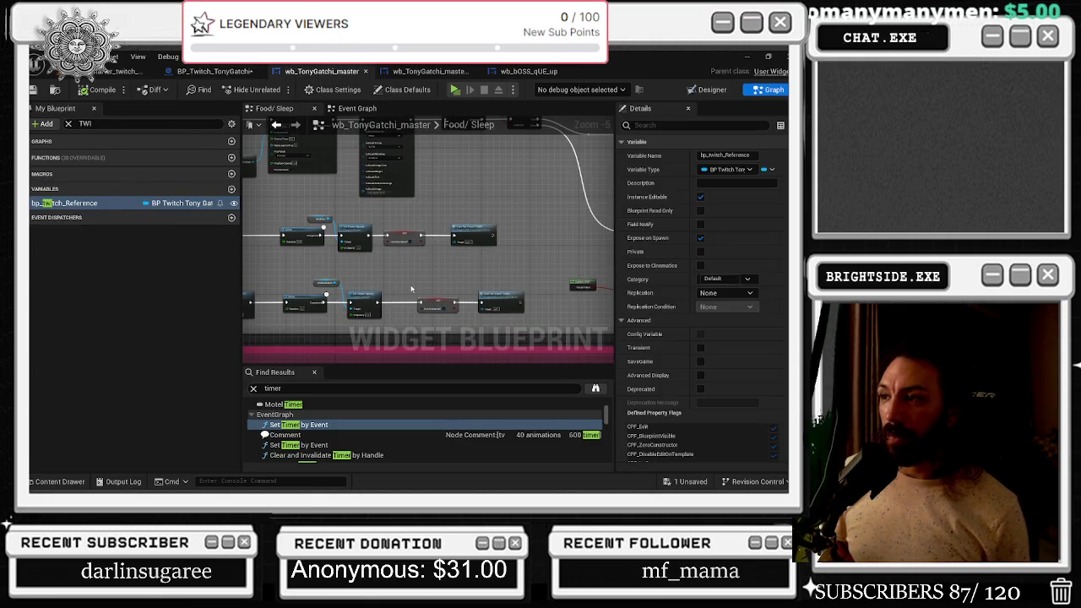
{"action": "mouse_move", "coordinate": [444, 247]}
{"action": "left_mouse_down"}
{"action": "mouse_move", "coordinate": [439, 237]}
{"action": "mouse_move", "coordinate": [448, 314]}
{"action": "left_mouse_up"}
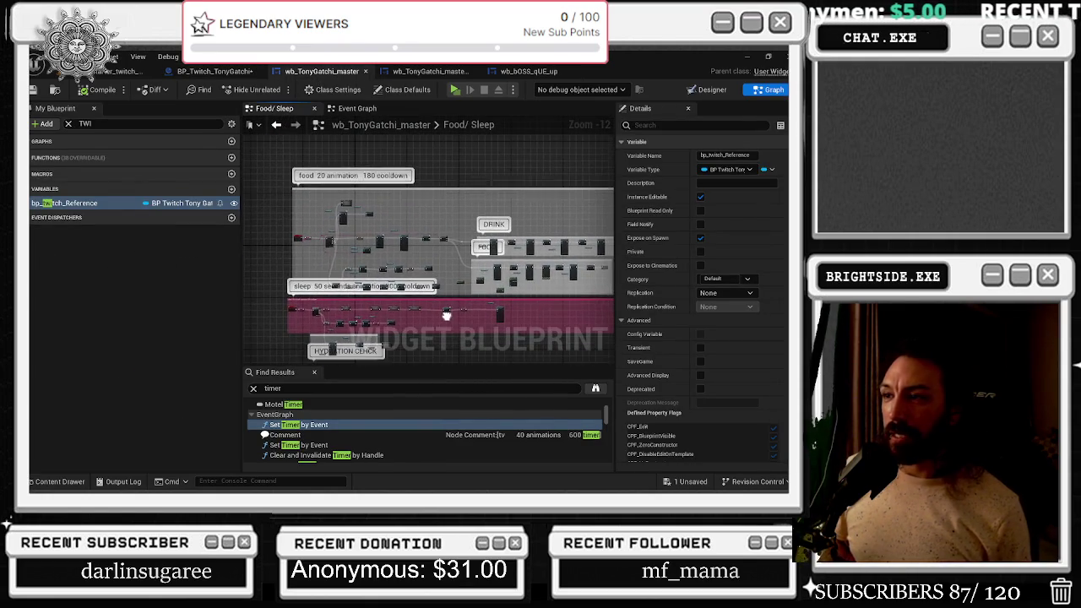
Toggle wb_TonyGatchi_master between Designer and Graph, then close the Food/Sleep graph
{"action": "left_click", "coordinate": [403, 73]}
{"action": "left_click", "coordinate": [326, 71]}
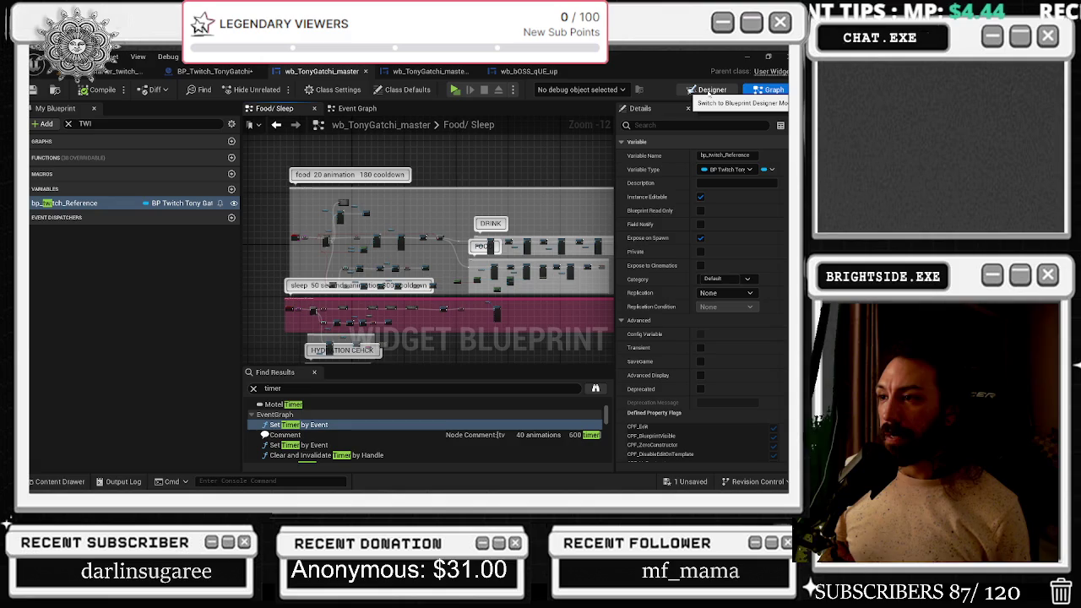
{"action": "left_click", "coordinate": [690, 89]}
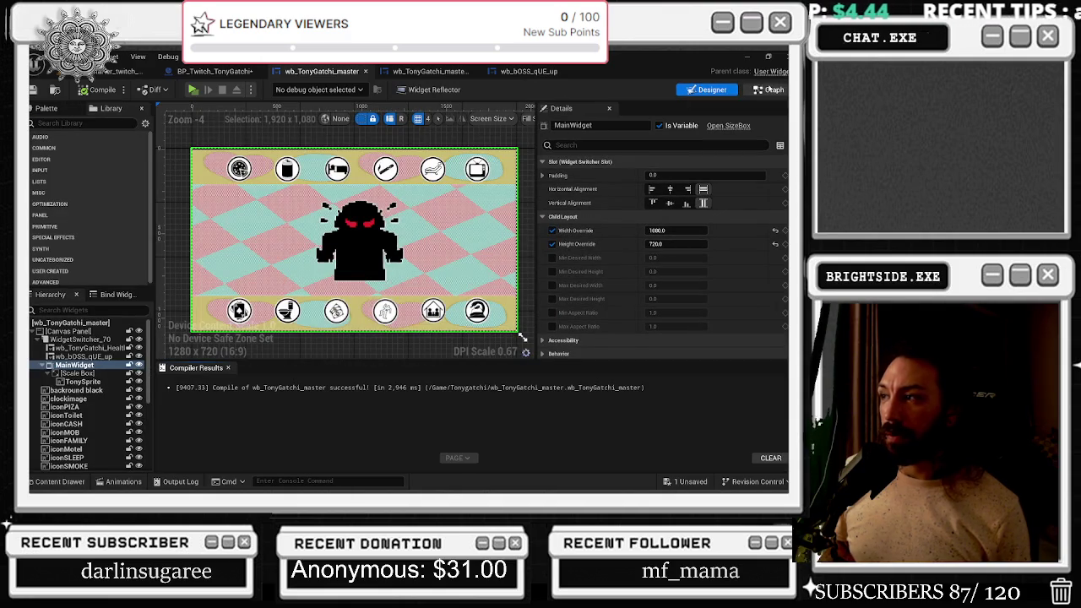
{"action": "left_click", "coordinate": [774, 90]}
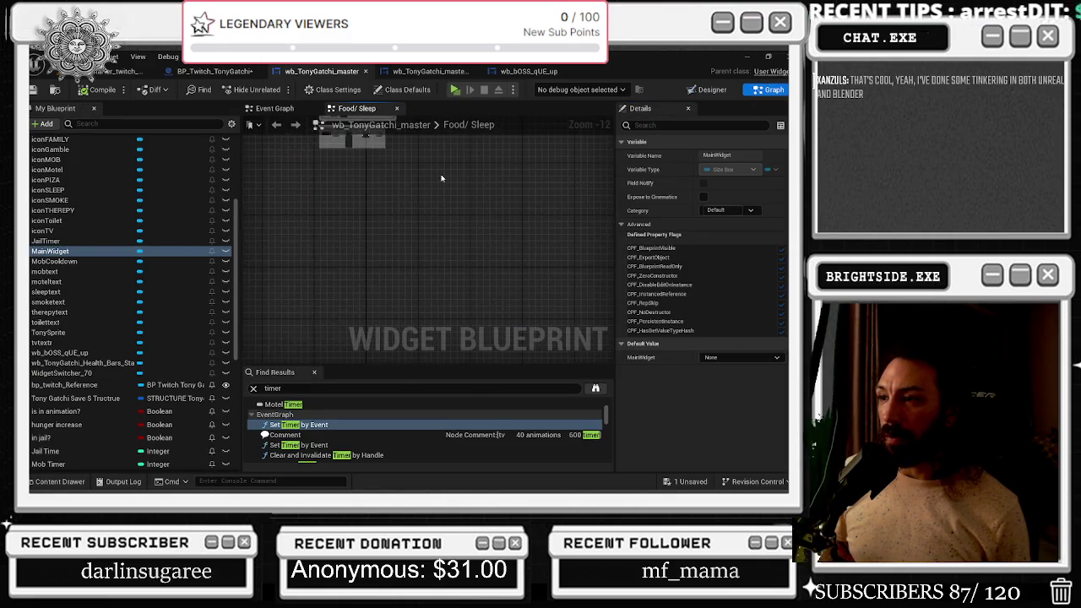
{"action": "mouse_move", "coordinate": [435, 305]}
{"action": "left_mouse_down"}
{"action": "mouse_move", "coordinate": [430, 402]}
{"action": "mouse_move", "coordinate": [388, 291]}
{"action": "mouse_move", "coordinate": [405, 142]}
{"action": "left_mouse_up"}
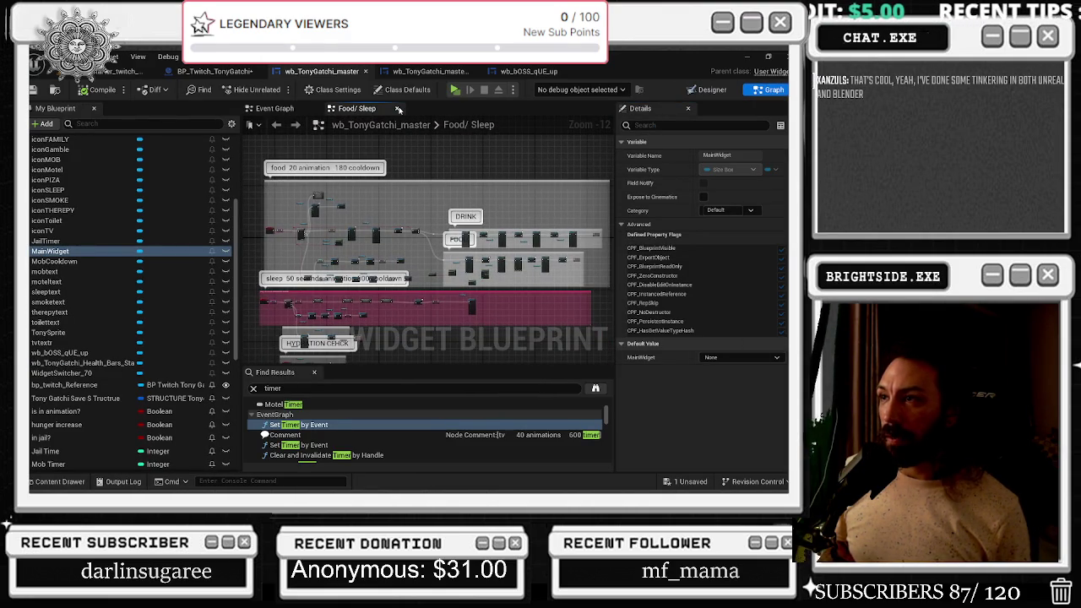
{"action": "left_click", "coordinate": [398, 109]}
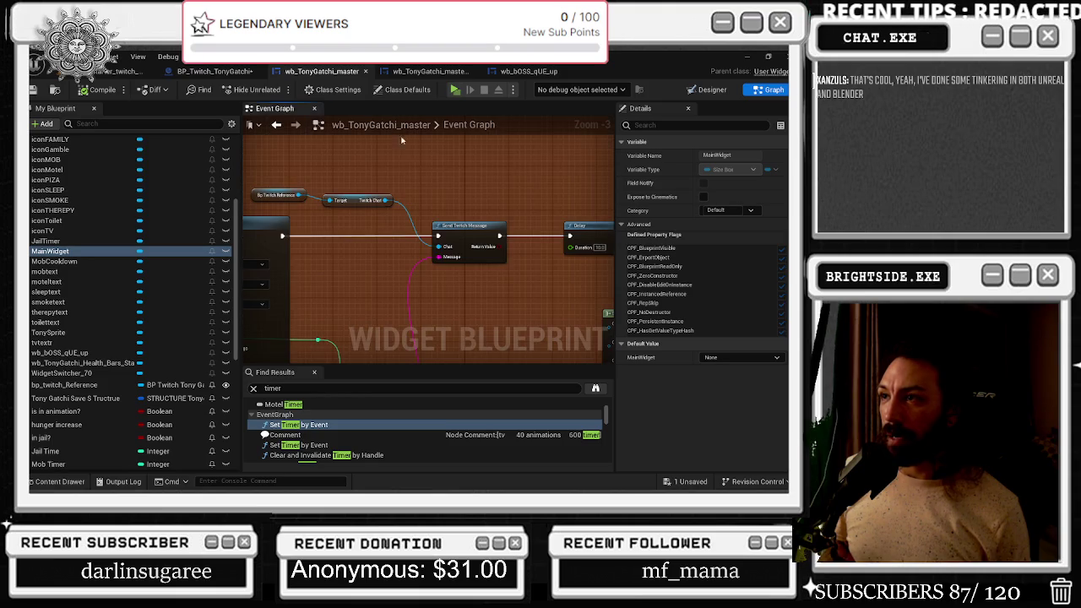
Shift the round-two Select node slightly left and reposition its reroute knot
{"action": "scroll", "coordinate": [438, 219], "scroll_direction": "up", "scroll_amount": 1}
{"action": "left_click_drag", "start_coordinate": [439, 218], "coordinate": [313, 248]}
{"action": "left_click", "coordinate": [291, 277]}
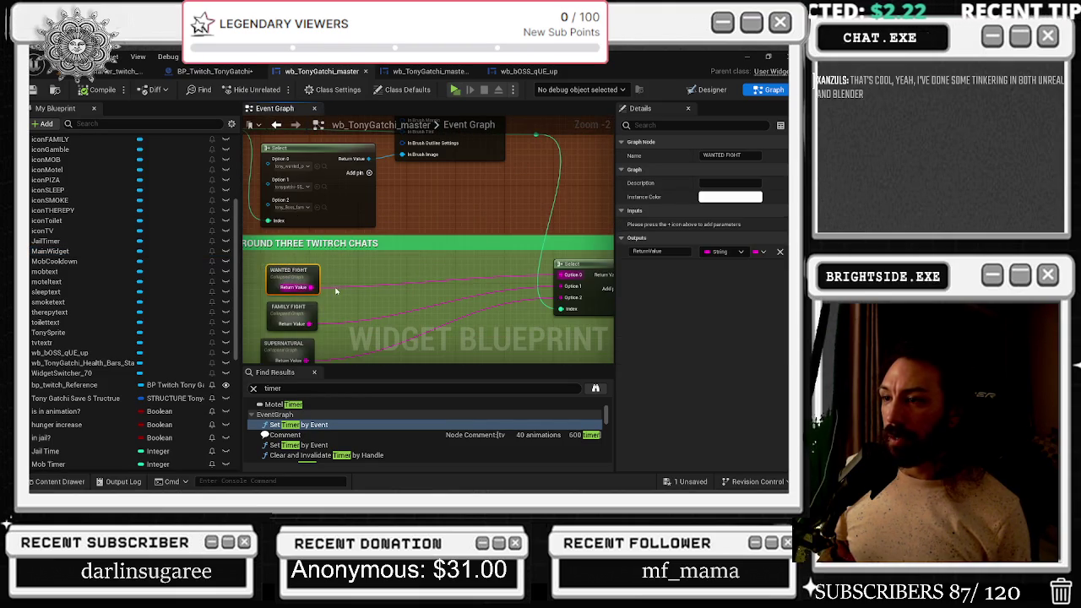
{"action": "scroll", "coordinate": [294, 304], "scroll_direction": "down", "scroll_amount": 1}
{"action": "left_click_drag", "start_coordinate": [293, 304], "coordinate": [425, 234]}
{"action": "left_click_drag", "start_coordinate": [576, 243], "coordinate": [566, 244]}
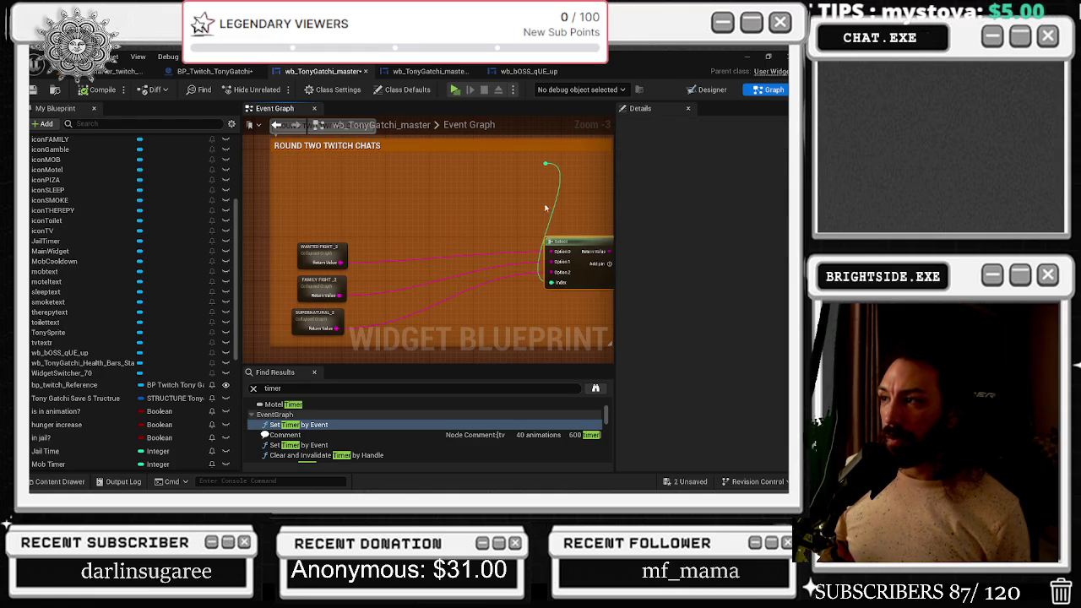
{"action": "mouse_move", "coordinate": [544, 166]}
{"action": "left_mouse_down"}
{"action": "mouse_move", "coordinate": [503, 174]}
{"action": "mouse_move", "coordinate": [426, 275]}
{"action": "mouse_move", "coordinate": [434, 294]}
{"action": "mouse_move", "coordinate": [425, 258]}
{"action": "mouse_move", "coordinate": [380, 260]}
{"action": "mouse_move", "coordinate": [388, 253]}
{"action": "mouse_move", "coordinate": [412, 293]}
{"action": "mouse_move", "coordinate": [422, 363]}
{"action": "left_mouse_up"}
Connect a WHICH BOSS FIGHT IS IT value to the Select node's pin
{"action": "left_click", "coordinate": [333, 282]}
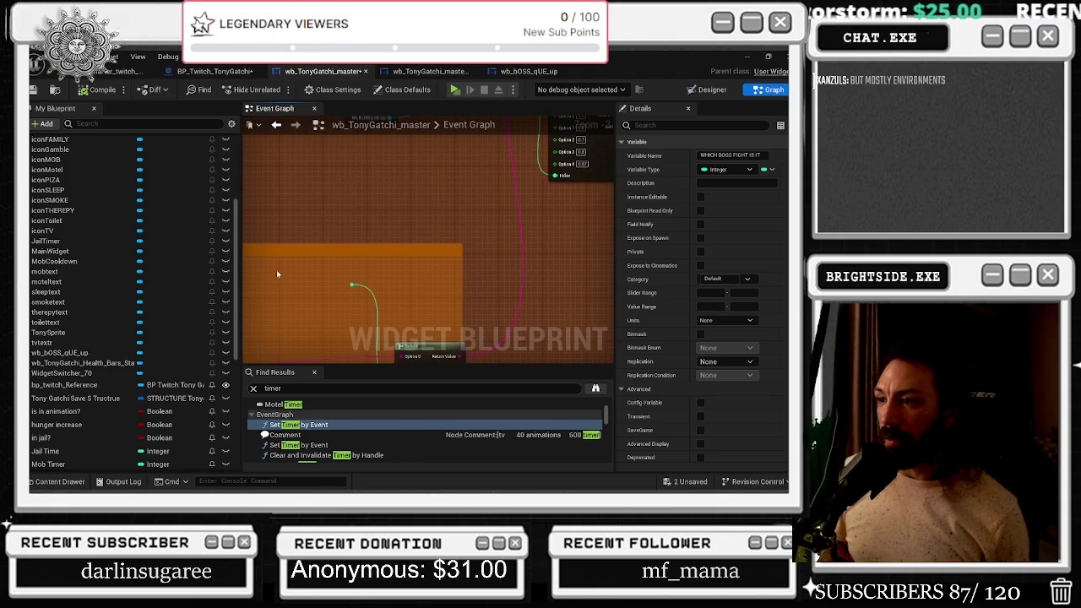
{"action": "left_click", "coordinate": [317, 289]}
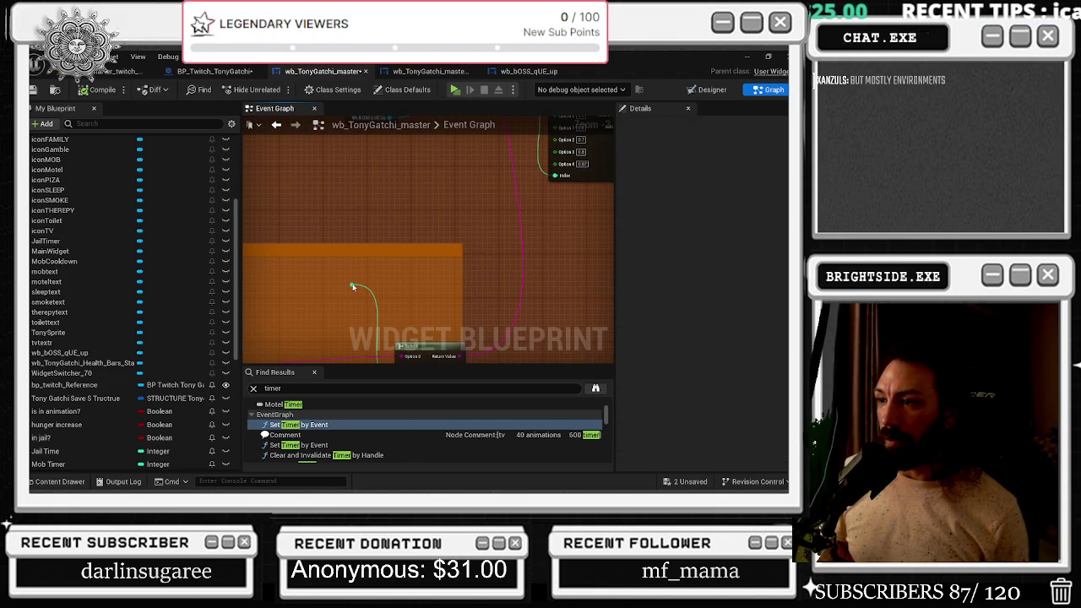
{"action": "mouse_move", "coordinate": [353, 288]}
{"action": "left_mouse_down"}
{"action": "mouse_move", "coordinate": [350, 271]}
{"action": "mouse_move", "coordinate": [332, 291]}
{"action": "left_mouse_up"}
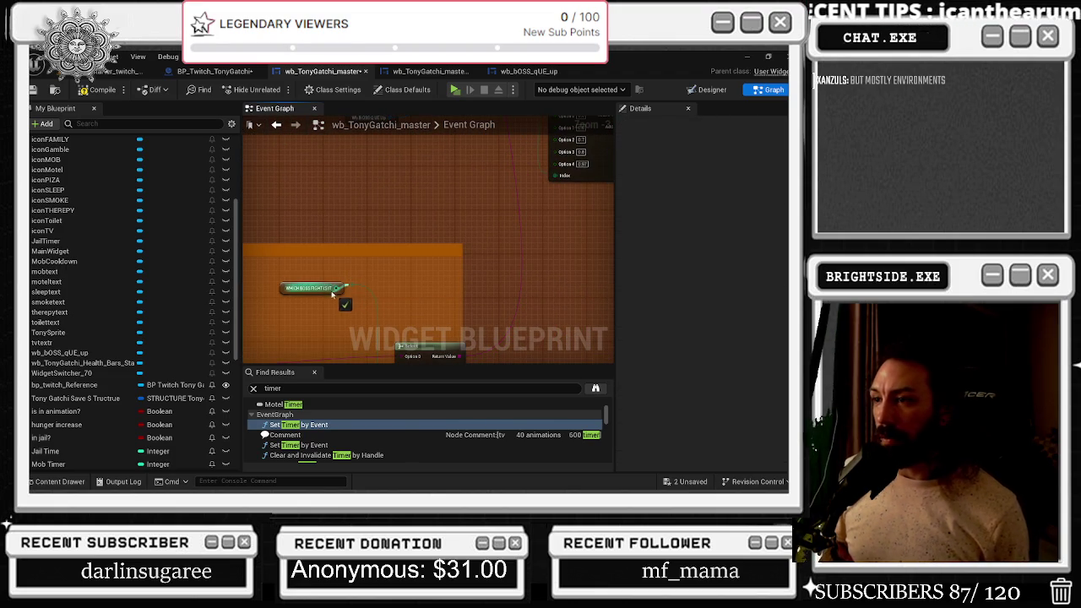
{"action": "scroll", "coordinate": [370, 276], "scroll_direction": "down", "scroll_amount": 5}
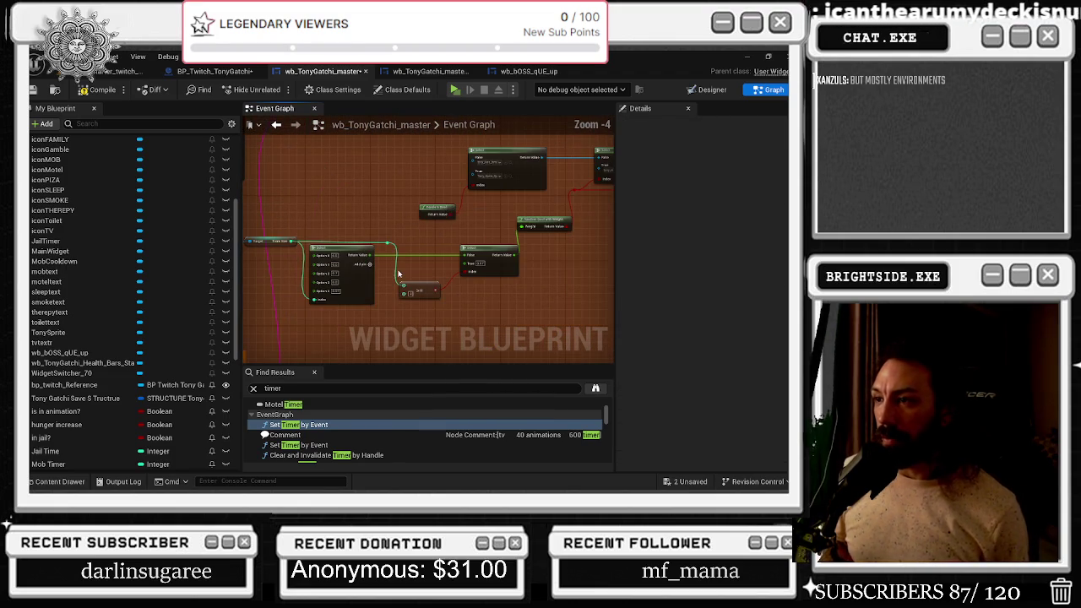
{"action": "scroll", "coordinate": [473, 239], "scroll_direction": "down", "scroll_amount": 2}
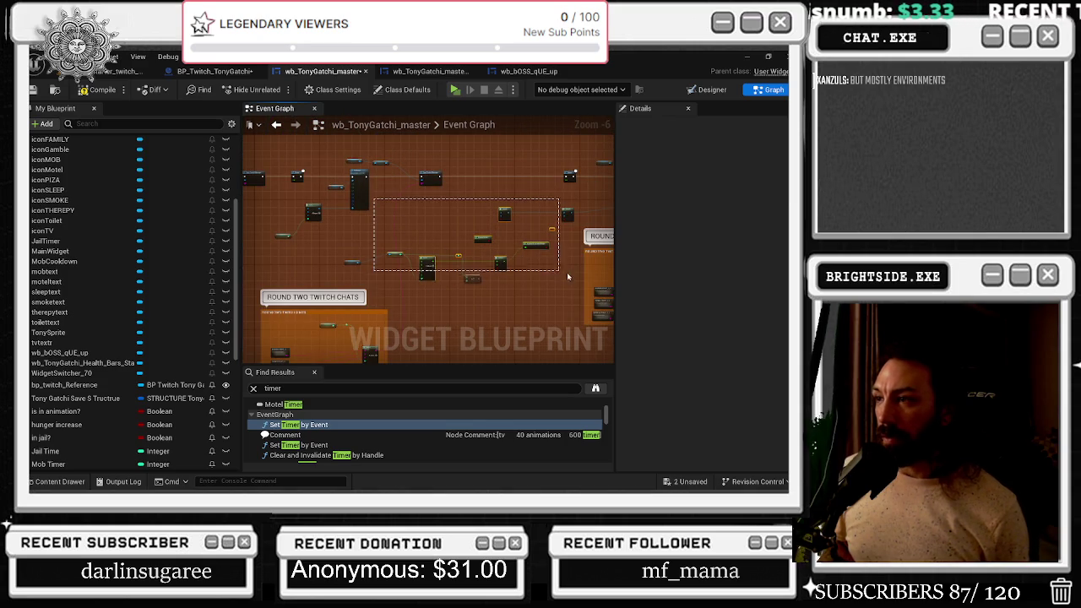
{"action": "scroll", "coordinate": [436, 228], "scroll_direction": "up", "scroll_amount": 1}
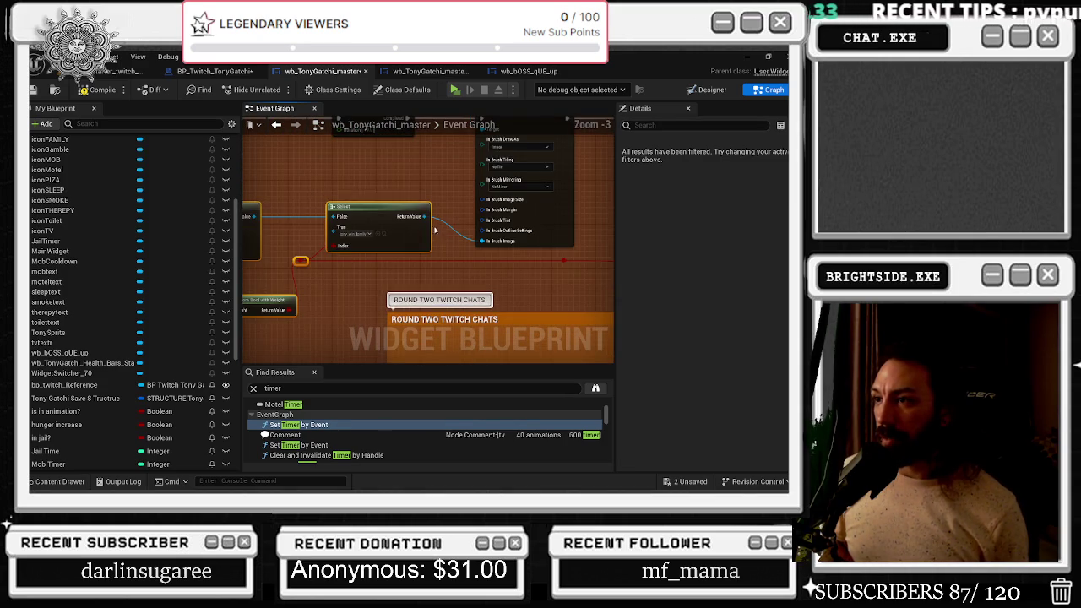
{"action": "scroll", "coordinate": [428, 228], "scroll_direction": "down", "scroll_amount": 3}
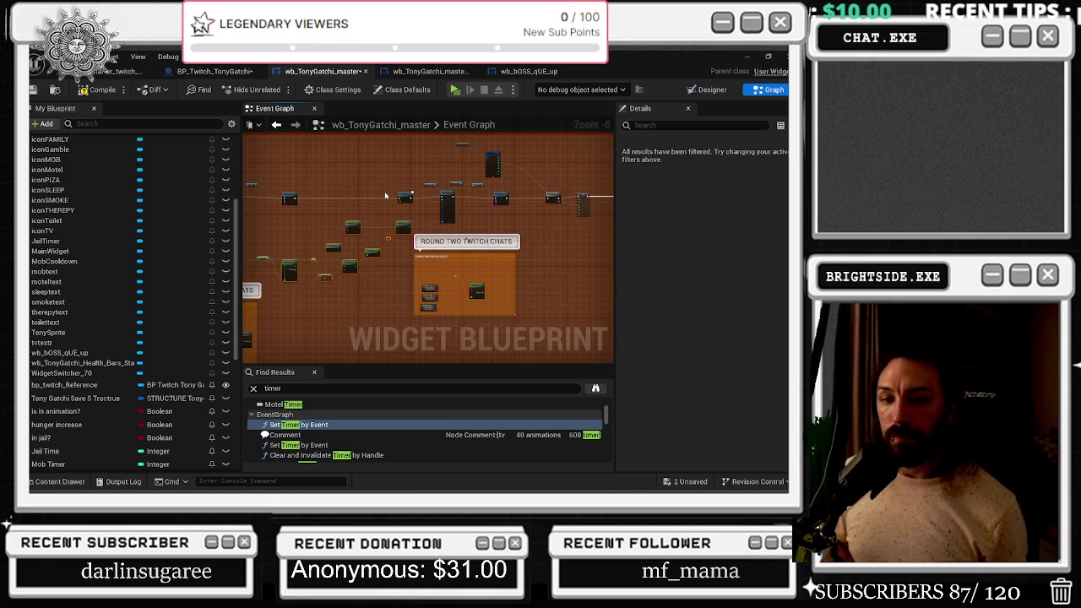
{"action": "left_click_drag", "start_coordinate": [340, 210], "coordinate": [479, 180]}
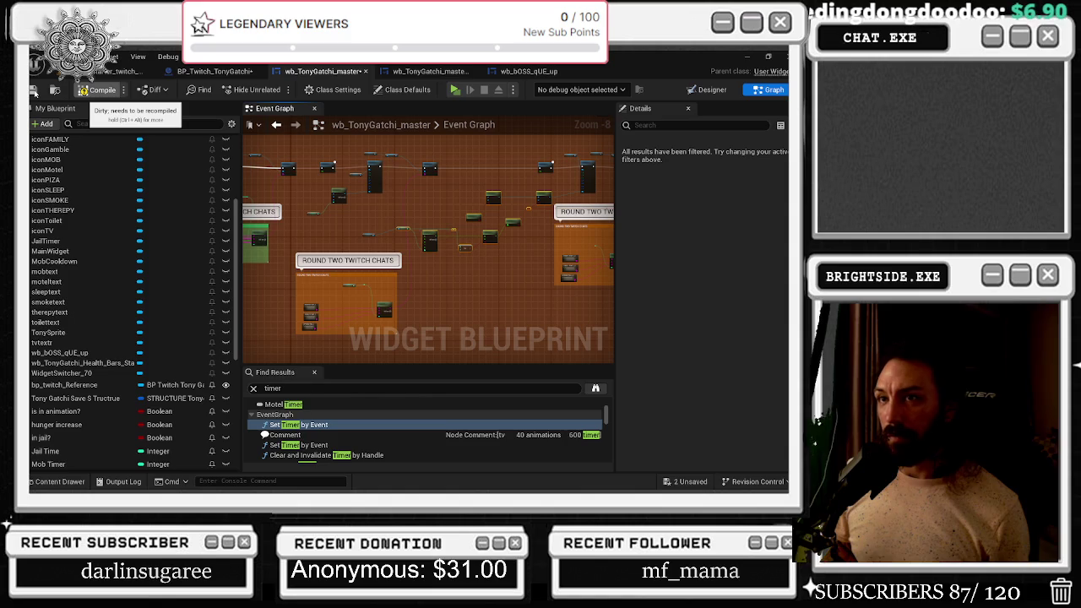
Compile wb_TonyGatchi_master and save the changed package
{"action": "left_click", "coordinate": [35, 90]}
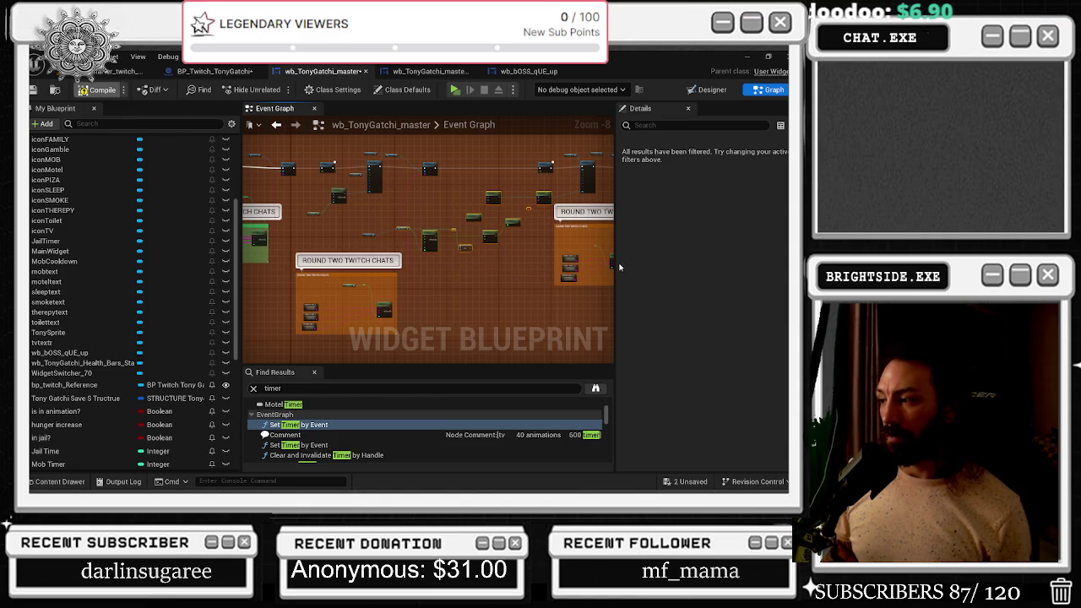
{"action": "left_click", "coordinate": [691, 482]}
{"action": "left_click", "coordinate": [490, 391]}
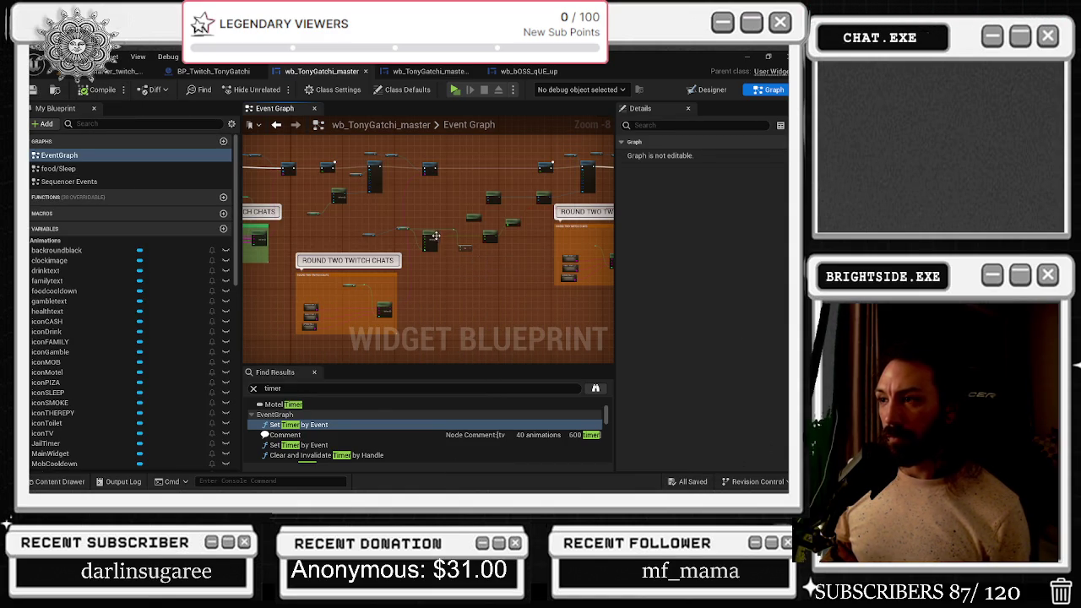
{"action": "scroll", "coordinate": [381, 204], "scroll_direction": "up", "scroll_amount": 4}
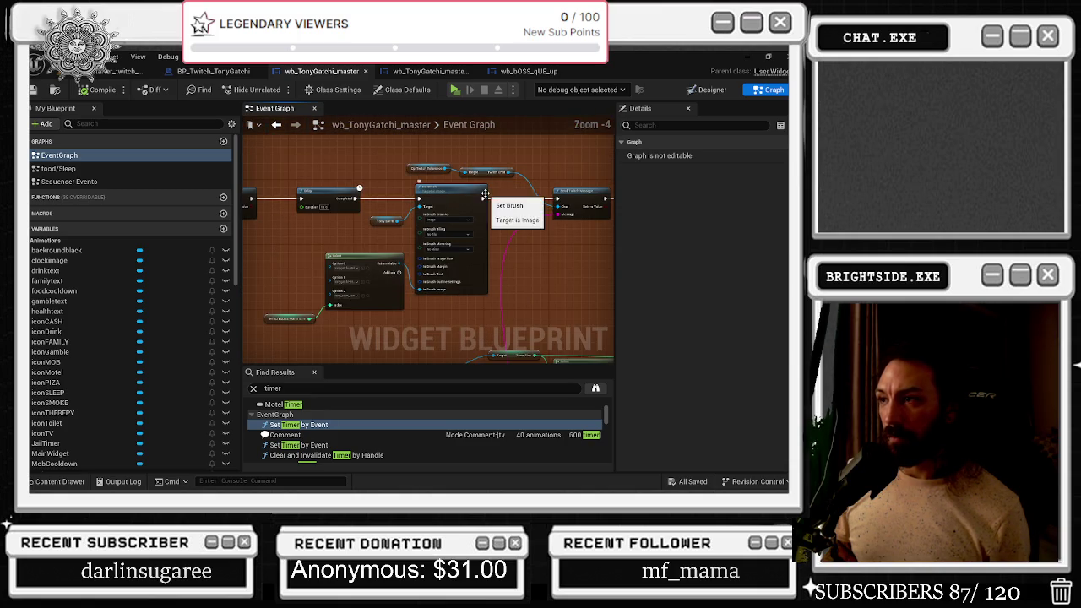
Move the Twitch chat reference nodes up and nudge Send Twitch Message right beside Set Brush
{"action": "mouse_move", "coordinate": [412, 162]}
{"action": "left_mouse_down"}
{"action": "mouse_move", "coordinate": [517, 181]}
{"action": "mouse_move", "coordinate": [506, 163]}
{"action": "left_mouse_up"}
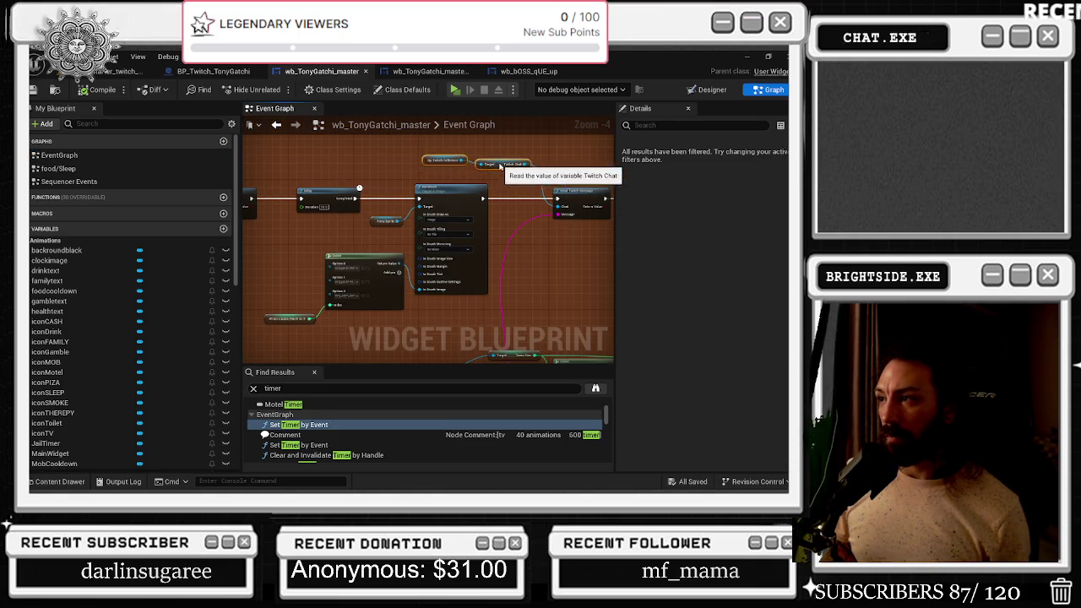
{"action": "left_click_drag", "start_coordinate": [563, 192], "coordinate": [575, 193]}
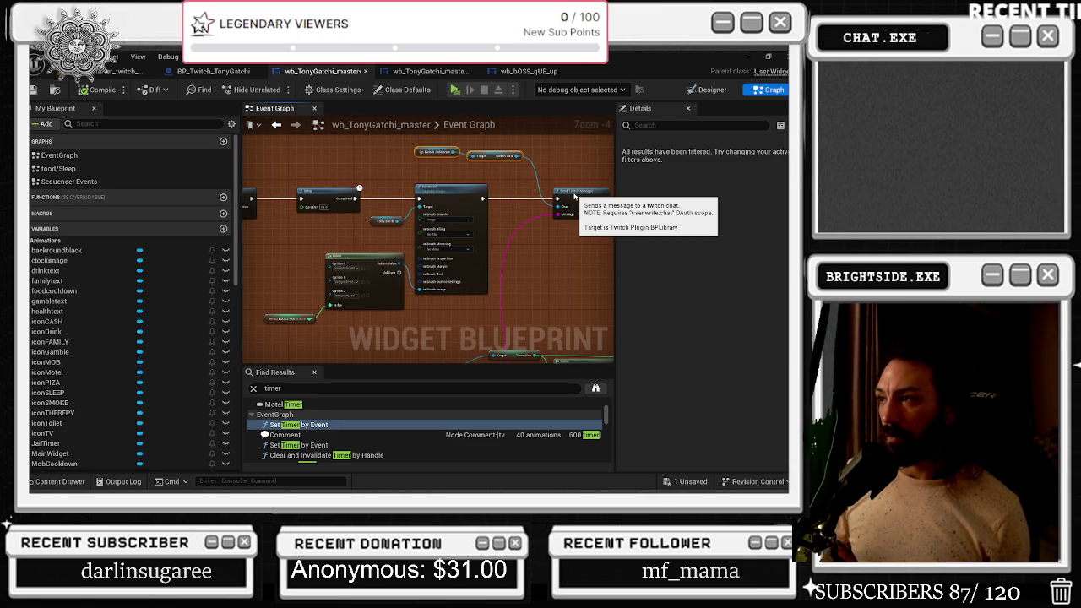
{"action": "left_click", "coordinate": [366, 258]}
{"action": "left_click_drag", "start_coordinate": [366, 257], "coordinate": [473, 236]}
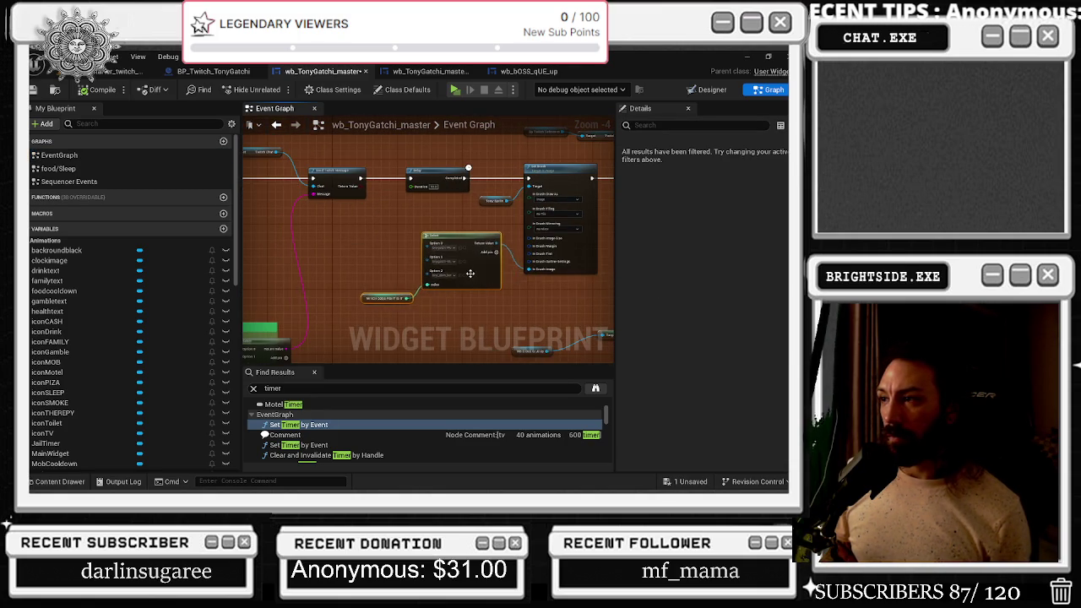
{"action": "scroll", "coordinate": [494, 226], "scroll_direction": "down", "scroll_amount": 3}
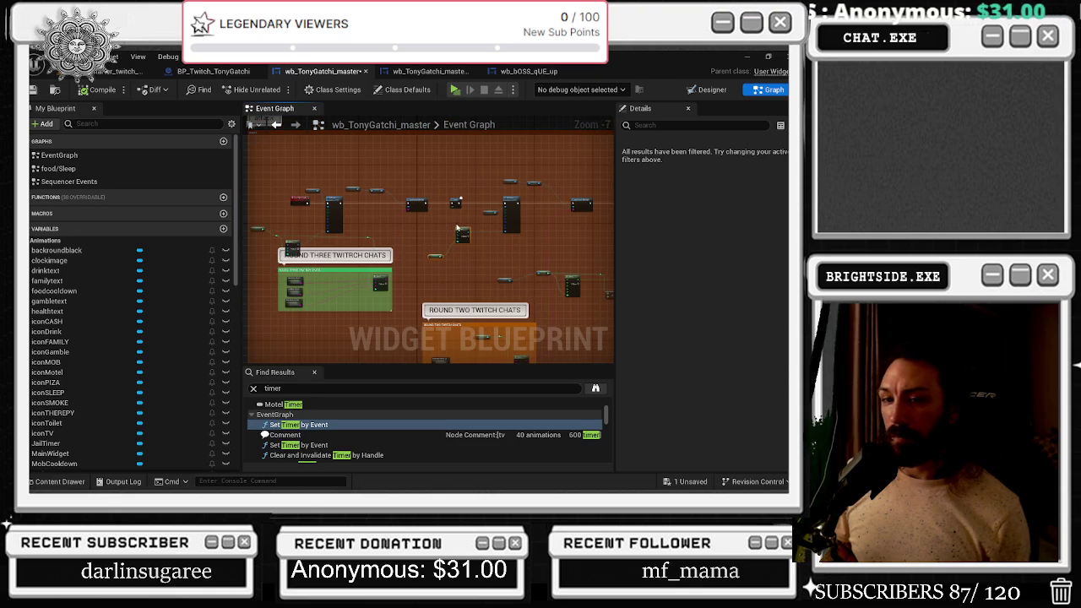
{"action": "mouse_move", "coordinate": [355, 246]}
{"action": "left_mouse_down"}
{"action": "mouse_move", "coordinate": [262, 238]}
{"action": "mouse_move", "coordinate": [359, 180]}
{"action": "mouse_move", "coordinate": [345, 180]}
{"action": "left_mouse_up"}
{"action": "left_click_drag", "start_coordinate": [432, 203], "coordinate": [368, 228]}
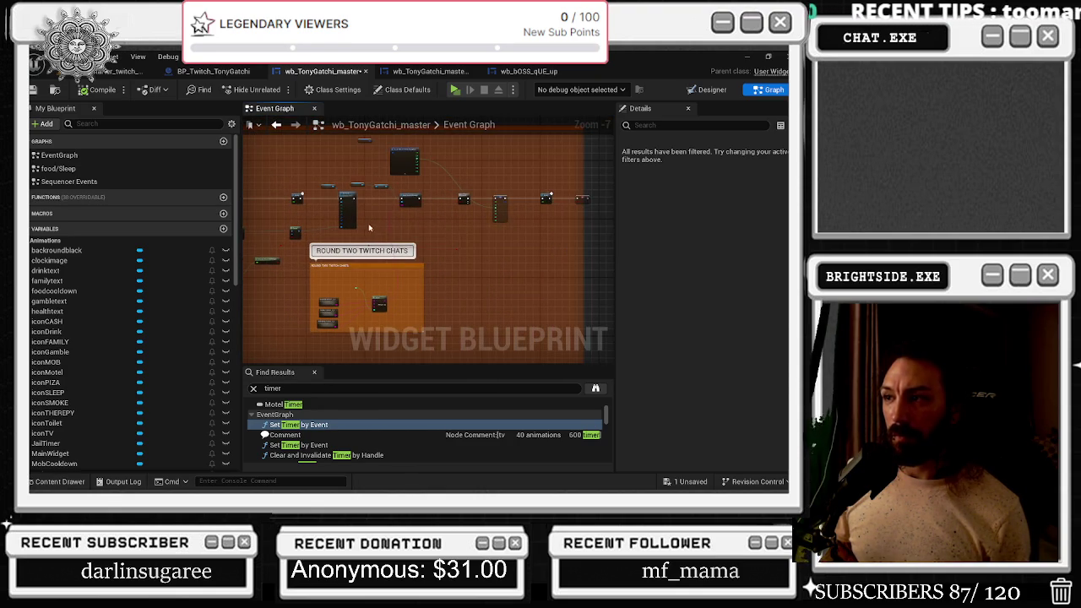
{"action": "scroll", "coordinate": [510, 215], "scroll_direction": "up", "scroll_amount": 4}
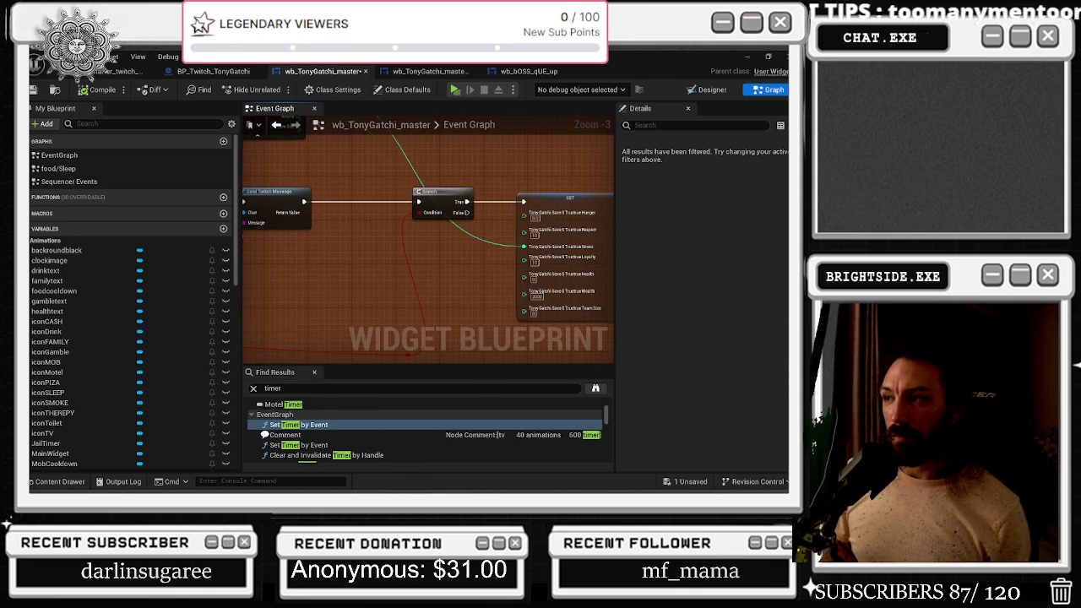
Add a reroute point on the Stress wire, lift it up, and shift the Set node right
{"action": "left_click_drag", "start_coordinate": [484, 191], "coordinate": [476, 291]}
{"action": "double_click", "coordinate": [457, 223]}
{"action": "left_click_drag", "start_coordinate": [456, 221], "coordinate": [463, 181]}
{"action": "scroll", "coordinate": [483, 180], "scroll_direction": "down", "scroll_amount": 3}
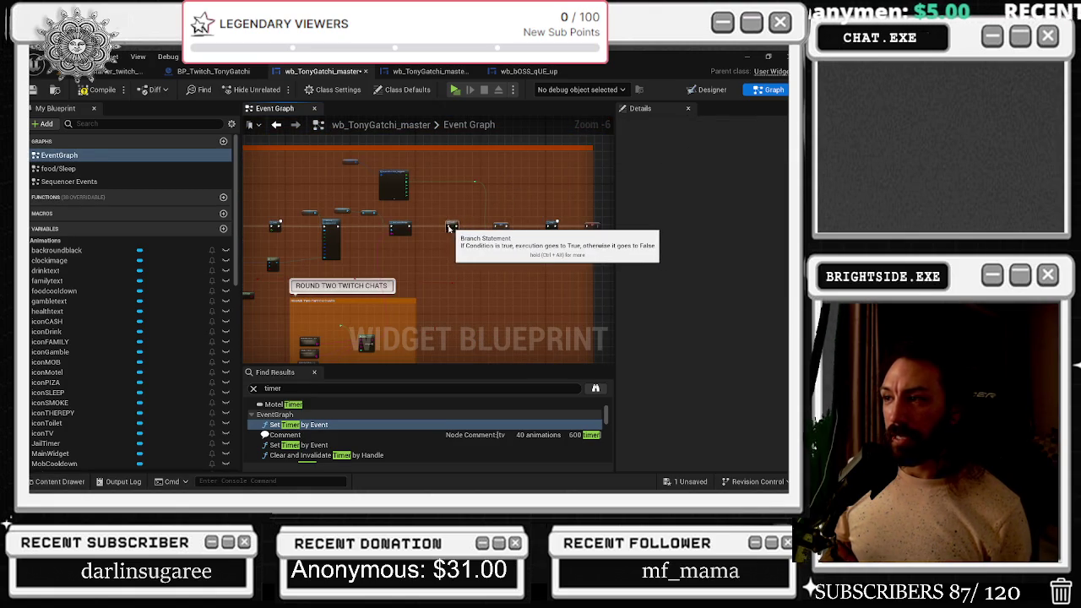
{"action": "left_click_drag", "start_coordinate": [507, 237], "coordinate": [521, 225]}
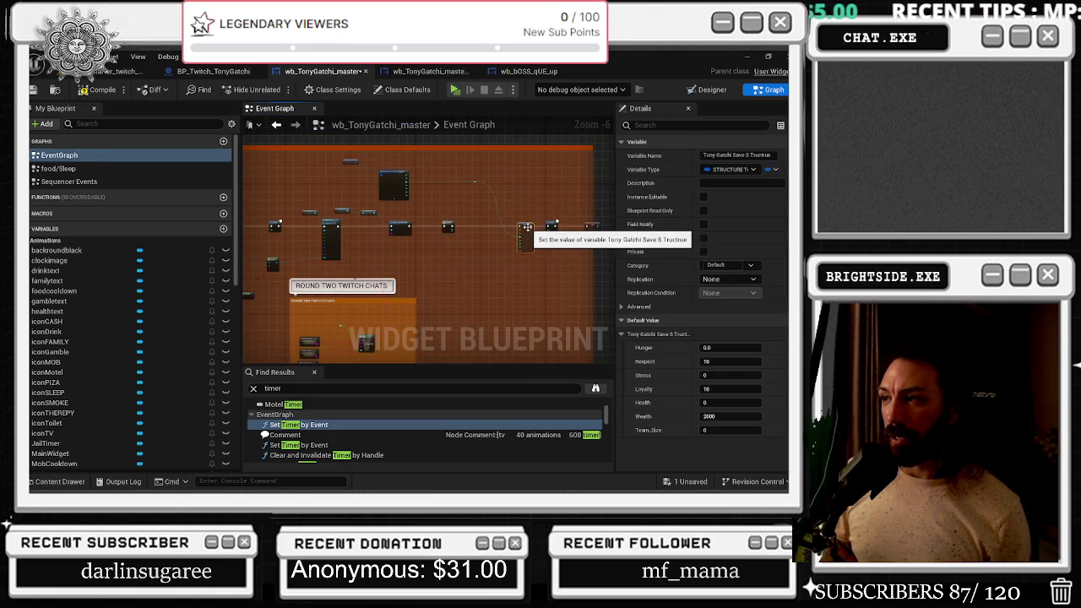
{"action": "scroll", "coordinate": [524, 225], "scroll_direction": "up", "scroll_amount": 2}
{"action": "left_click_drag", "start_coordinate": [538, 221], "coordinate": [350, 236]}
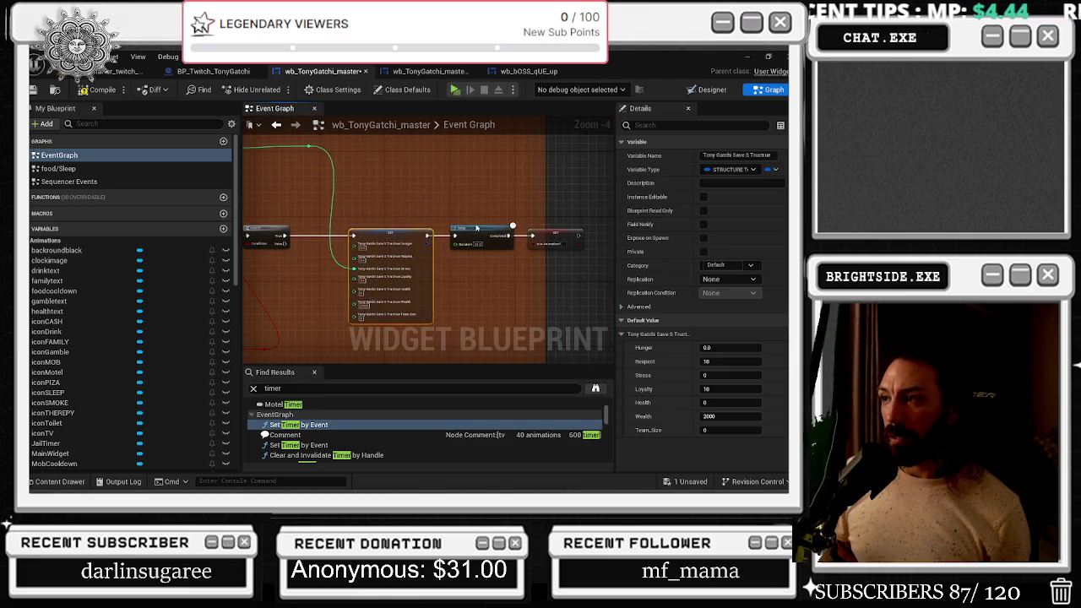
{"action": "left_click", "coordinate": [529, 214]}
Widen the orange comment box and move the Break struct node right toward the Branch node
{"action": "left_click_drag", "start_coordinate": [520, 208], "coordinate": [611, 208]}
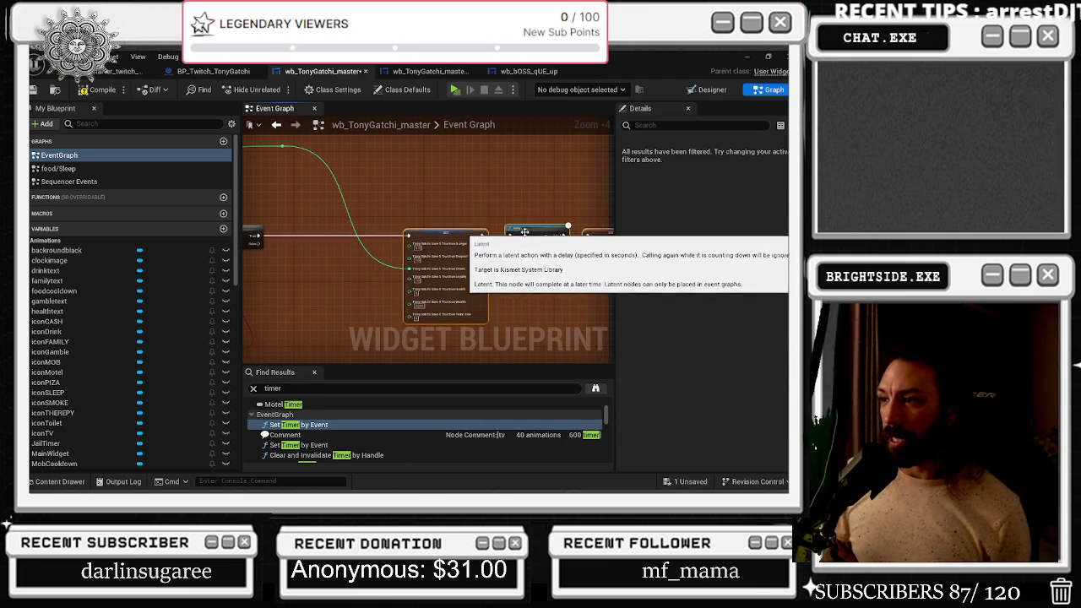
{"action": "left_click_drag", "start_coordinate": [302, 172], "coordinate": [512, 212]}
{"action": "mouse_move", "coordinate": [300, 162]}
{"action": "left_mouse_down"}
{"action": "mouse_move", "coordinate": [377, 158]}
{"action": "mouse_move", "coordinate": [370, 173]}
{"action": "left_mouse_up"}
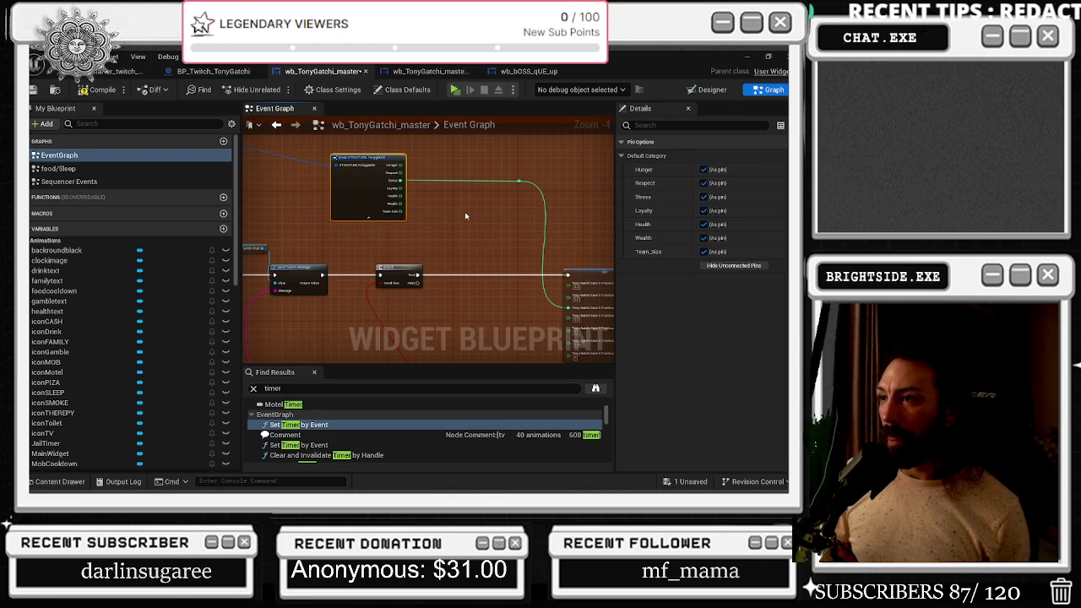
{"action": "left_click_drag", "start_coordinate": [465, 216], "coordinate": [404, 214]}
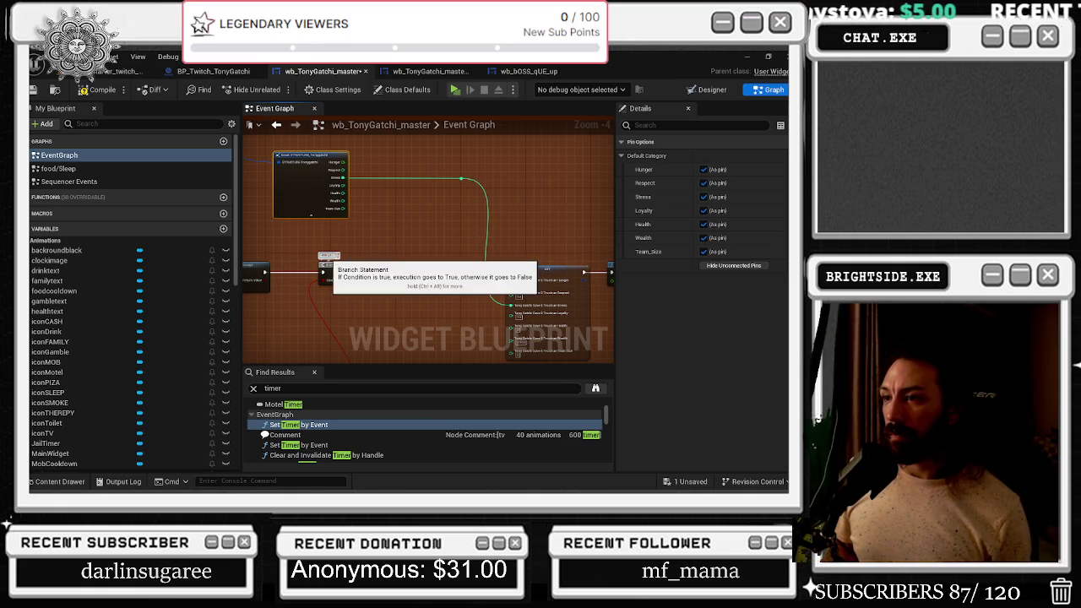
{"action": "scroll", "coordinate": [337, 263], "scroll_direction": "up", "scroll_amount": 5}
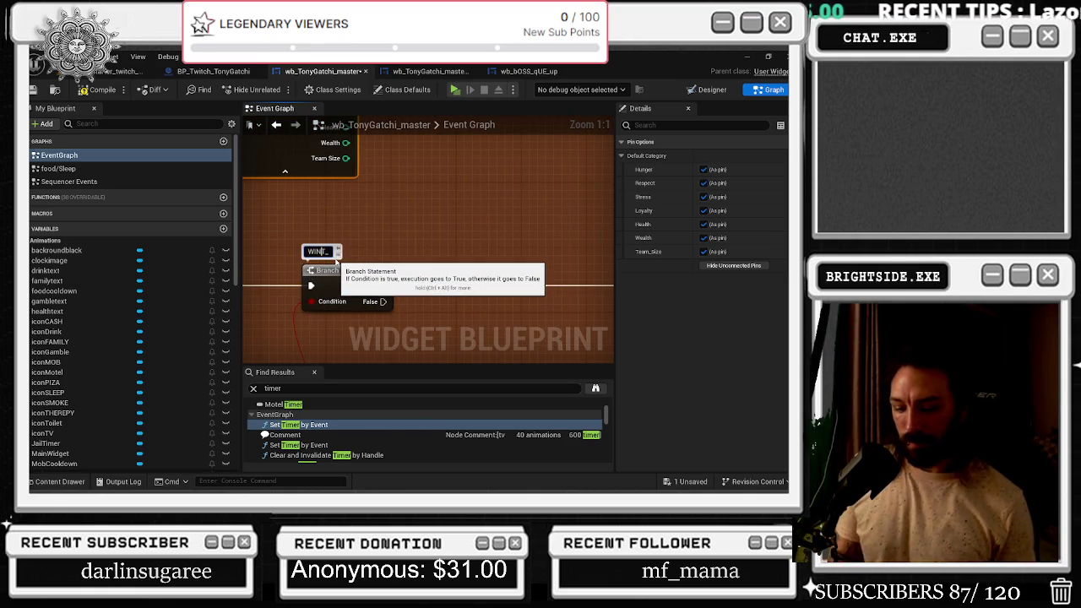
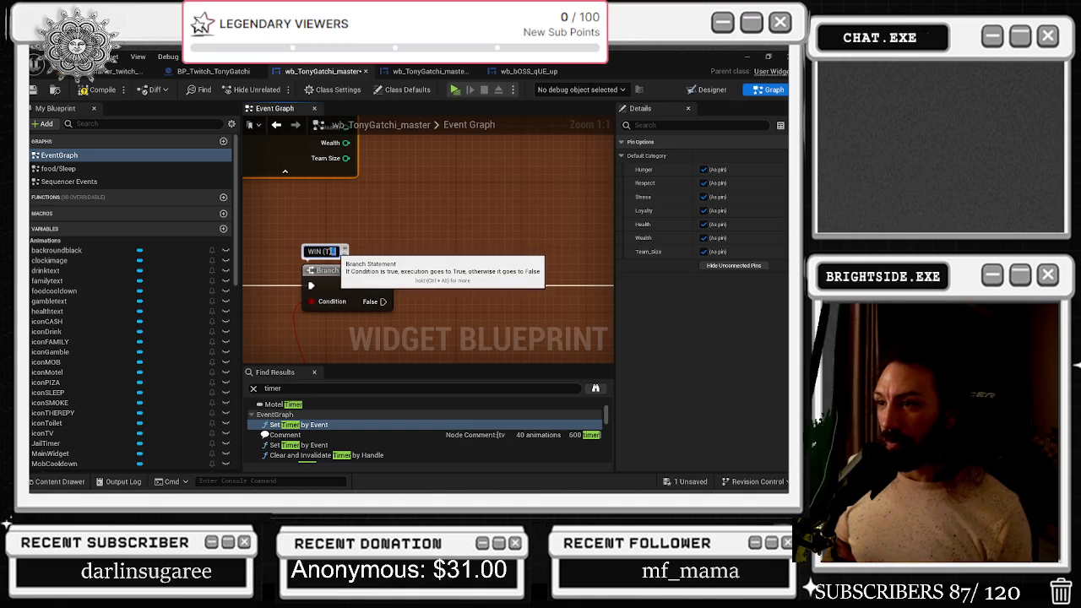
Bring the Break STRUCTURE_Tonygatchi node into view and select it
{"action": "left_click", "coordinate": [371, 233]}
{"action": "scroll", "coordinate": [372, 233], "scroll_direction": "down", "scroll_amount": 8}
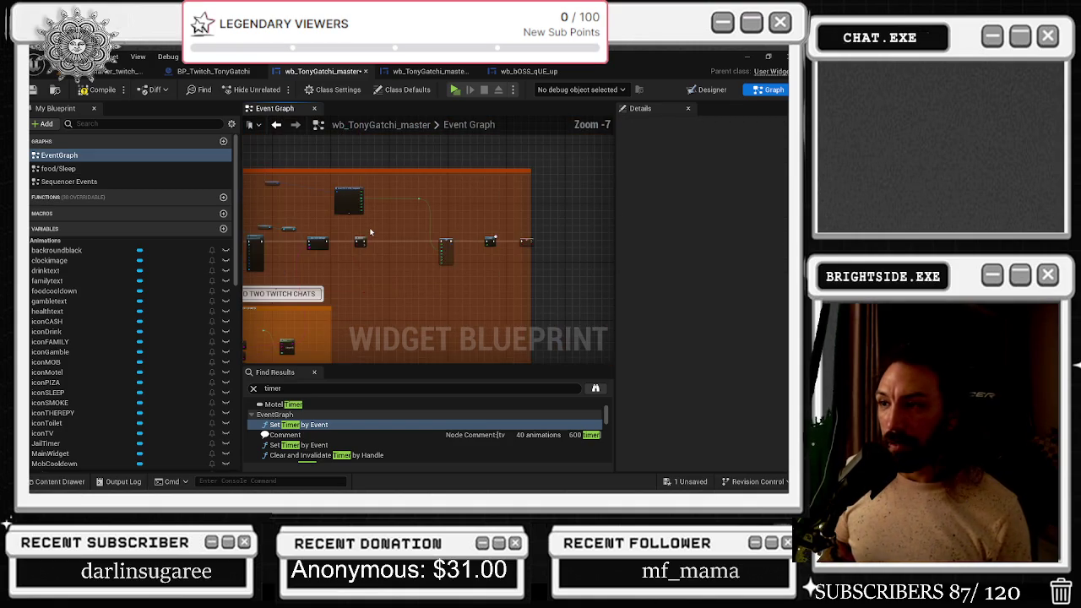
{"action": "scroll", "coordinate": [372, 233], "scroll_direction": "up", "scroll_amount": 3}
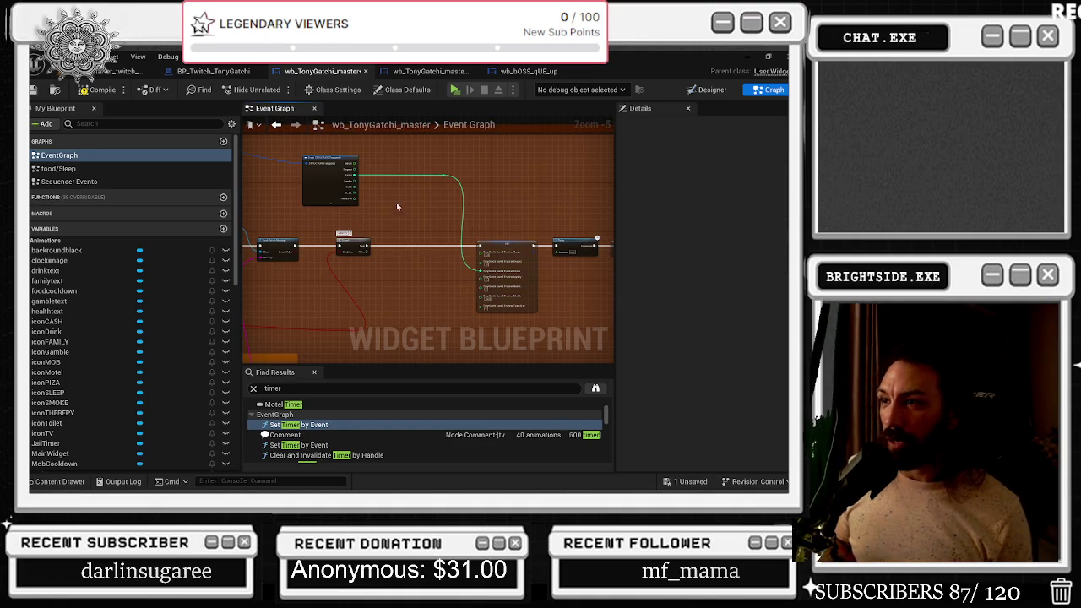
{"action": "left_click_drag", "start_coordinate": [401, 208], "coordinate": [435, 233]}
{"action": "mouse_move", "coordinate": [353, 215]}
{"action": "left_mouse_down"}
{"action": "mouse_move", "coordinate": [413, 222]}
{"action": "mouse_move", "coordinate": [424, 245]}
{"action": "left_mouse_up"}
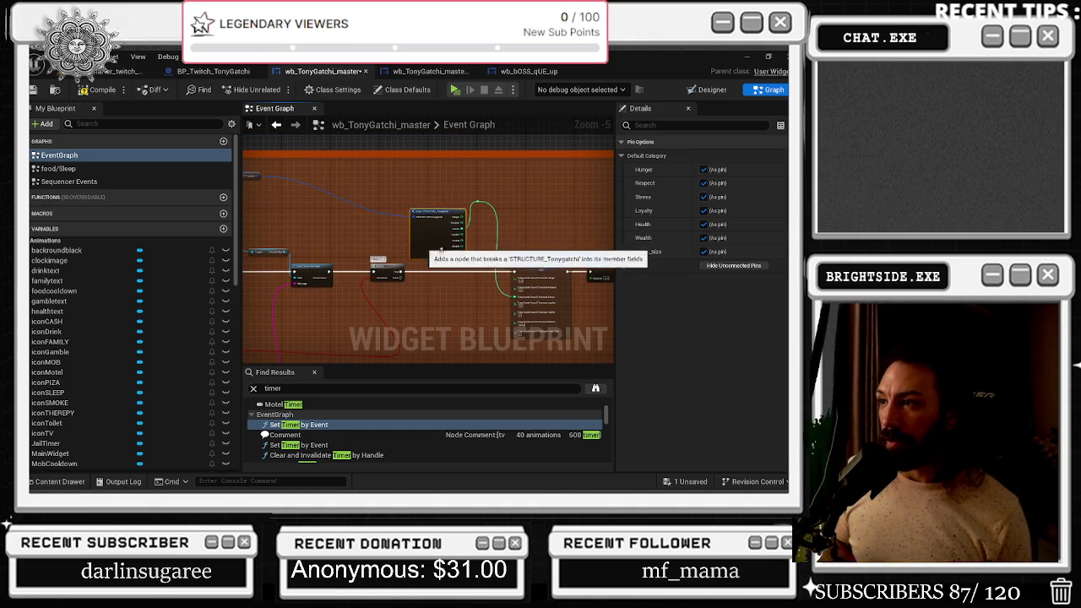
{"action": "scroll", "coordinate": [424, 247], "scroll_direction": "up", "scroll_amount": 4}
Lower the Stress wire's reroute point, checking the SET and Delay nodes
{"action": "mouse_move", "coordinate": [372, 171]}
{"action": "left_mouse_down"}
{"action": "mouse_move", "coordinate": [390, 237]}
{"action": "mouse_move", "coordinate": [403, 230]}
{"action": "left_mouse_up"}
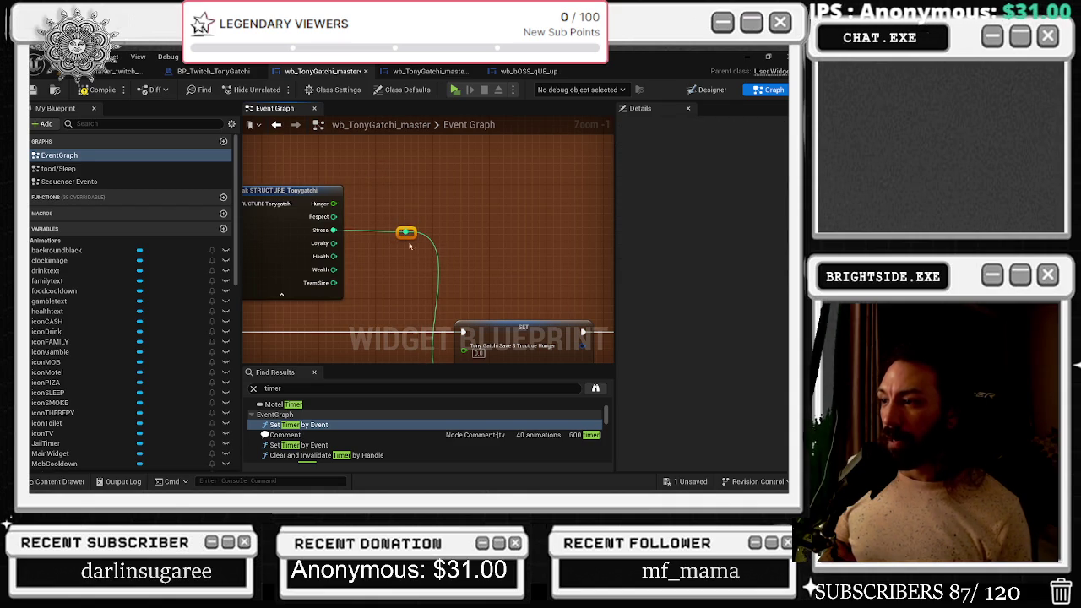
{"action": "scroll", "coordinate": [377, 208], "scroll_direction": "down", "scroll_amount": 2}
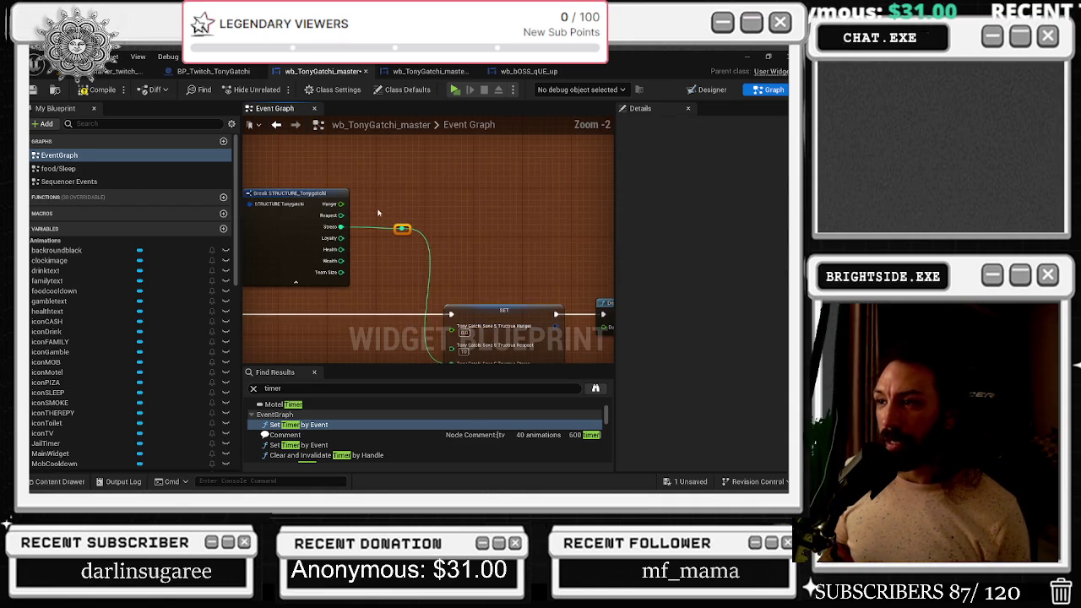
{"action": "left_click_drag", "start_coordinate": [445, 266], "coordinate": [338, 252]}
{"action": "left_click_drag", "start_coordinate": [558, 268], "coordinate": [372, 304]}
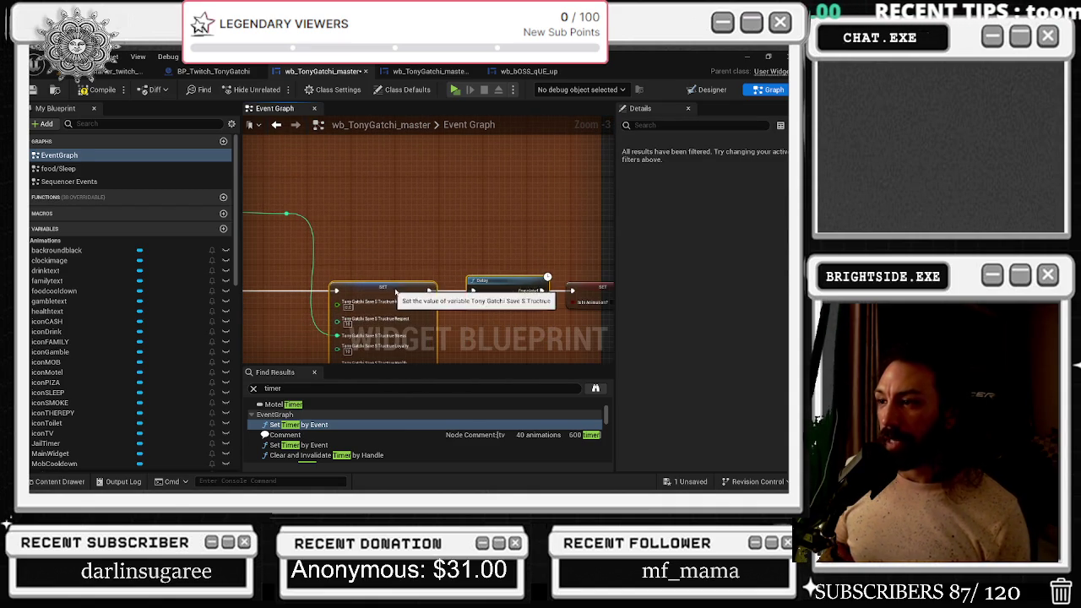
{"action": "scroll", "coordinate": [323, 238], "scroll_direction": "up", "scroll_amount": 2}
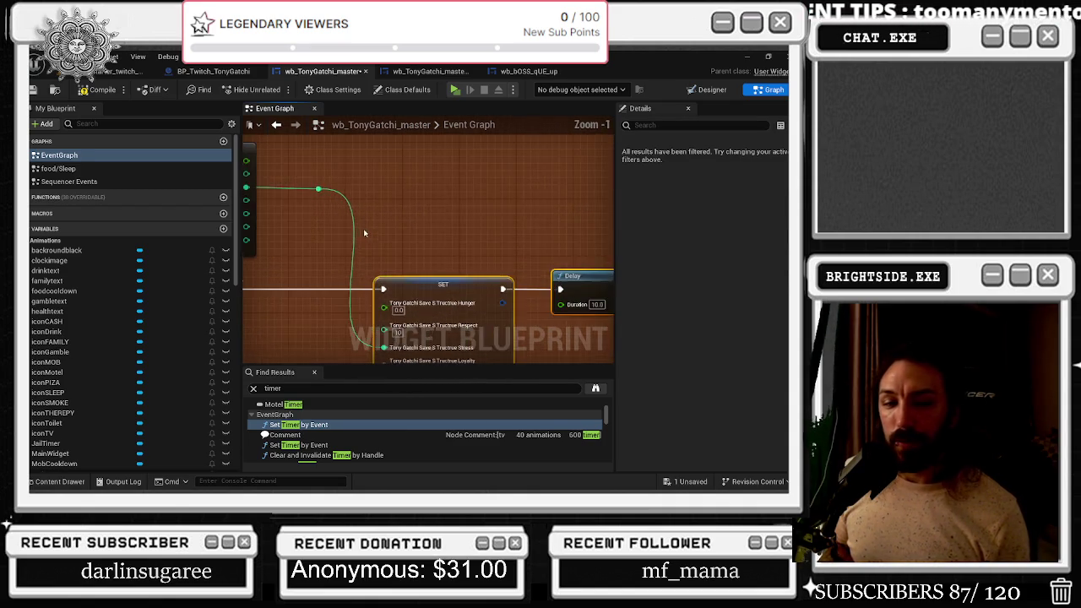
{"action": "left_click_drag", "start_coordinate": [441, 210], "coordinate": [452, 248]}
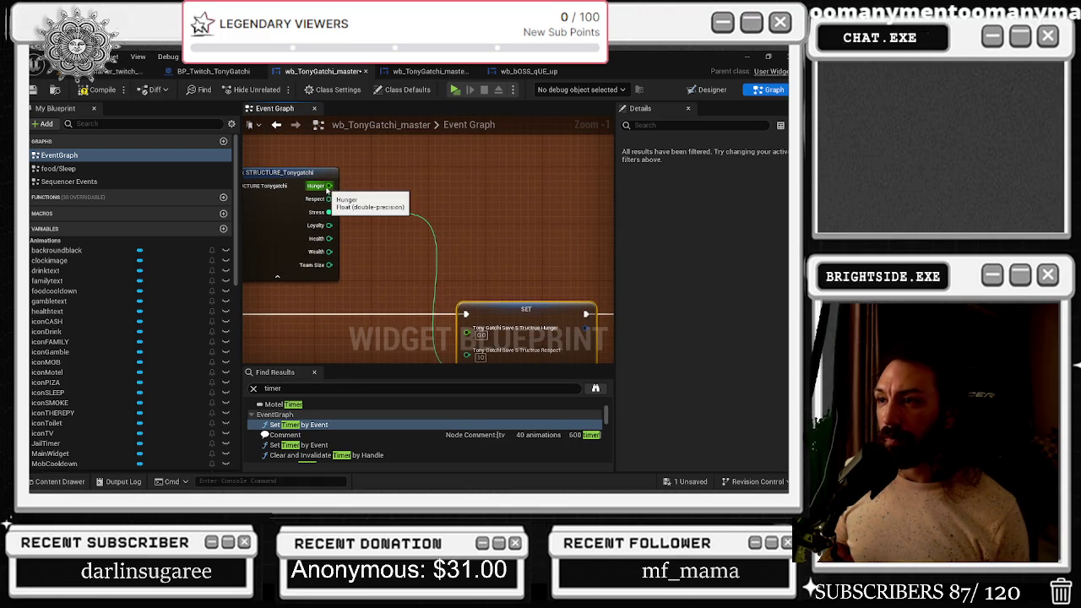
{"action": "left_click_drag", "start_coordinate": [327, 189], "coordinate": [391, 188]}
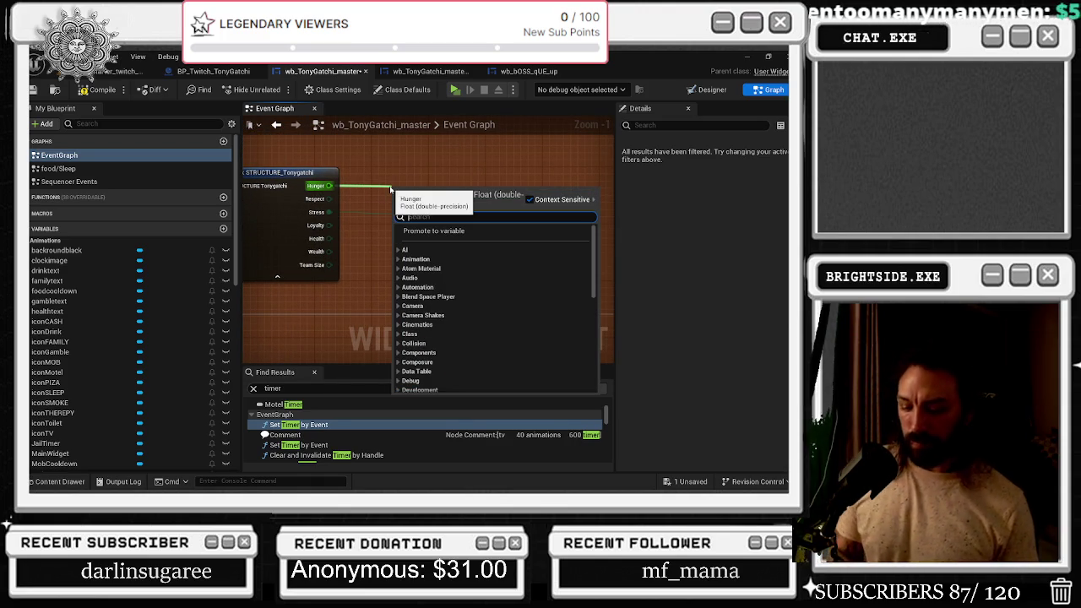
Add an Addition node adding 0.25 to Hunger and wire it into SET's Hunger input
{"action": "type", "text": "add"}
{"action": "key", "text": "Return"}
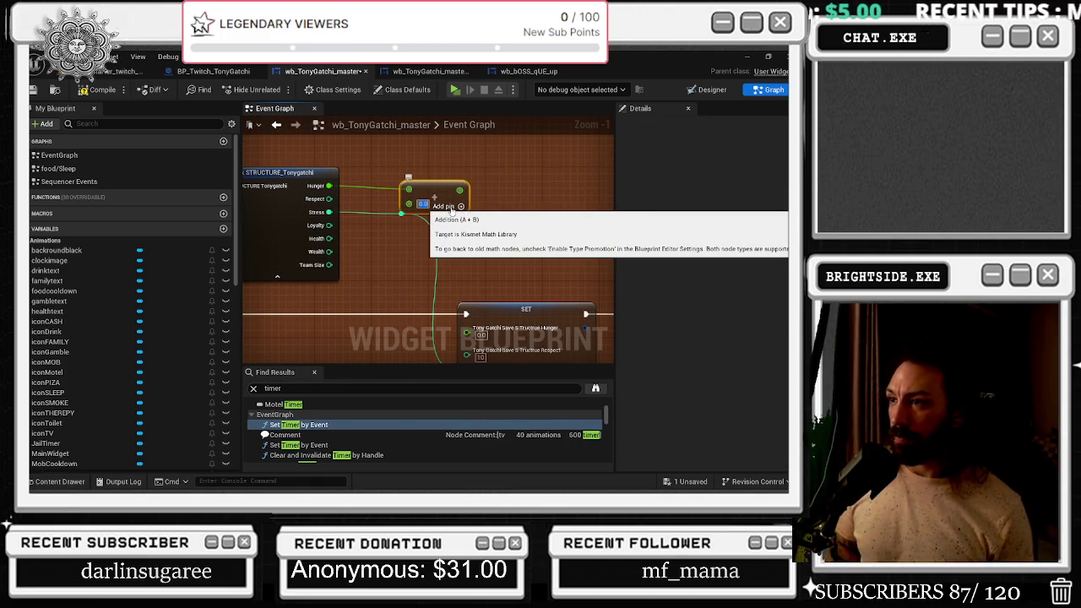
{"action": "type", "text": "1"}
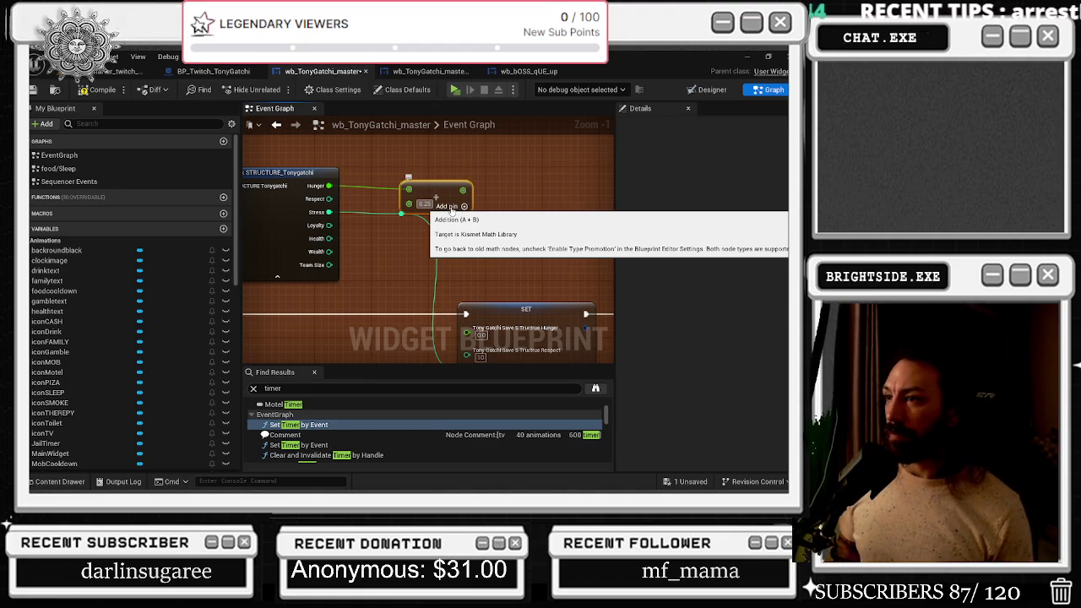
{"action": "left_click_drag", "start_coordinate": [458, 230], "coordinate": [401, 235]}
{"action": "left_click_drag", "start_coordinate": [443, 314], "coordinate": [456, 312]}
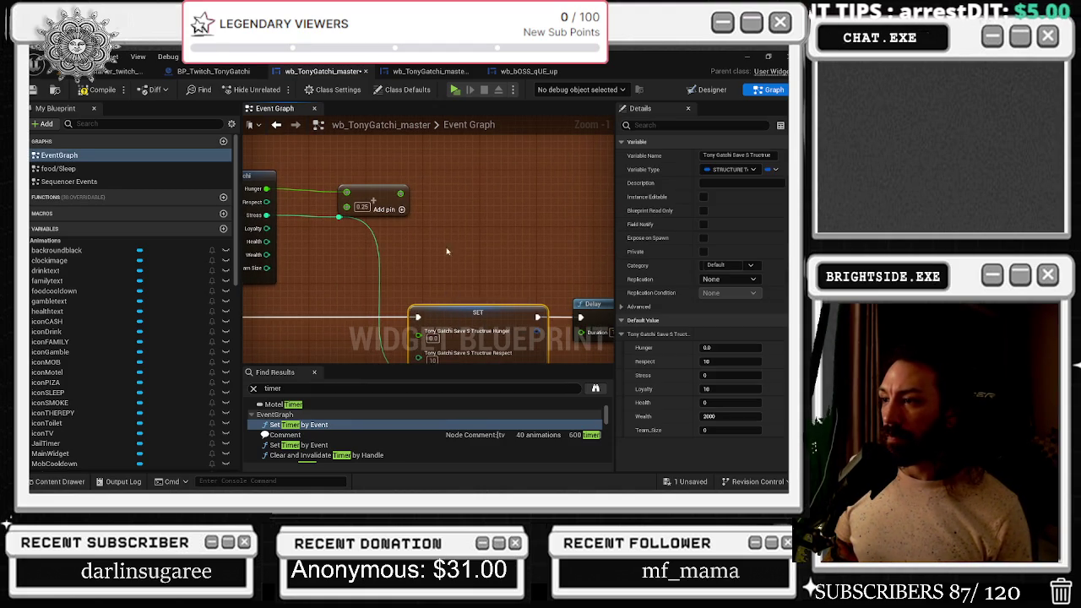
{"action": "mouse_move", "coordinate": [402, 195]}
{"action": "left_mouse_down"}
{"action": "mouse_move", "coordinate": [431, 326]}
{"action": "mouse_move", "coordinate": [420, 334]}
{"action": "left_mouse_up"}
{"action": "left_click_drag", "start_coordinate": [426, 264], "coordinate": [487, 271]}
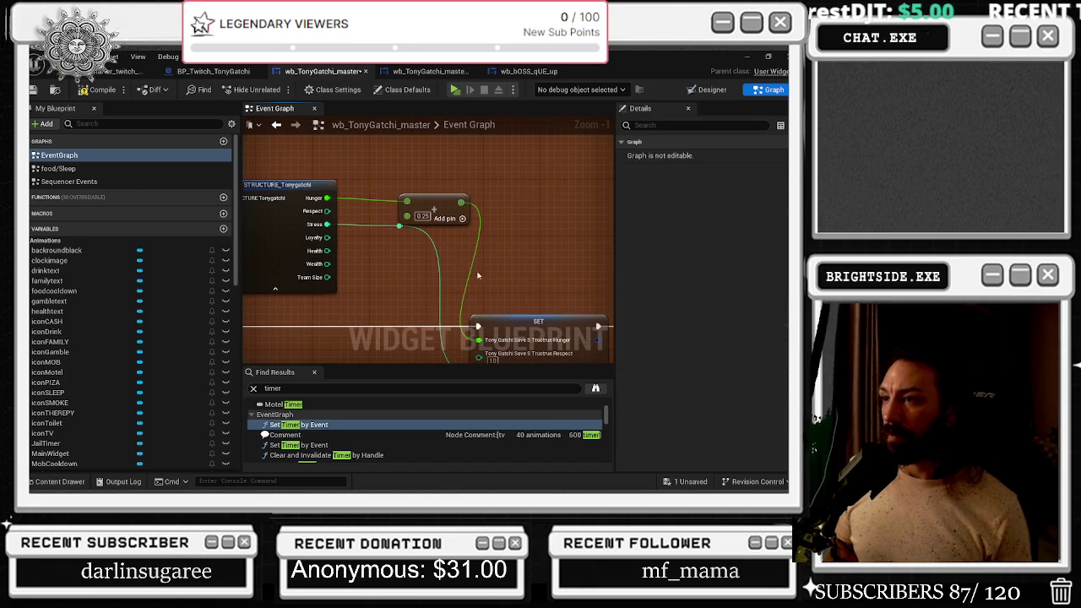
Add a reroute point on the Stress wire and shift the Addition node left
{"action": "double_click", "coordinate": [376, 227]}
{"action": "left_click_drag", "start_coordinate": [377, 227], "coordinate": [363, 226]}
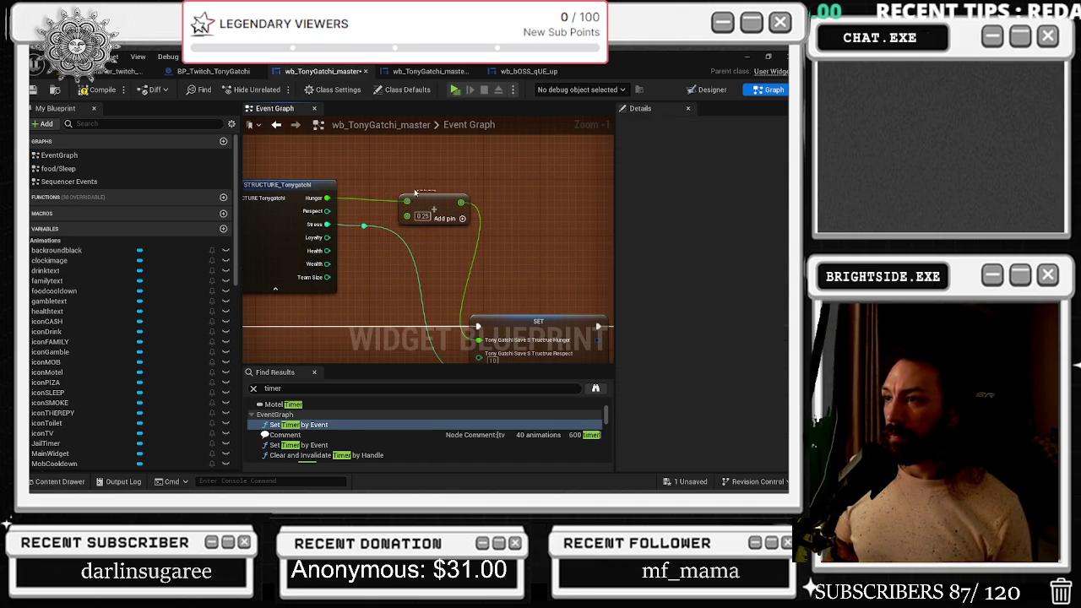
{"action": "left_click_drag", "start_coordinate": [431, 199], "coordinate": [407, 200]}
{"action": "left_click_drag", "start_coordinate": [472, 181], "coordinate": [476, 164]}
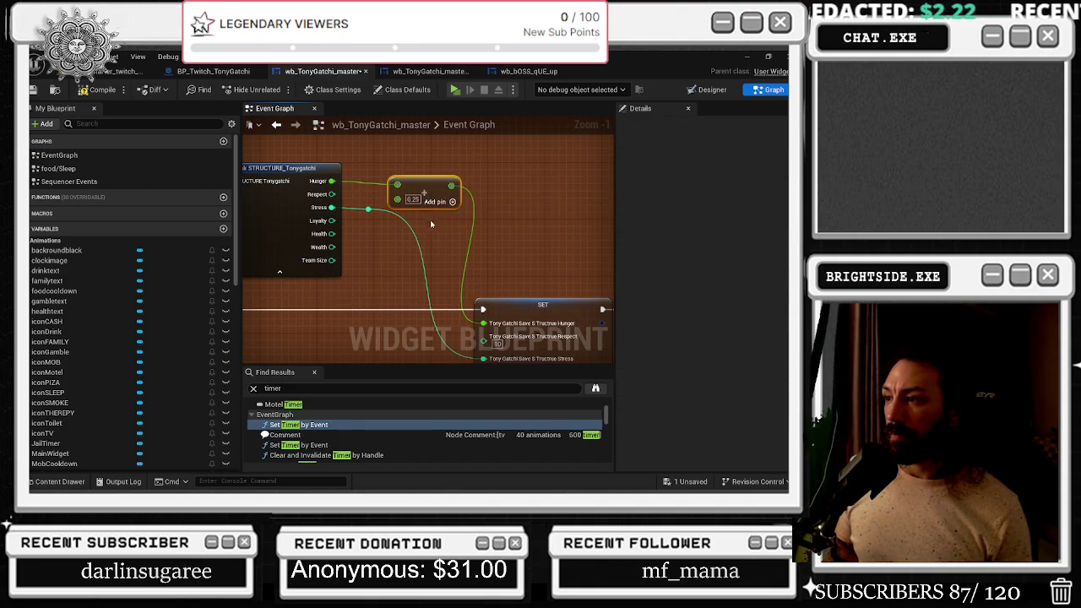
Move the SET and Delay node chain slightly right to make room
{"action": "scroll", "coordinate": [406, 248], "scroll_direction": "down", "scroll_amount": 2}
{"action": "left_click_drag", "start_coordinate": [407, 249], "coordinate": [614, 309]}
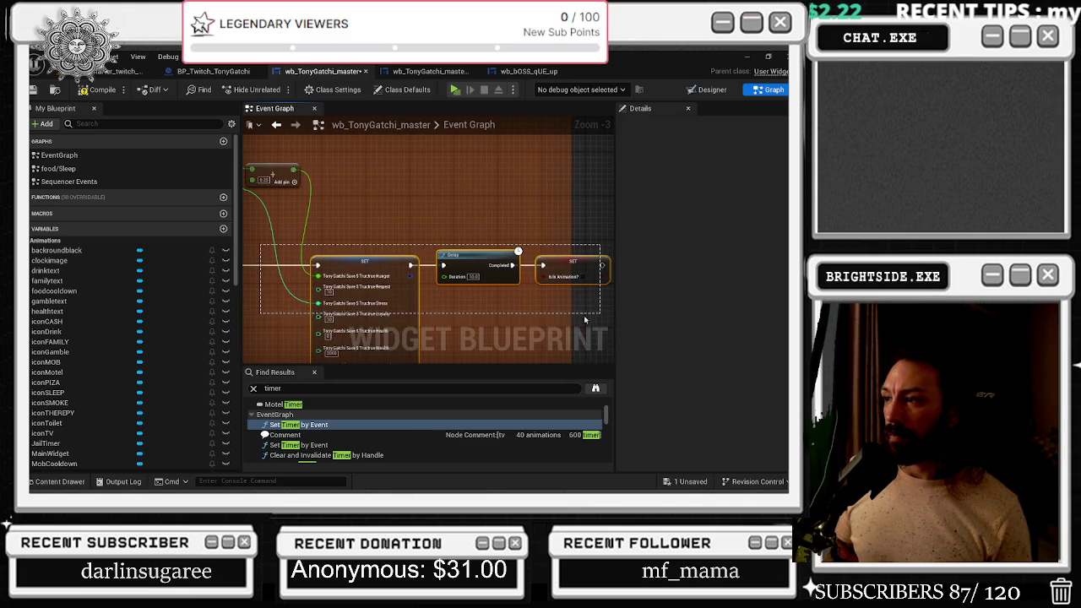
{"action": "mouse_move", "coordinate": [433, 257]}
{"action": "left_mouse_down"}
{"action": "mouse_move", "coordinate": [455, 263]}
{"action": "mouse_move", "coordinate": [466, 251]}
{"action": "left_mouse_up"}
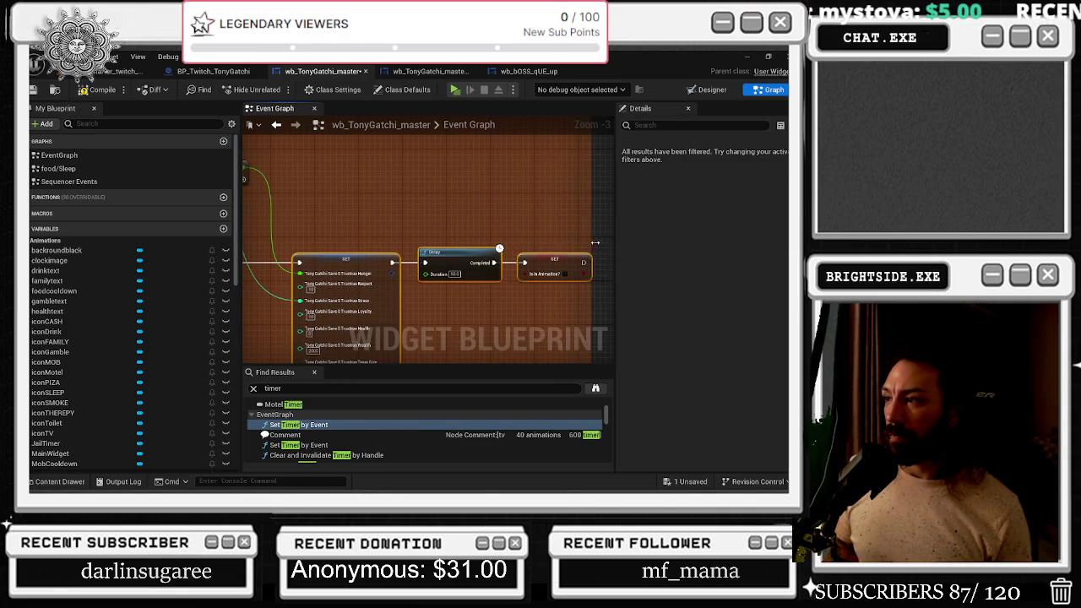
{"action": "left_click_drag", "start_coordinate": [410, 187], "coordinate": [534, 191]}
{"action": "left_click", "coordinate": [346, 174]}
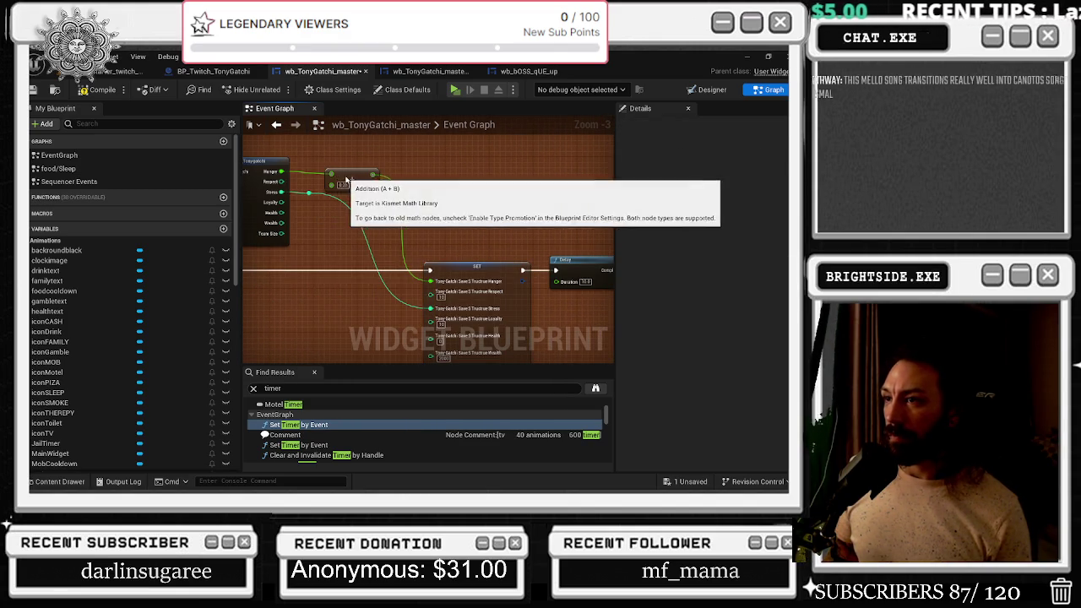
{"action": "scroll", "coordinate": [346, 175], "scroll_direction": "up", "scroll_amount": 1}
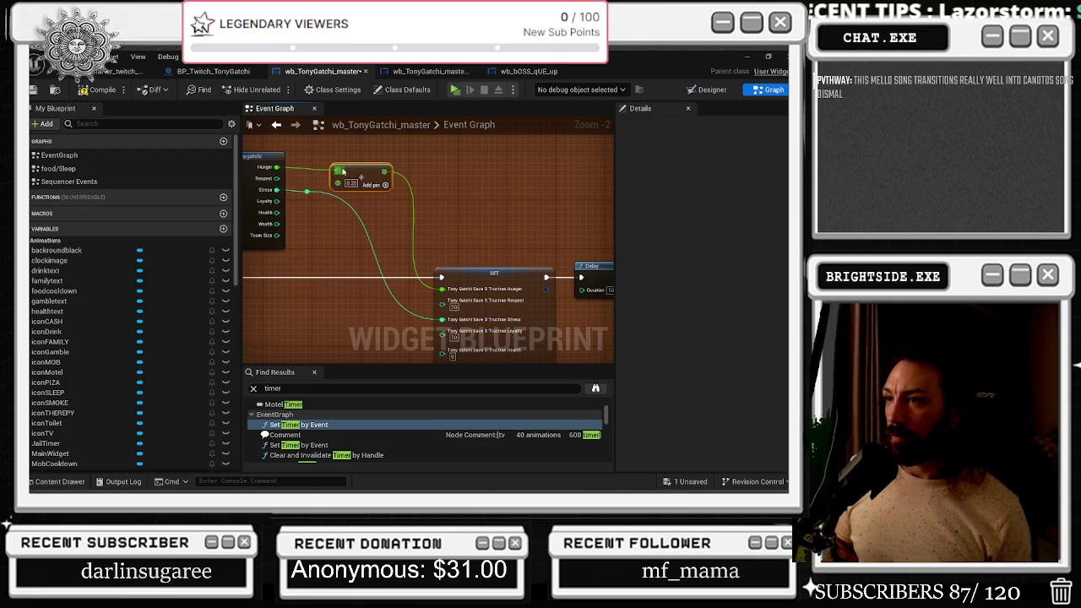
{"action": "left_click", "coordinate": [338, 205]}
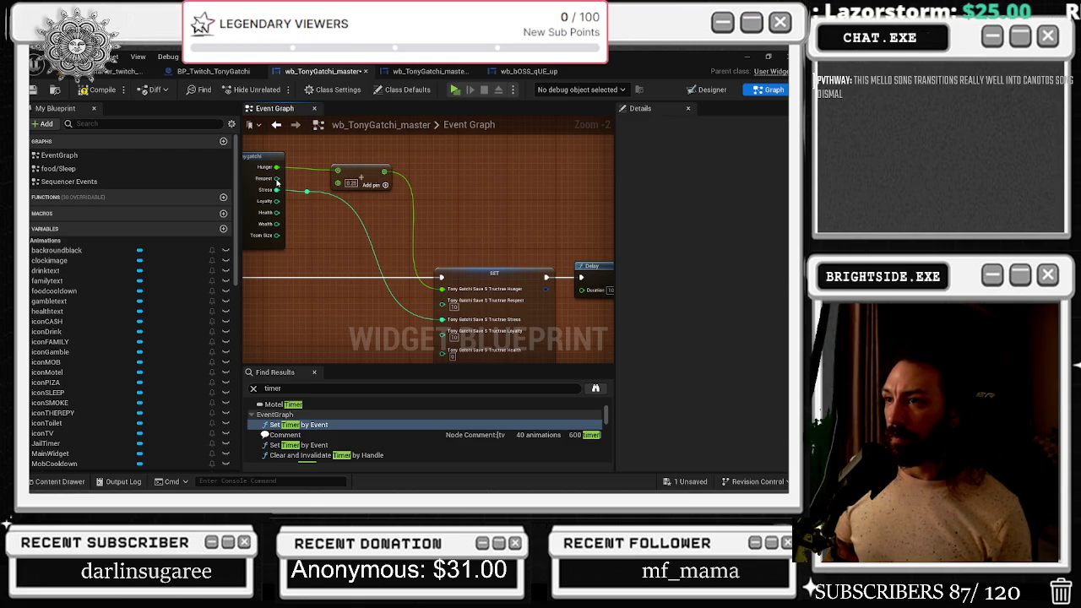
Paste a second Addition node and feed Respect into it to add 1
{"action": "key", "text": "ctrl+v"}
{"action": "mouse_move", "coordinate": [277, 179]}
{"action": "left_mouse_down"}
{"action": "mouse_move", "coordinate": [435, 279]}
{"action": "mouse_move", "coordinate": [442, 300]}
{"action": "left_mouse_up"}
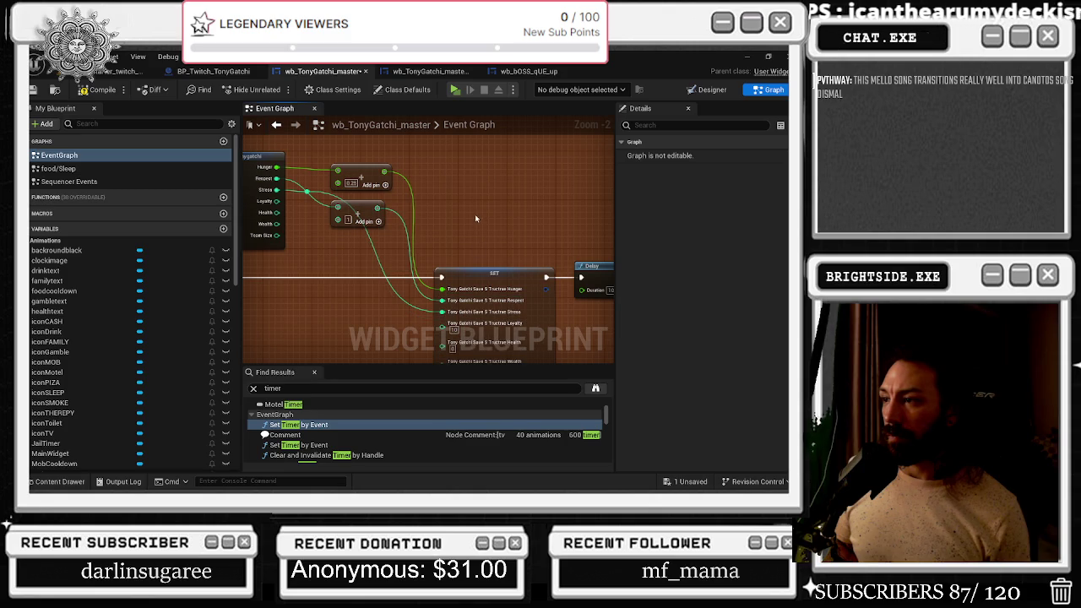
{"action": "left_click", "coordinate": [361, 210]}
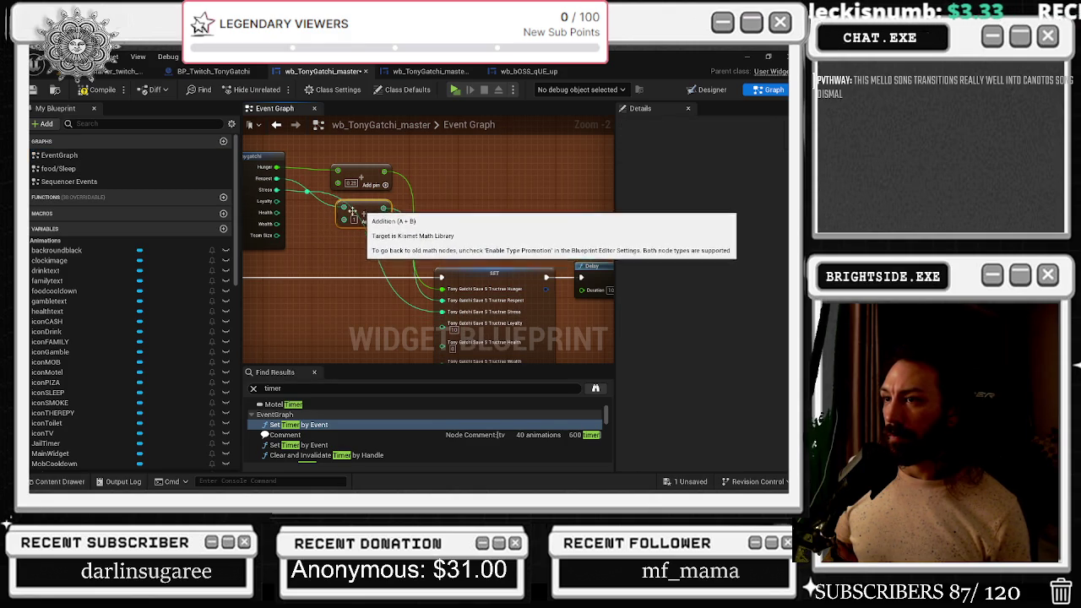
Route Stress through a new Subtract node into SET's Stress input, placed under the Addition nodes
{"action": "double_click", "coordinate": [303, 195]}
{"action": "left_click_drag", "start_coordinate": [302, 195], "coordinate": [295, 314]}
{"action": "key", "text": "Delete"}
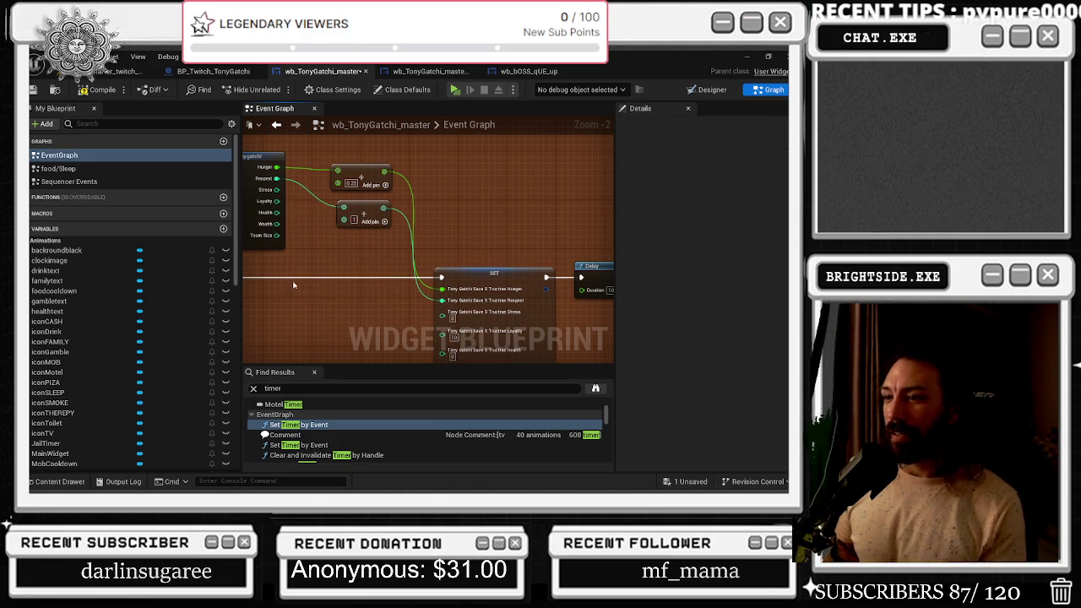
{"action": "left_click_drag", "start_coordinate": [276, 189], "coordinate": [318, 288]}
{"action": "type", "text": "-"}
{"action": "key", "text": "Return"}
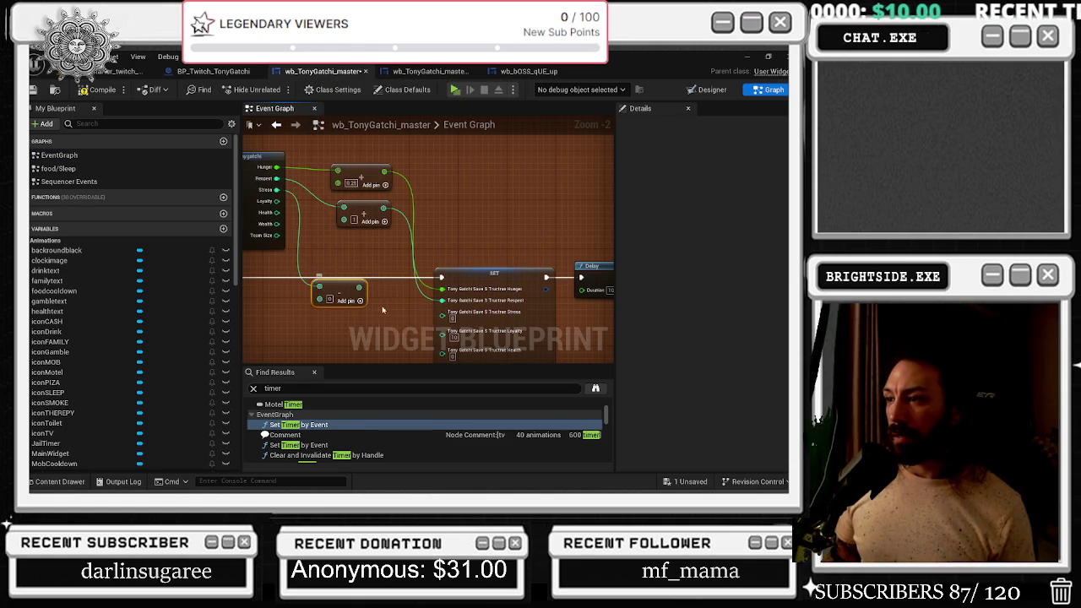
{"action": "left_click_drag", "start_coordinate": [442, 318], "coordinate": [360, 301]}
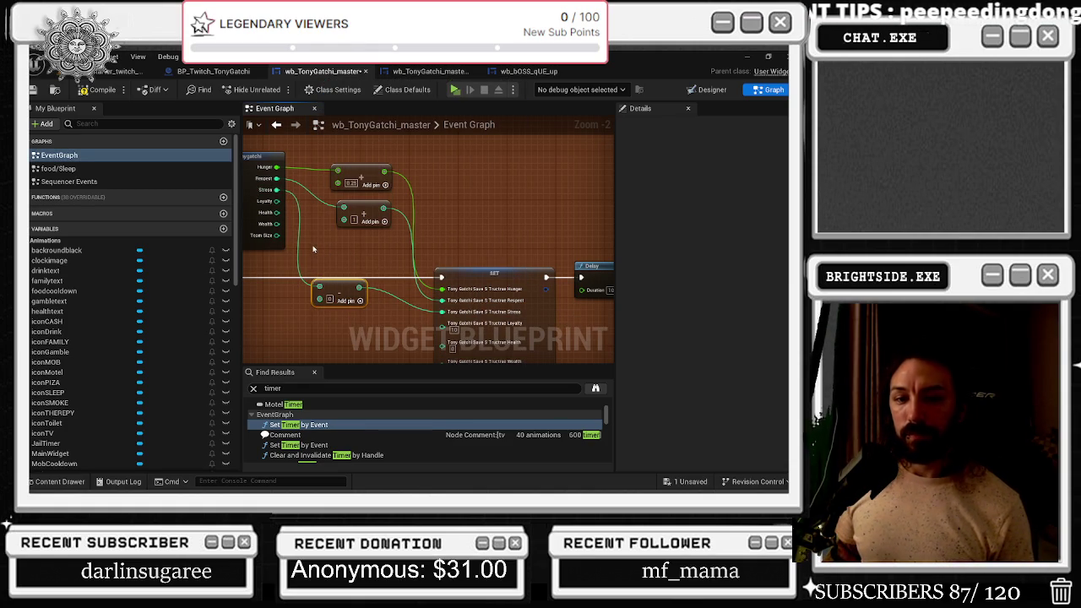
{"action": "left_click_drag", "start_coordinate": [342, 287], "coordinate": [368, 245]}
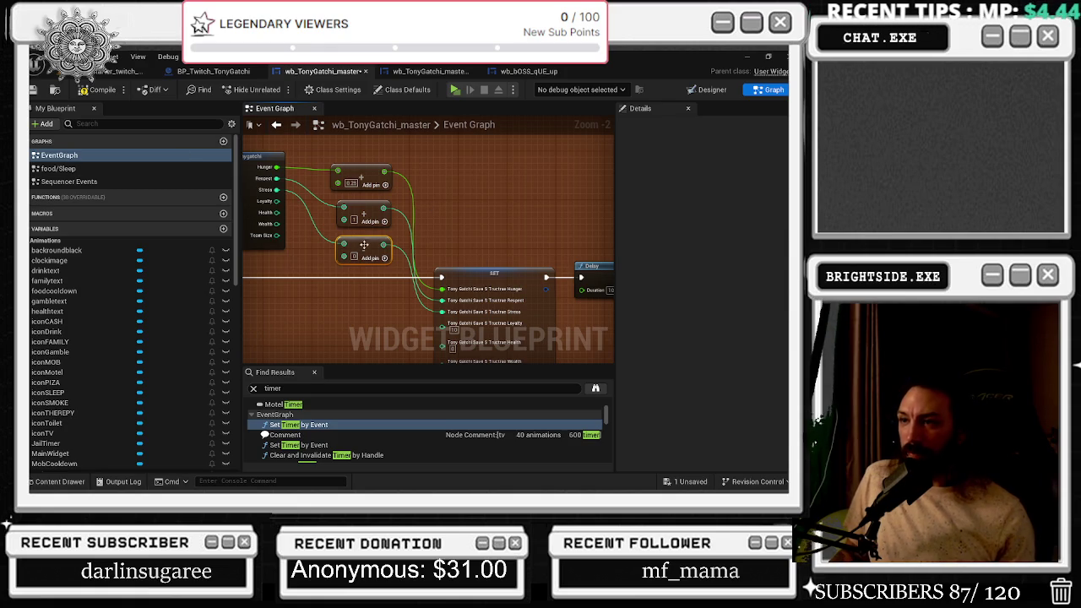
Try Subtraction and 'addint' nodes on the Loyalty output, discarding both
{"action": "left_click_drag", "start_coordinate": [456, 223], "coordinate": [476, 198]}
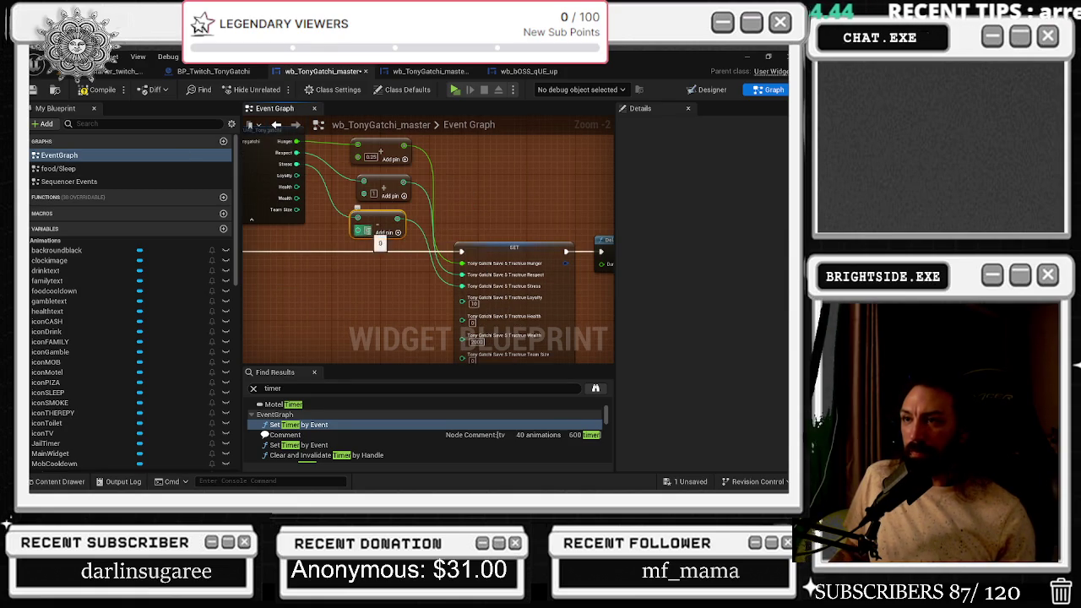
{"action": "left_click", "coordinate": [486, 218]}
{"action": "mouse_move", "coordinate": [300, 174]}
{"action": "left_mouse_down"}
{"action": "mouse_move", "coordinate": [353, 288]}
{"action": "mouse_move", "coordinate": [362, 267]}
{"action": "left_mouse_up"}
{"action": "type", "text": "subtract"}
{"action": "key", "text": "Return"}
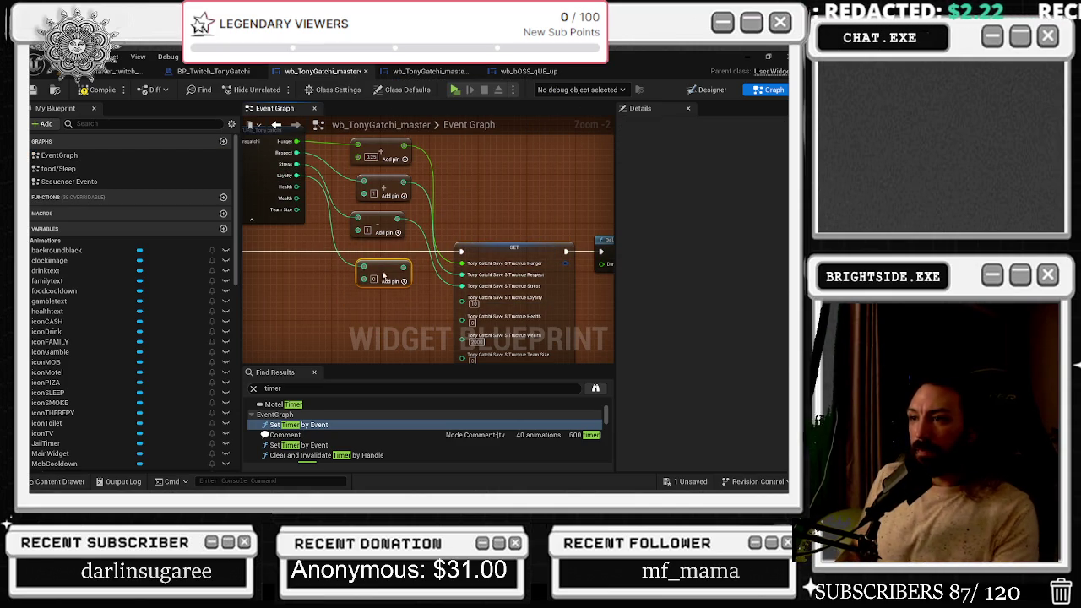
{"action": "key", "text": "Delete"}
{"action": "left_click_drag", "start_coordinate": [297, 174], "coordinate": [357, 271]}
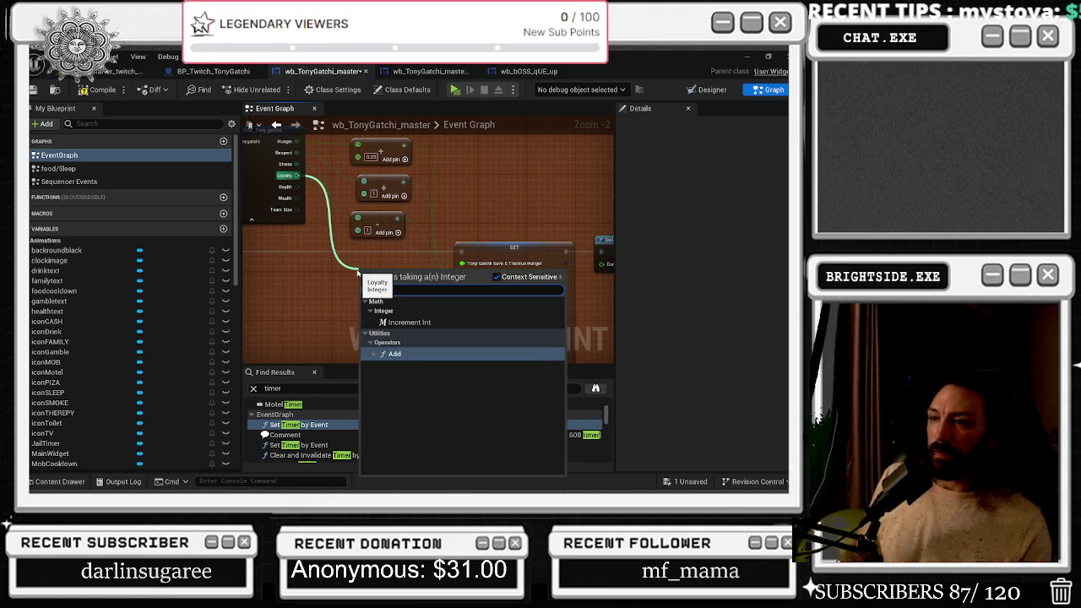
{"action": "mouse_move", "coordinate": [297, 175]}
{"action": "left_mouse_down"}
{"action": "mouse_move", "coordinate": [338, 266]}
{"action": "mouse_move", "coordinate": [359, 277]}
{"action": "left_mouse_up"}
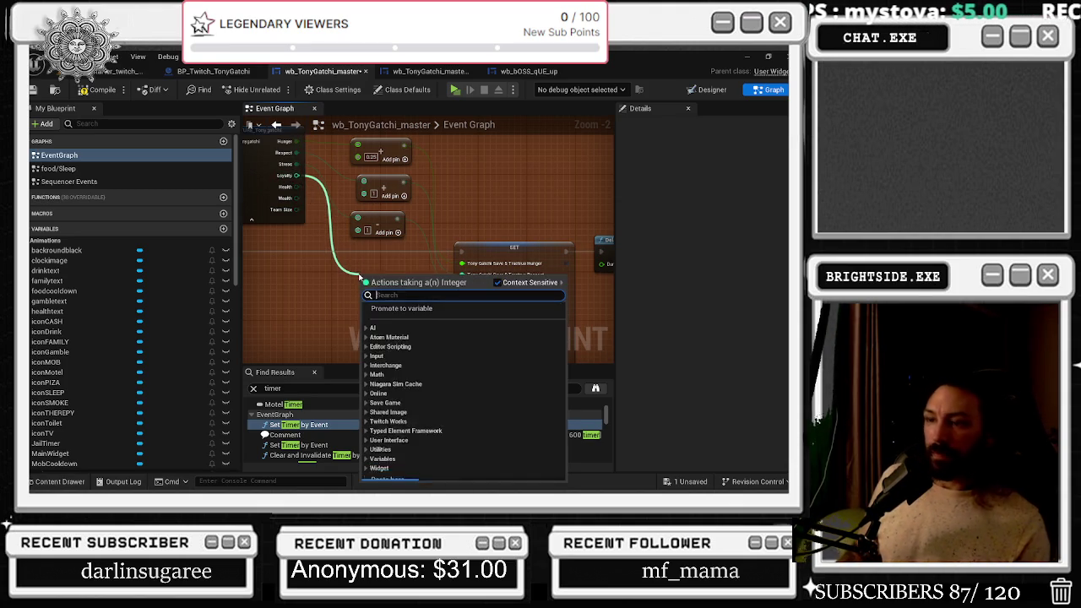
{"action": "type", "text": "add"}
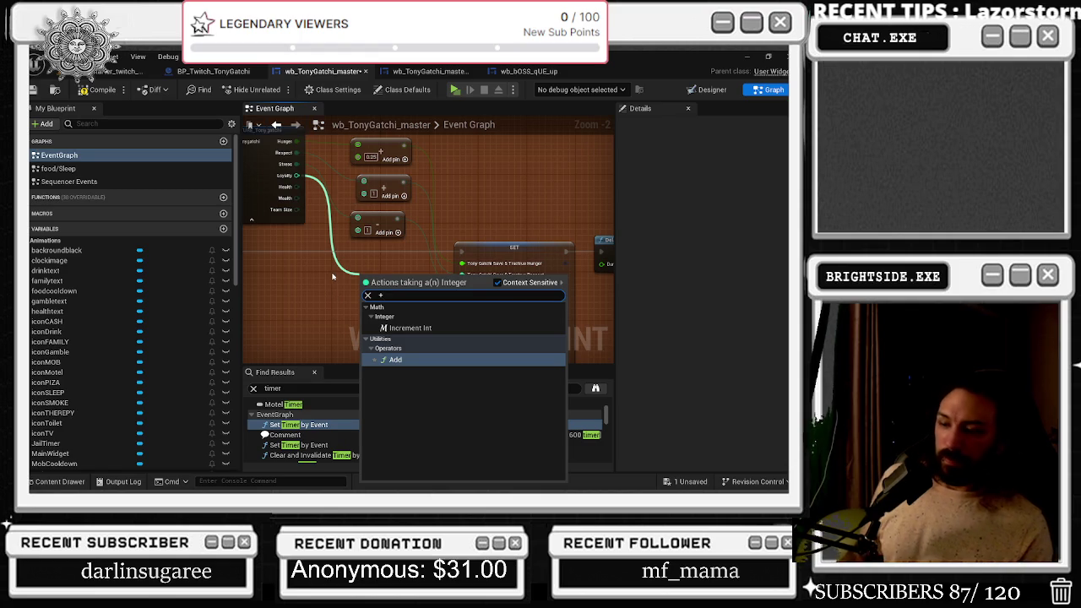
{"action": "type", "text": "int"}
{"action": "key", "text": "Escape"}
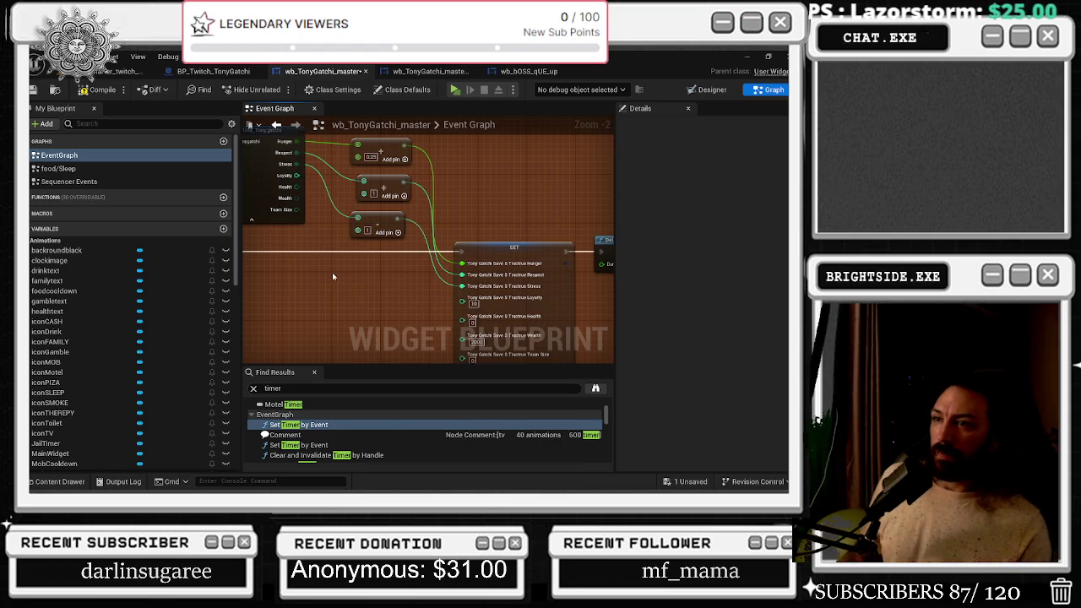
Add a '+' node on the Loyalty wire and connect its result to SET's Loyalty input
{"action": "left_click_drag", "start_coordinate": [297, 175], "coordinate": [345, 274]}
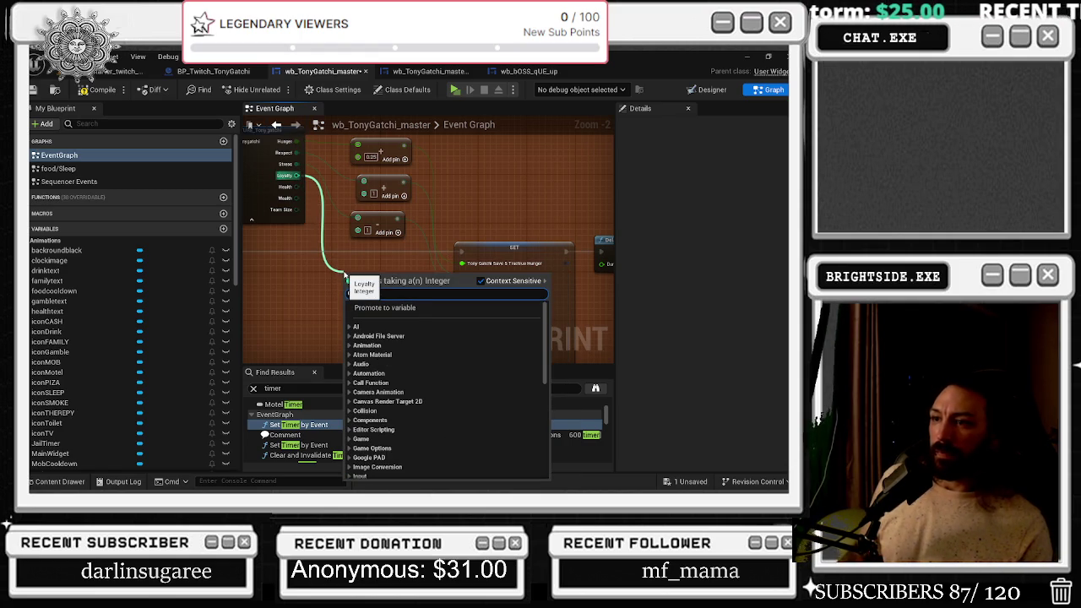
{"action": "type", "text": "+"}
{"action": "key", "text": "Return"}
{"action": "left_click_drag", "start_coordinate": [359, 279], "coordinate": [366, 255]}
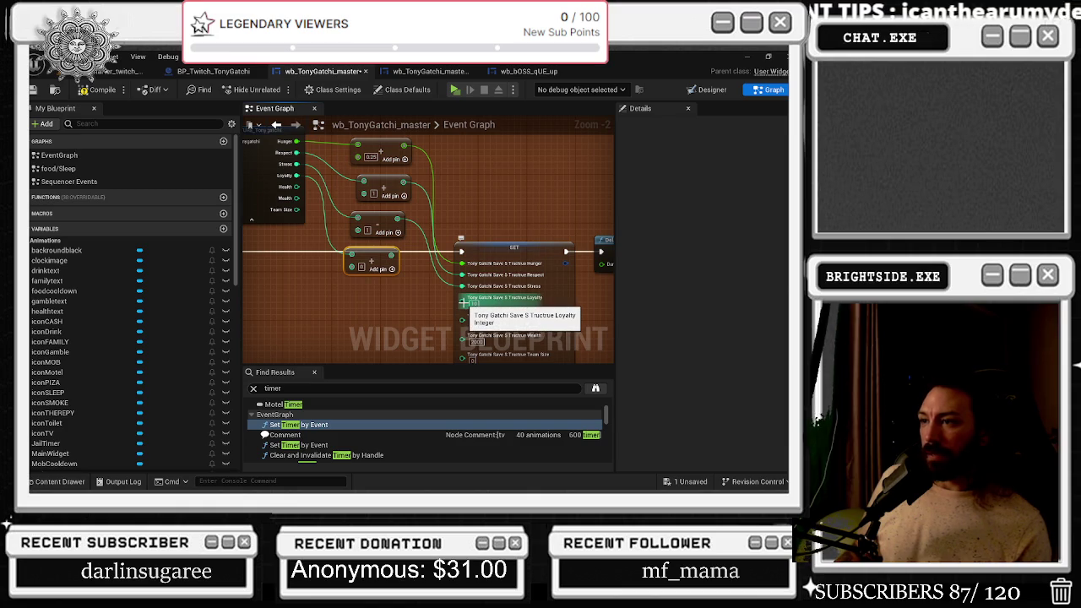
{"action": "left_click_drag", "start_coordinate": [463, 300], "coordinate": [385, 256]}
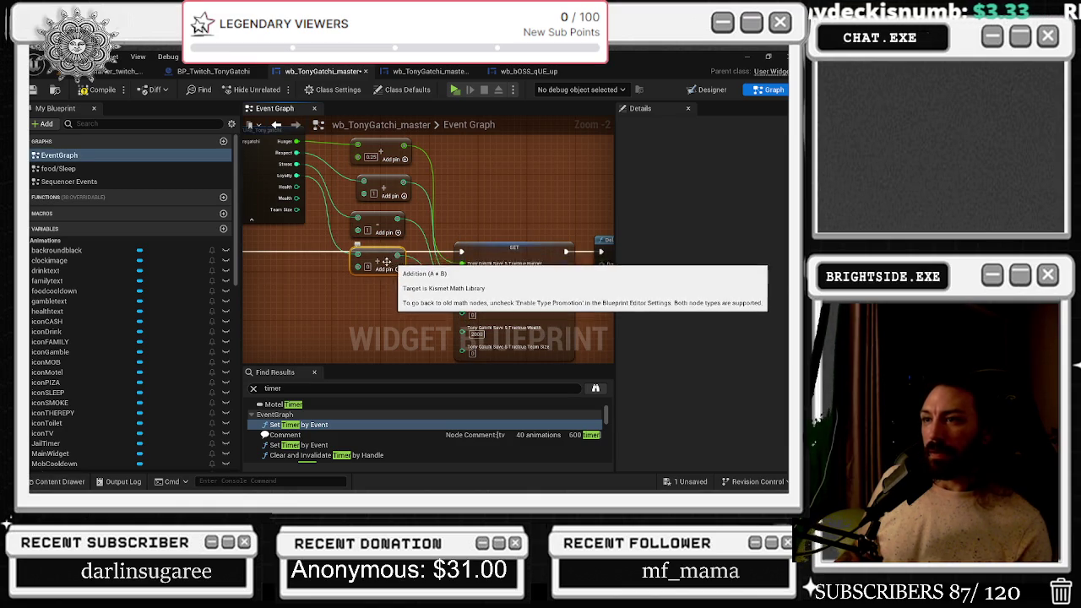
{"action": "left_click", "coordinate": [384, 281]}
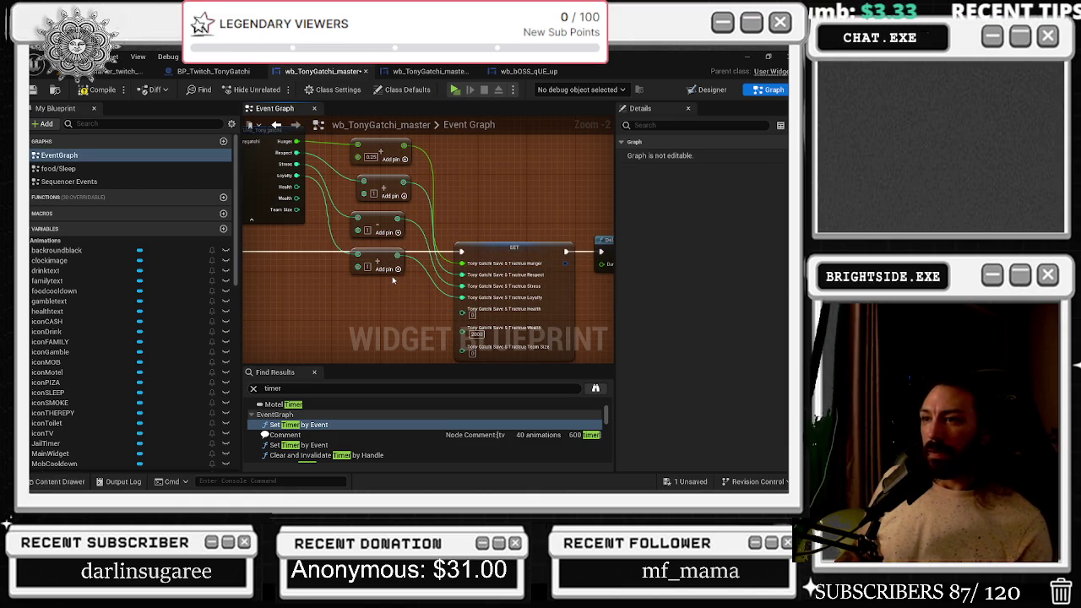
{"action": "left_click_drag", "start_coordinate": [295, 188], "coordinate": [352, 290]}
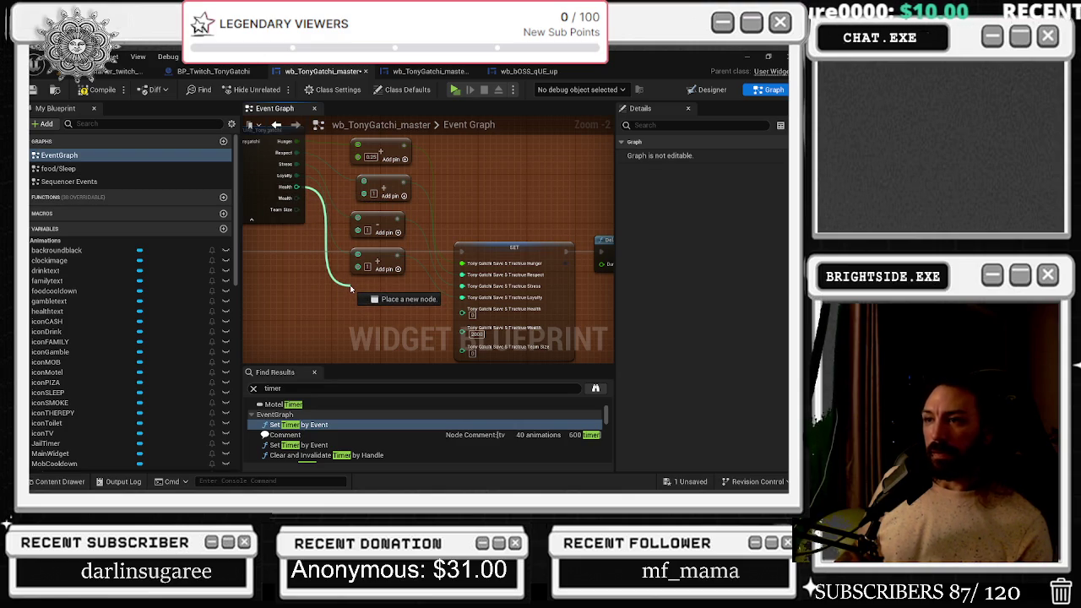
Connect Health directly to the SET node's Health input
{"action": "left_click_drag", "start_coordinate": [350, 288], "coordinate": [350, 288]}
{"action": "scroll", "coordinate": [350, 288], "scroll_direction": "down", "scroll_amount": 10}
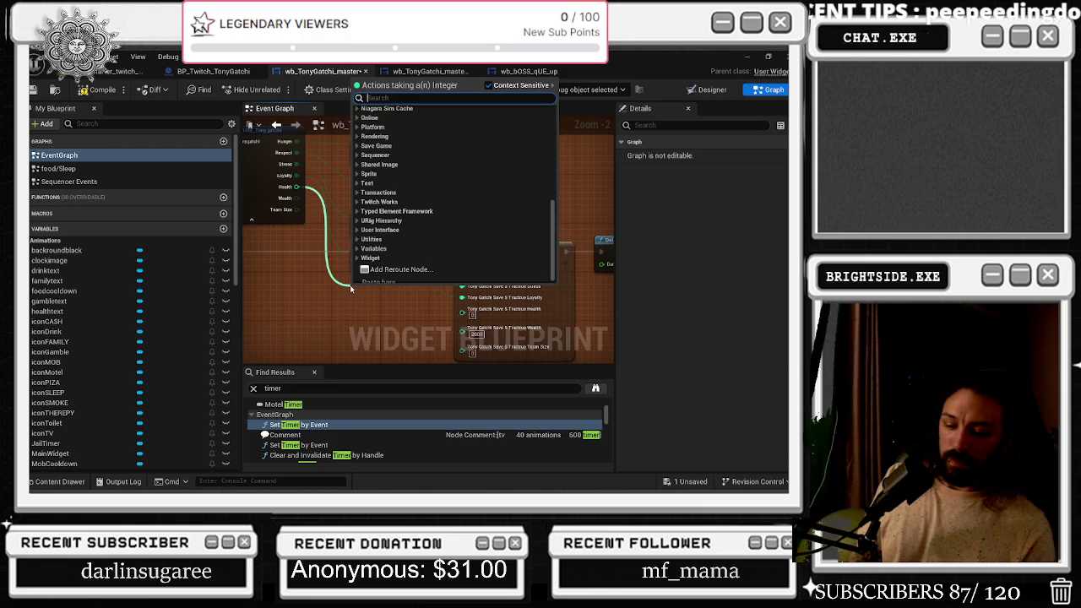
{"action": "left_click", "coordinate": [450, 299]}
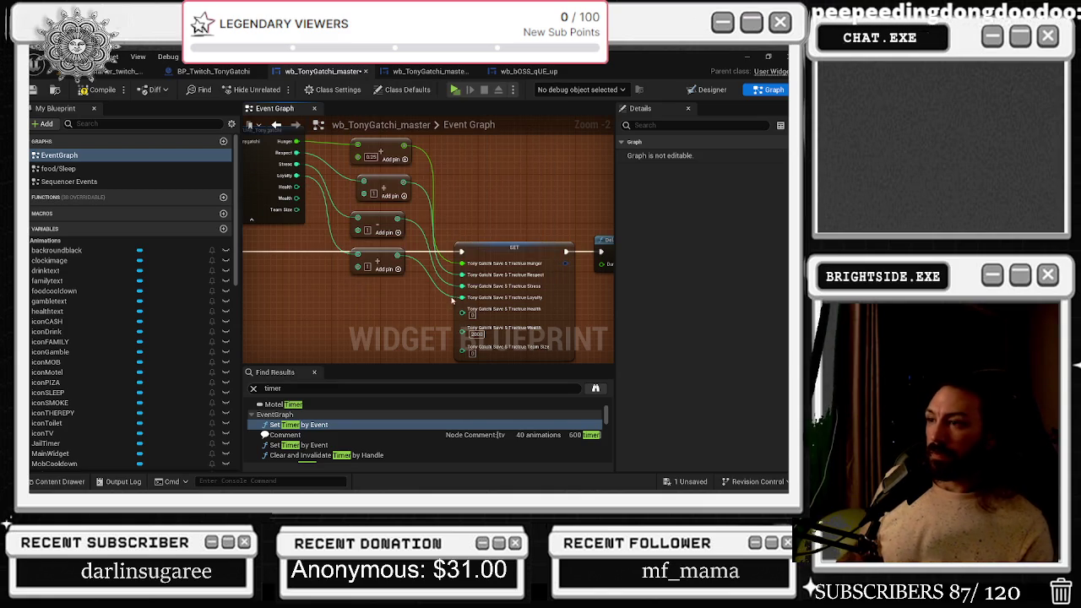
{"action": "mouse_move", "coordinate": [461, 313]}
{"action": "left_mouse_down"}
{"action": "mouse_move", "coordinate": [356, 279]}
{"action": "mouse_move", "coordinate": [296, 188]}
{"action": "mouse_move", "coordinate": [326, 312]}
{"action": "left_mouse_up"}
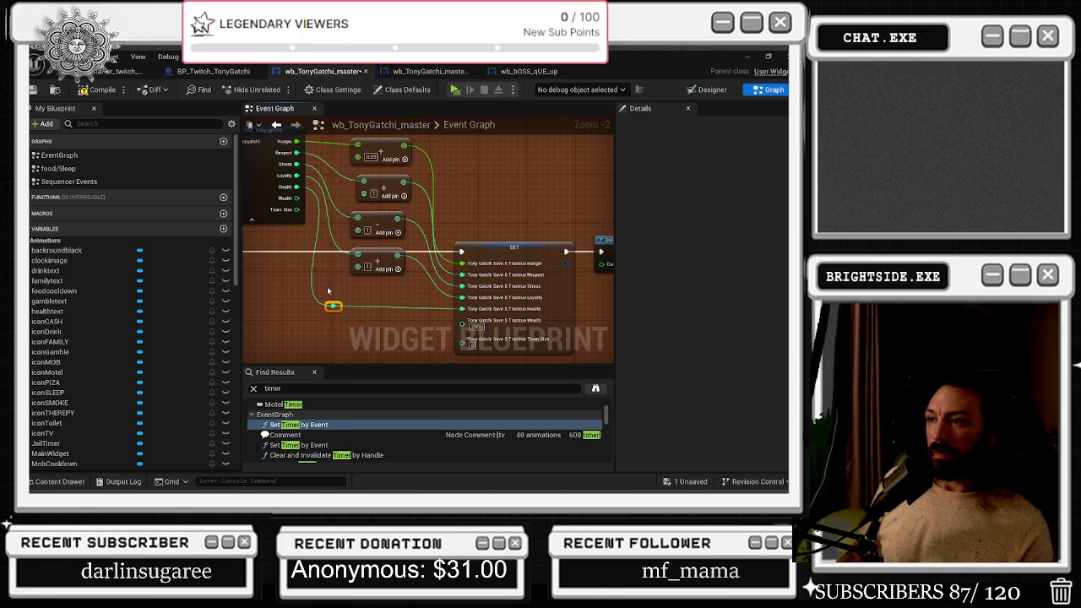
Add a '+' node on the Wealth output and a Select node on its input
{"action": "left_click_drag", "start_coordinate": [297, 198], "coordinate": [308, 326]}
{"action": "type", "text": "+"}
{"action": "key", "text": "Return"}
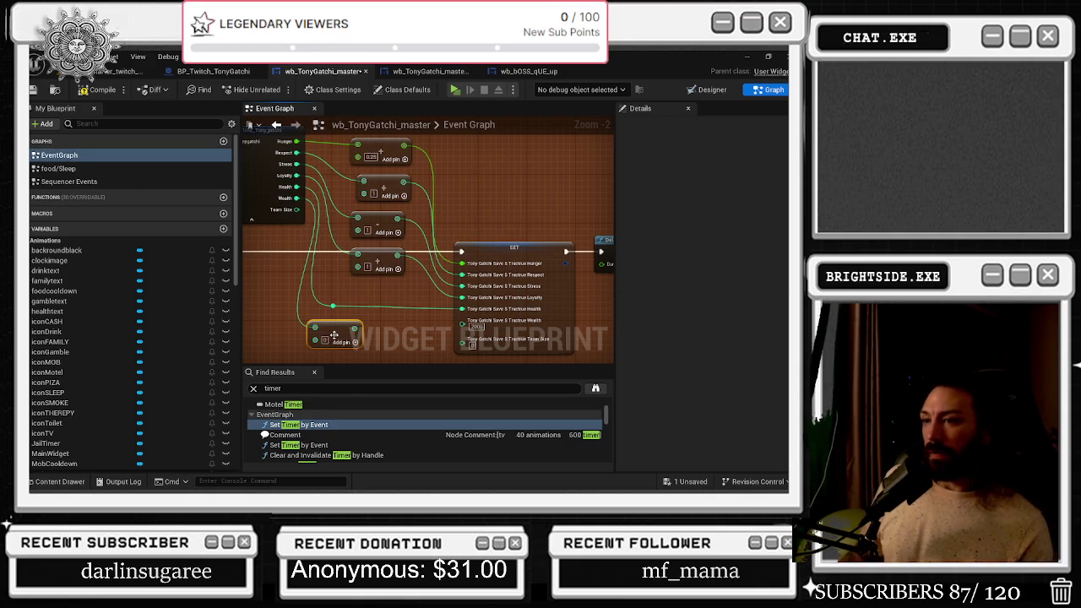
{"action": "left_click_drag", "start_coordinate": [327, 333], "coordinate": [309, 346]}
{"action": "type", "text": "SELECT"}
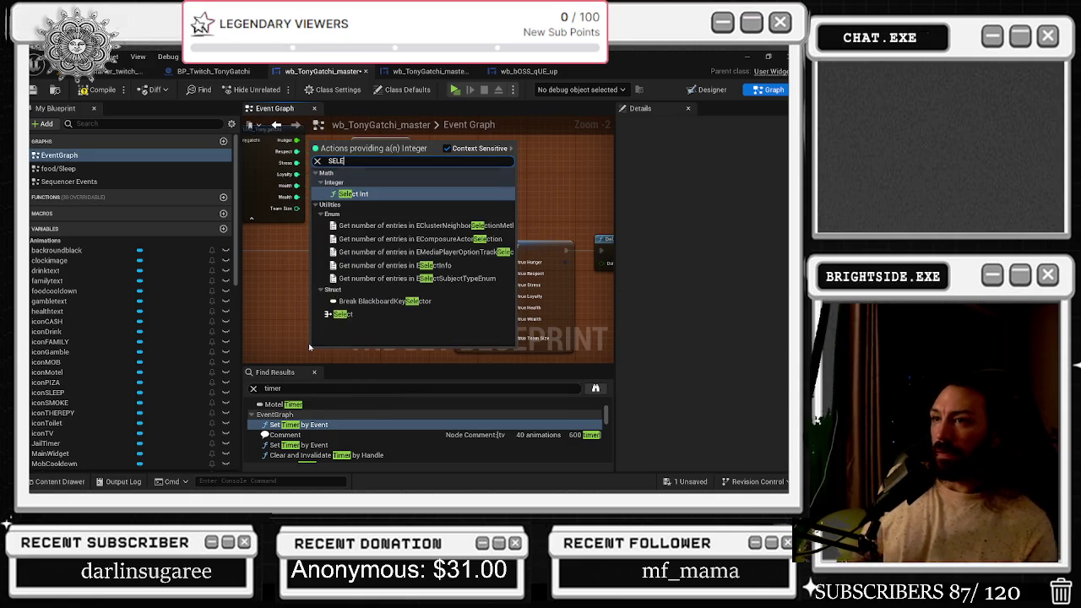
{"action": "key", "text": "Return"}
Rearrange the Select and Send Twitch Message nodes, then delete the Select node
{"action": "scroll", "coordinate": [524, 283], "scroll_direction": "down", "scroll_amount": 2}
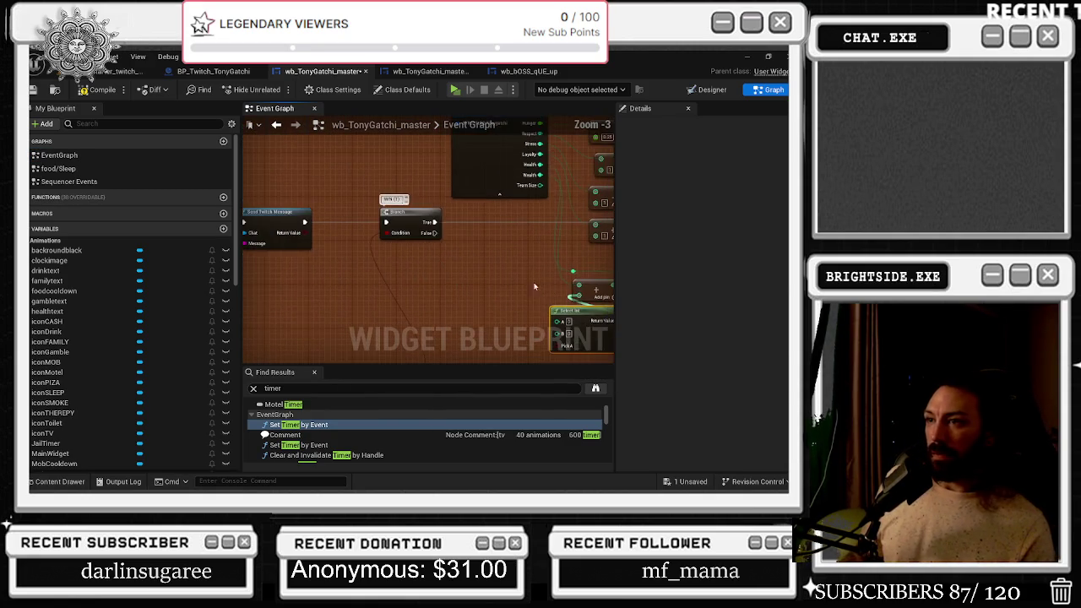
{"action": "left_click_drag", "start_coordinate": [544, 301], "coordinate": [494, 301]}
{"action": "mouse_move", "coordinate": [295, 188]}
{"action": "left_mouse_down"}
{"action": "mouse_move", "coordinate": [388, 263]}
{"action": "mouse_move", "coordinate": [393, 238]}
{"action": "left_mouse_up"}
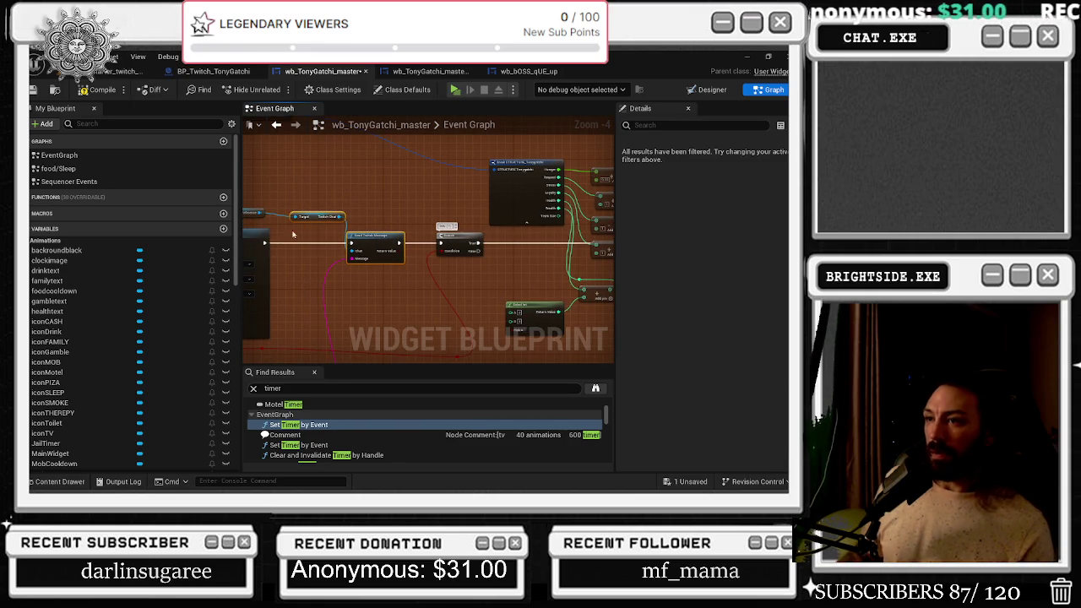
{"action": "mouse_move", "coordinate": [265, 242]}
{"action": "left_mouse_down"}
{"action": "mouse_move", "coordinate": [440, 246]}
{"action": "mouse_move", "coordinate": [350, 245]}
{"action": "left_mouse_up"}
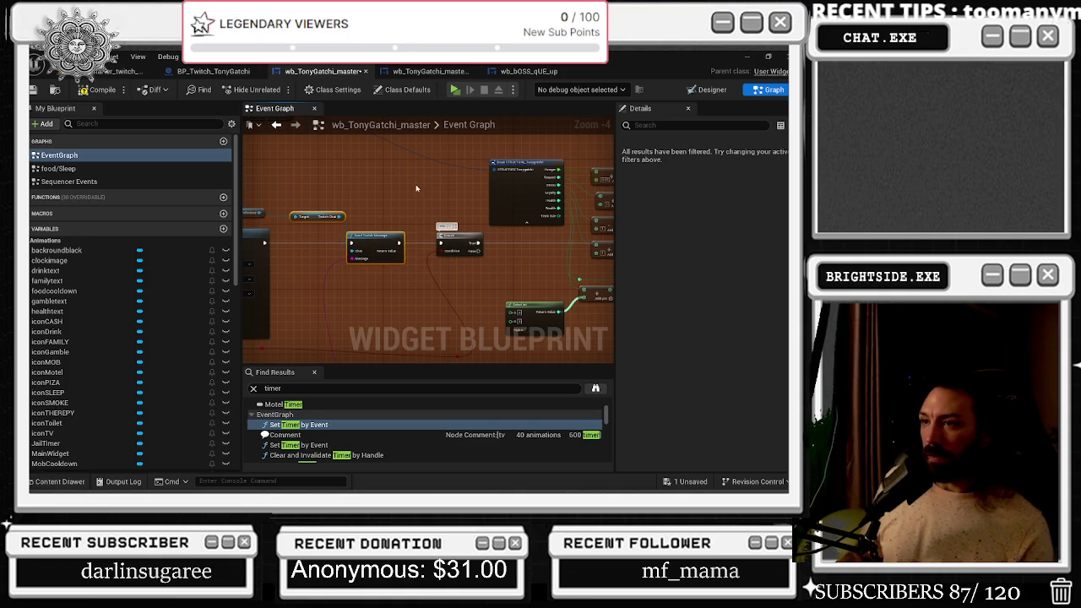
{"action": "left_click_drag", "start_coordinate": [417, 184], "coordinate": [374, 163]}
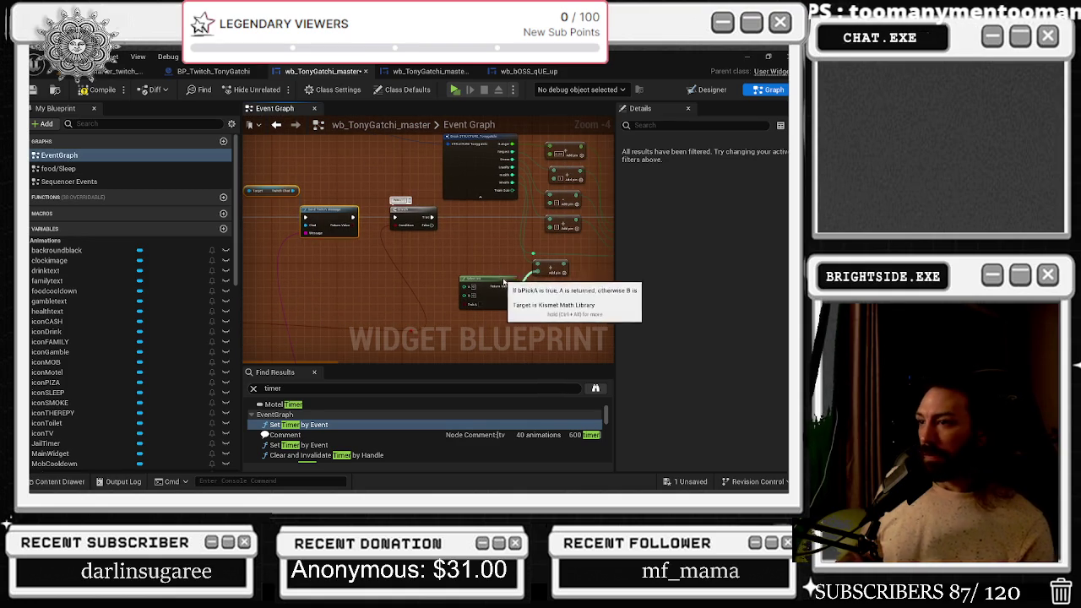
{"action": "left_click_drag", "start_coordinate": [497, 277], "coordinate": [497, 282]}
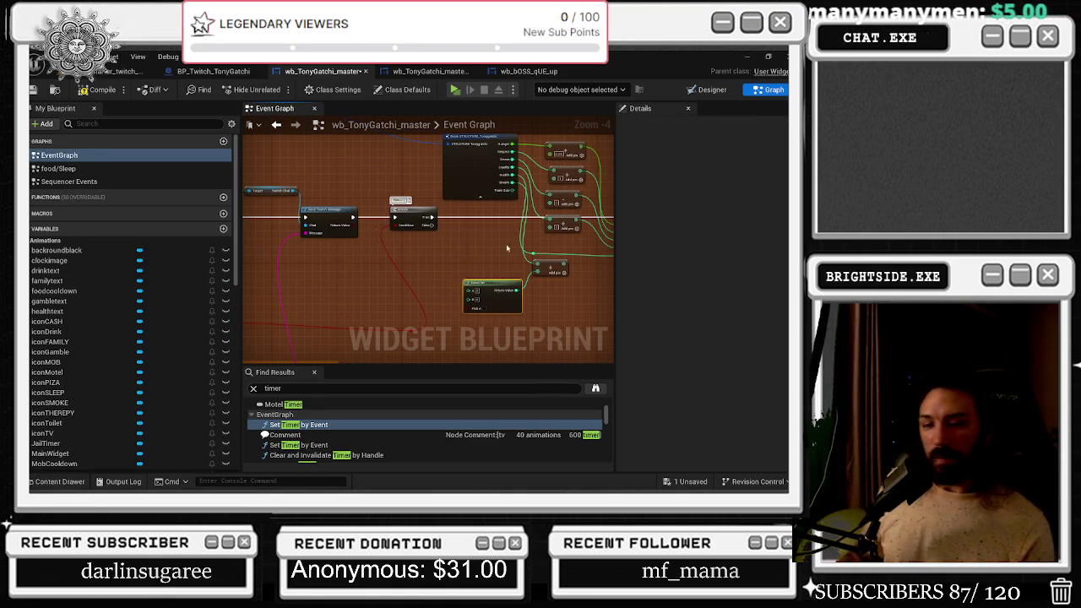
{"action": "scroll", "coordinate": [517, 329], "scroll_direction": "up", "scroll_amount": 1}
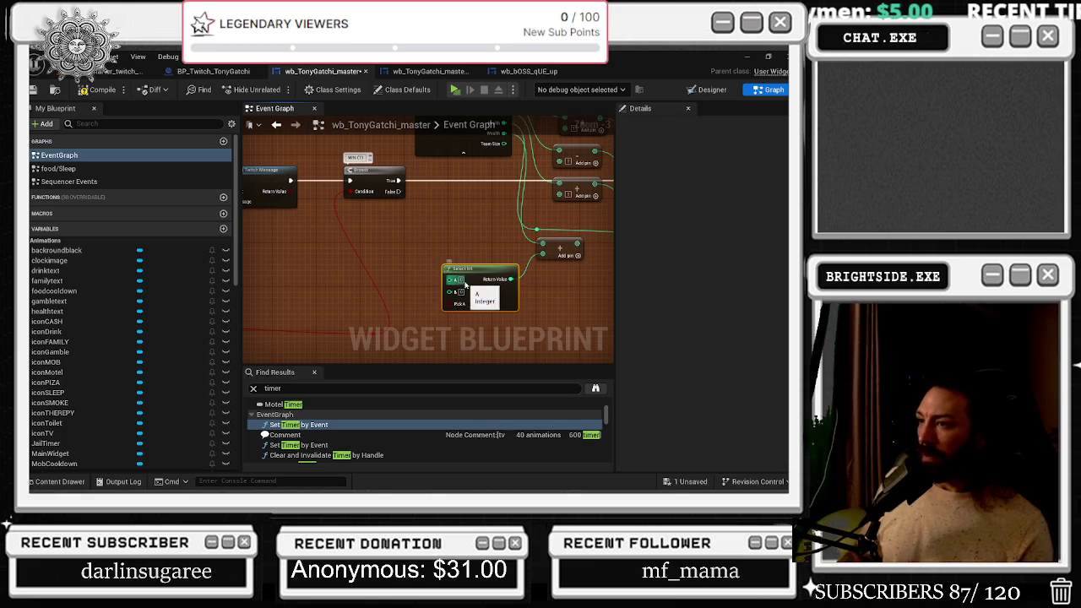
{"action": "key", "text": "Delete"}
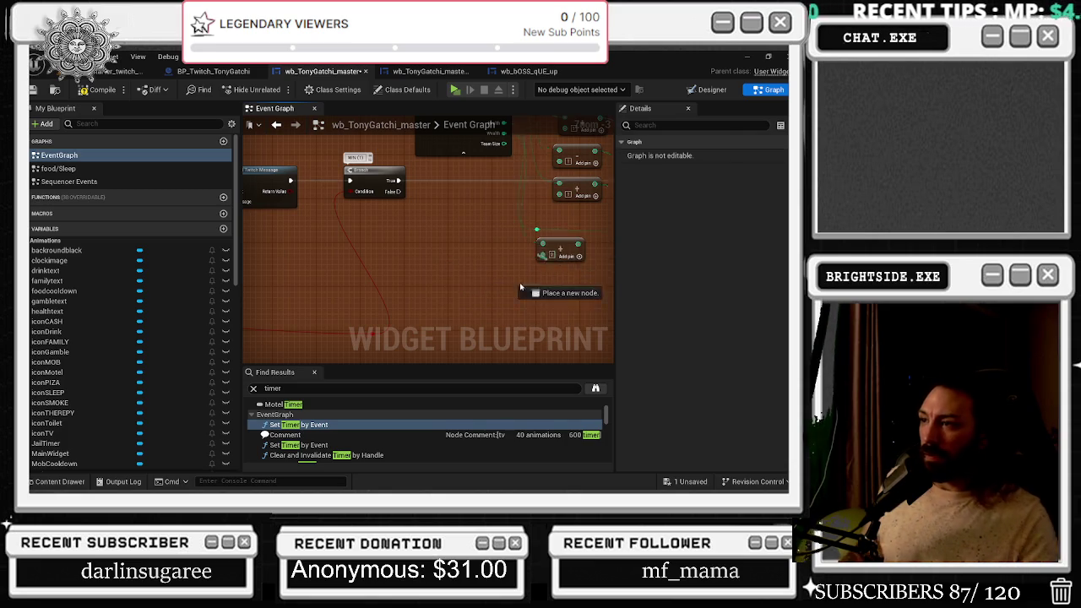
Re-add the generic Select node on the Add input, undoing a wrongly added entries-count node
{"action": "left_click_drag", "start_coordinate": [542, 254], "coordinate": [513, 292]}
{"action": "type", "text": "SELER"}
{"action": "key", "text": "BackSpace"}
{"action": "type", "text": "CT"}
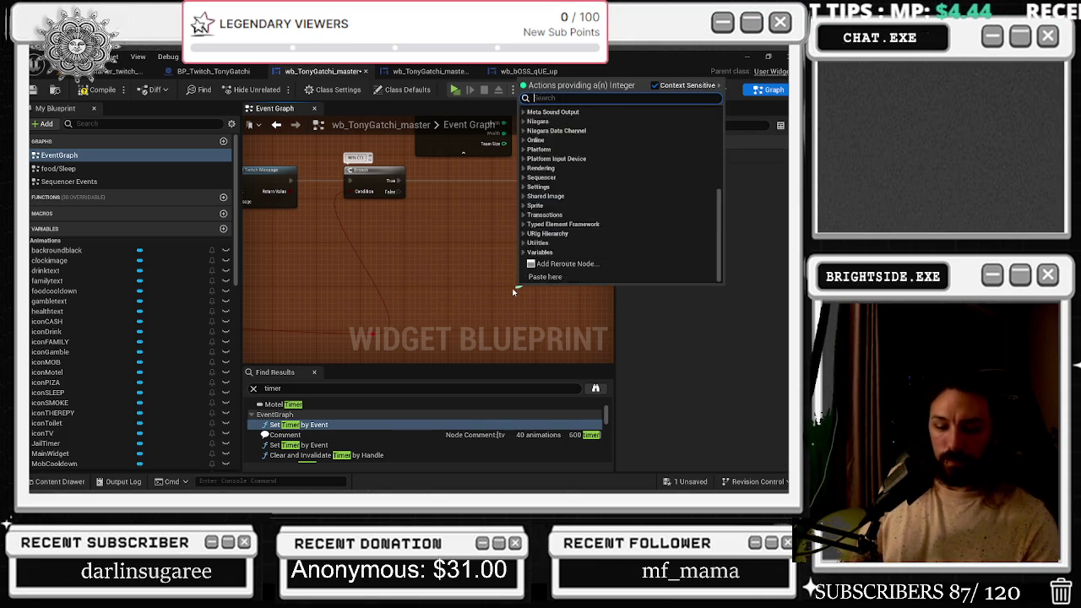
{"action": "key", "text": "Down"}
{"action": "key", "text": "Down"}
{"action": "key", "text": "Return"}
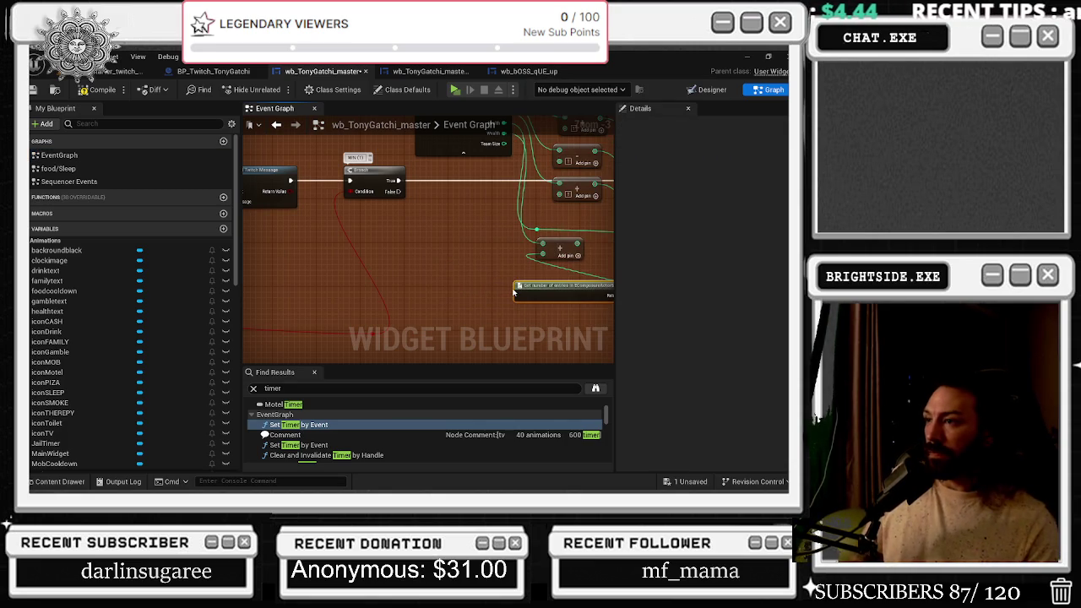
{"action": "key", "text": "ctrl+z"}
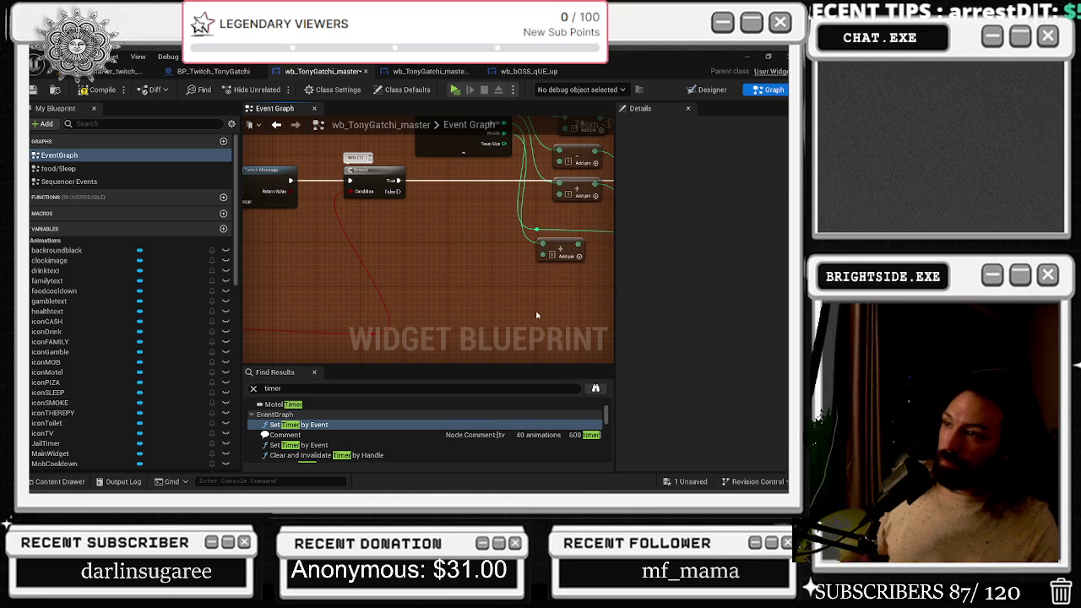
{"action": "left_click_drag", "start_coordinate": [542, 255], "coordinate": [505, 279]}
{"action": "type", "text": "SELECT"}
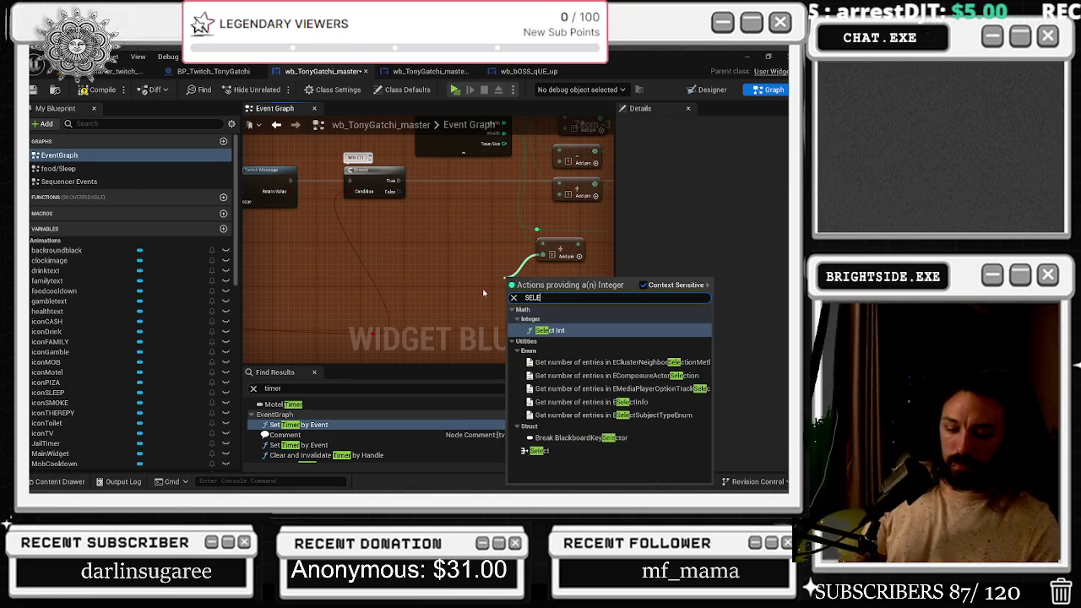
{"action": "key", "text": "Down"}
{"action": "key", "text": "Down"}
{"action": "key", "text": "Down"}
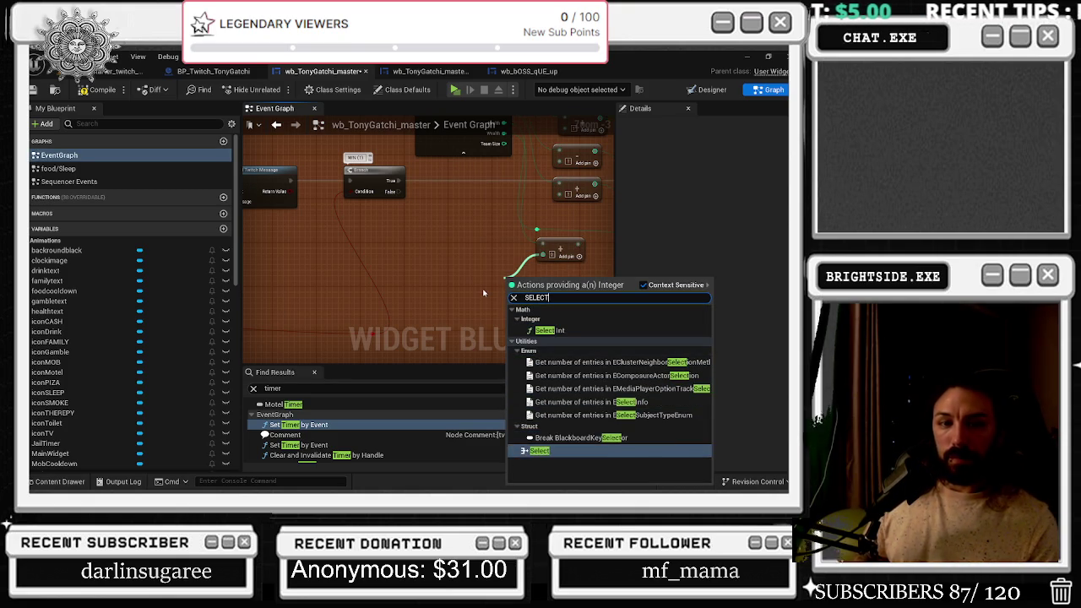
{"action": "key", "text": "Return"}
{"action": "left_click_drag", "start_coordinate": [549, 280], "coordinate": [461, 259]}
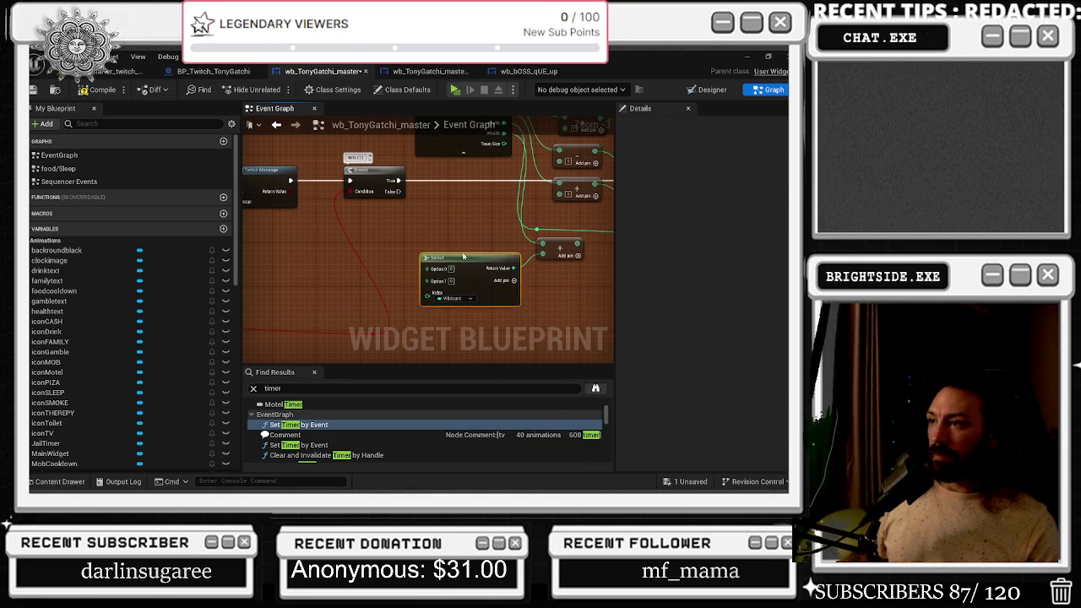
Expand the Select node to Option 5 and reposition the red wire's reroute knot
{"action": "left_click", "coordinate": [507, 279]}
{"action": "left_click", "coordinate": [507, 279]}
{"action": "left_click", "coordinate": [506, 280]}
{"action": "left_click", "coordinate": [506, 280]}
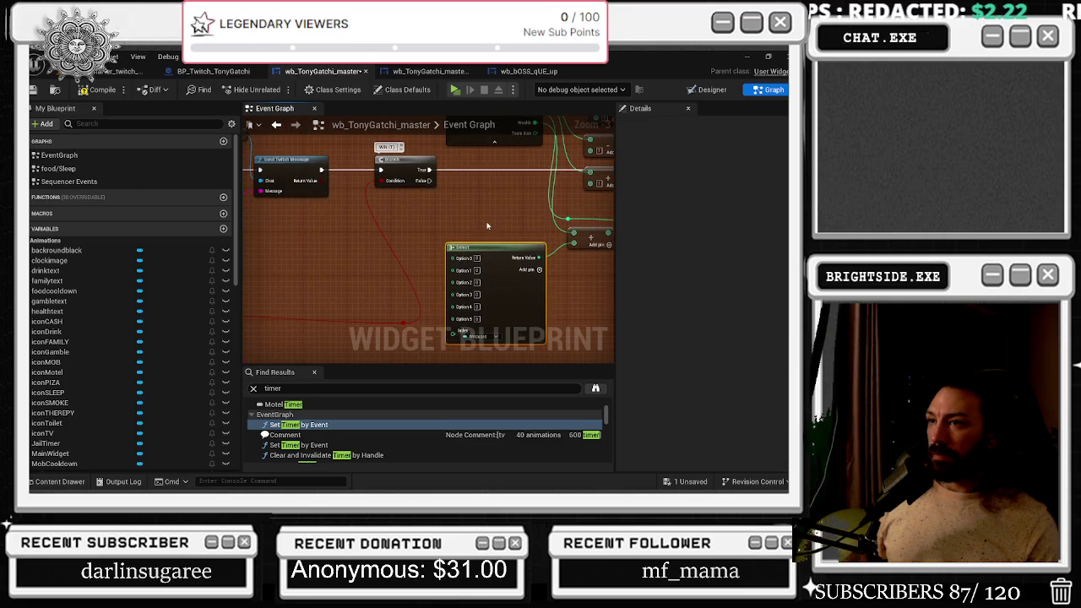
{"action": "left_click", "coordinate": [403, 325]}
{"action": "left_click_drag", "start_coordinate": [398, 325], "coordinate": [341, 309]}
{"action": "left_click_drag", "start_coordinate": [409, 309], "coordinate": [408, 315]}
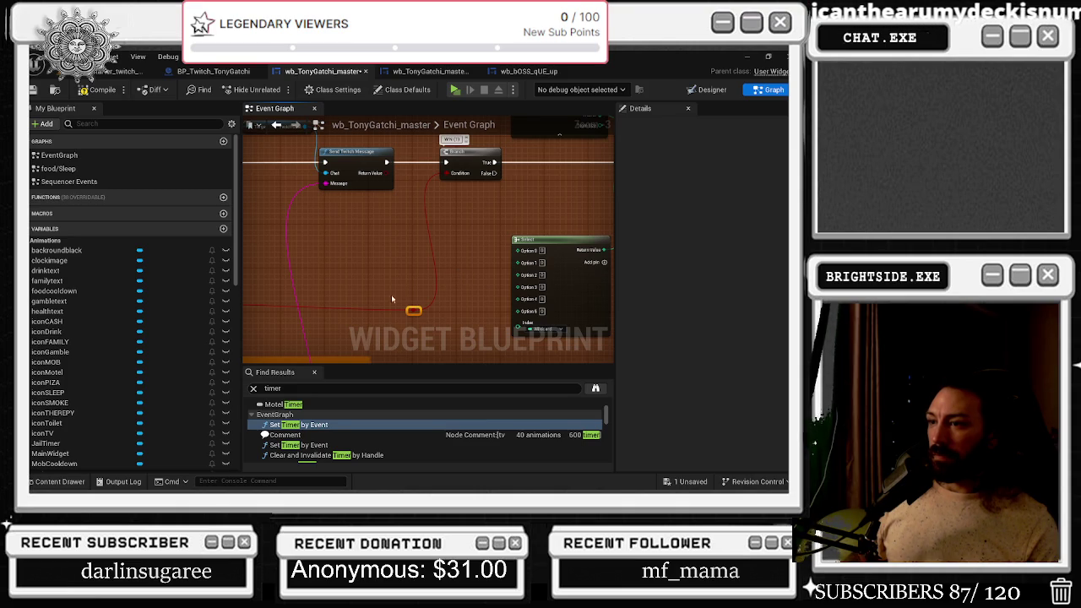
{"action": "left_click_drag", "start_coordinate": [410, 313], "coordinate": [328, 257]}
{"action": "left_click", "coordinate": [403, 233]}
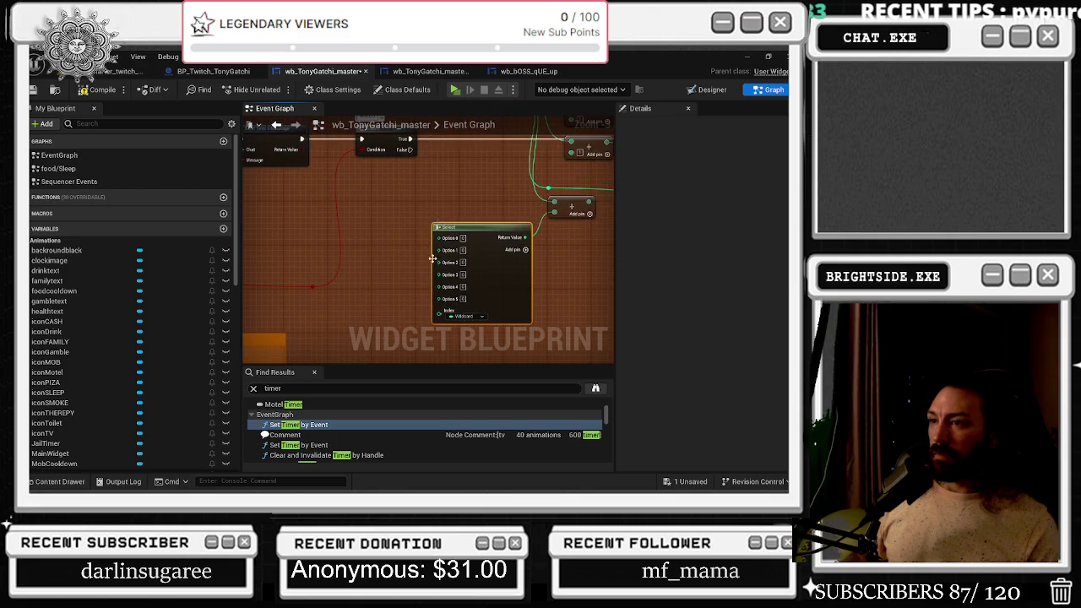
Connect a new Random Integer node to the Select Index and move it left
{"action": "left_click_drag", "start_coordinate": [438, 313], "coordinate": [365, 316]}
{"action": "type", "text": "RANDOM INT"}
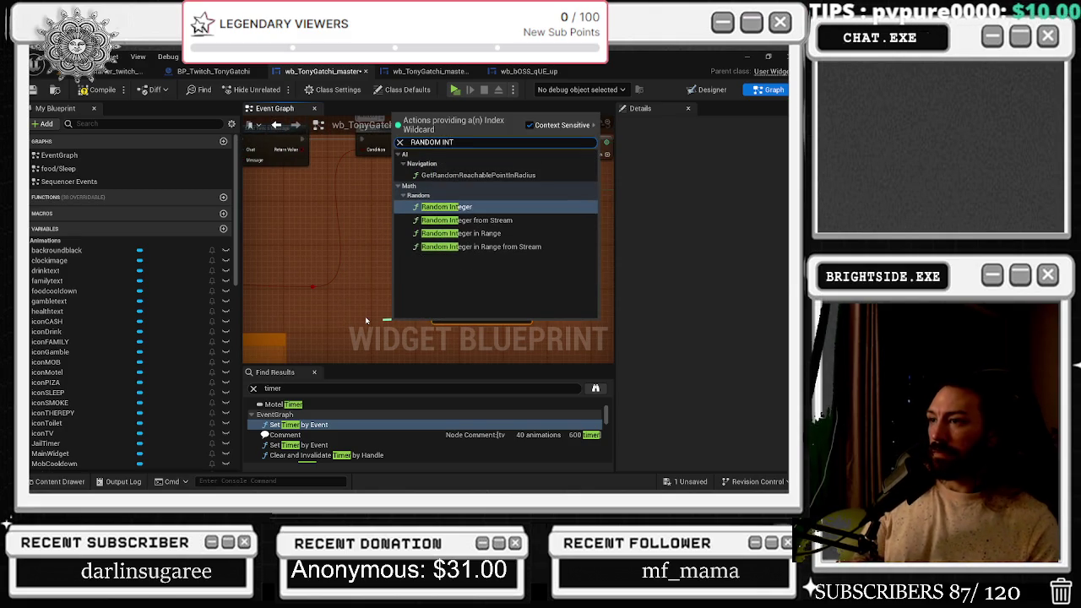
{"action": "key", "text": "Return"}
{"action": "left_click_drag", "start_coordinate": [404, 321], "coordinate": [352, 321]}
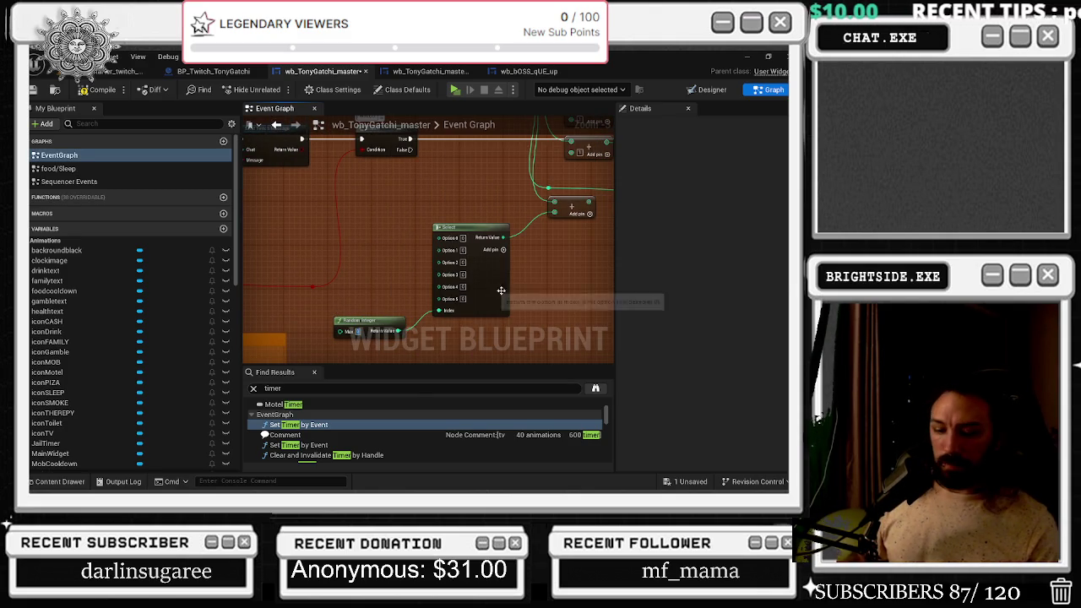
{"action": "scroll", "coordinate": [414, 252], "scroll_direction": "up", "scroll_amount": 2}
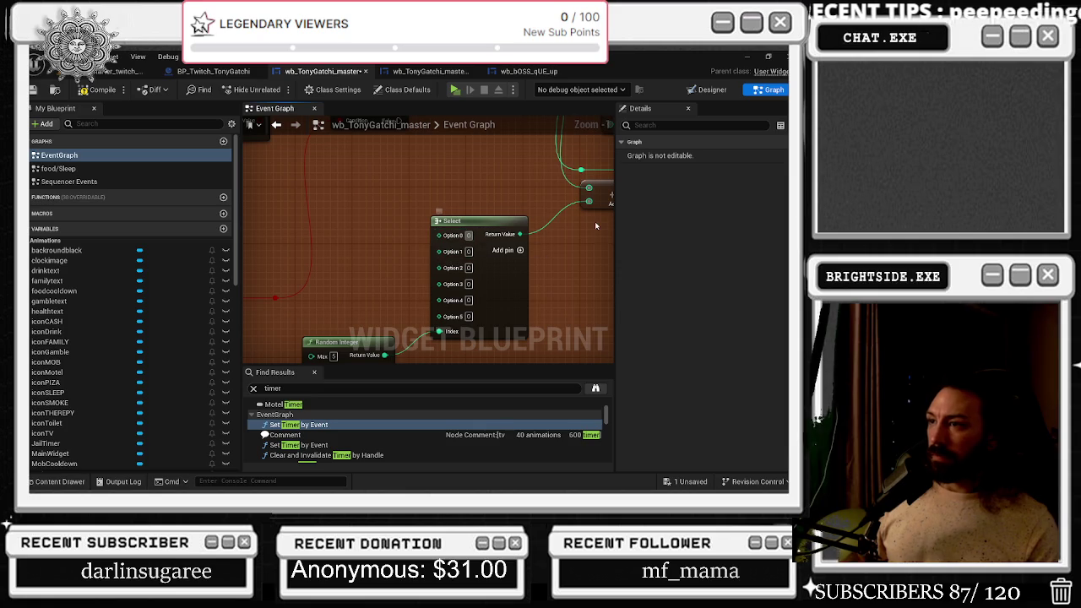
Set Select Option 0 to 500 and Option 1 to 250
{"action": "type", "text": "100"}
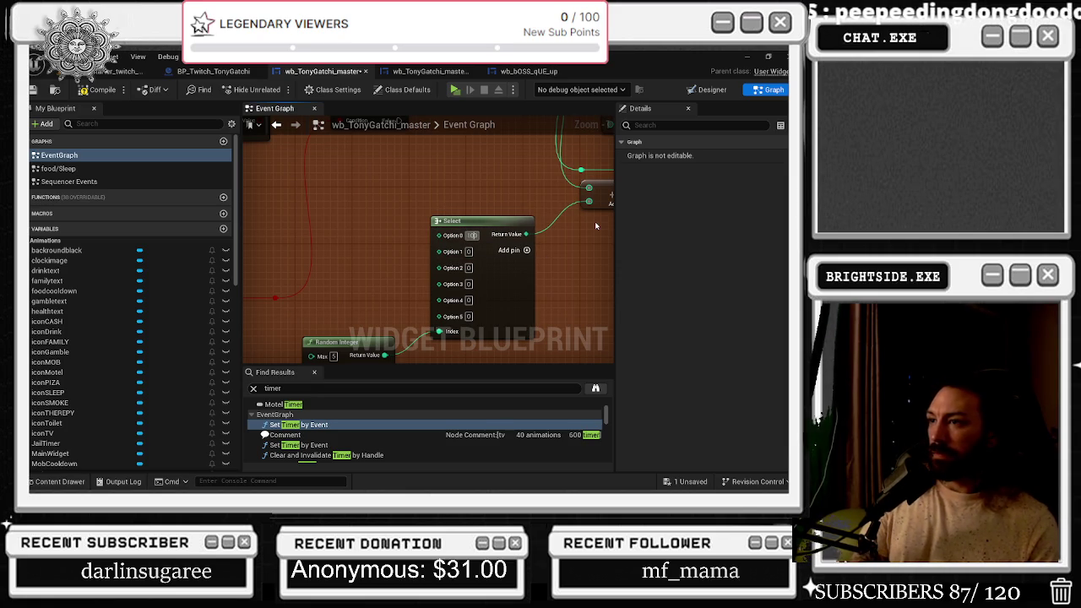
{"action": "type", "text": "50"}
{"action": "key", "text": "Return"}
{"action": "type", "text": "0"}
{"action": "key", "text": "Tab"}
{"action": "type", "text": "250"}
{"action": "key", "text": "Tab"}
Set Select Options 2 through 5 to 1000, 1200, 1200 and 500
{"action": "type", "text": "1000"}
{"action": "key", "text": "Tab"}
{"action": "type", "text": "1200"}
{"action": "key", "text": "Tab"}
{"action": "type", "text": "1200"}
{"action": "key", "text": "Tab"}
{"action": "key", "text": "BackSpace"}
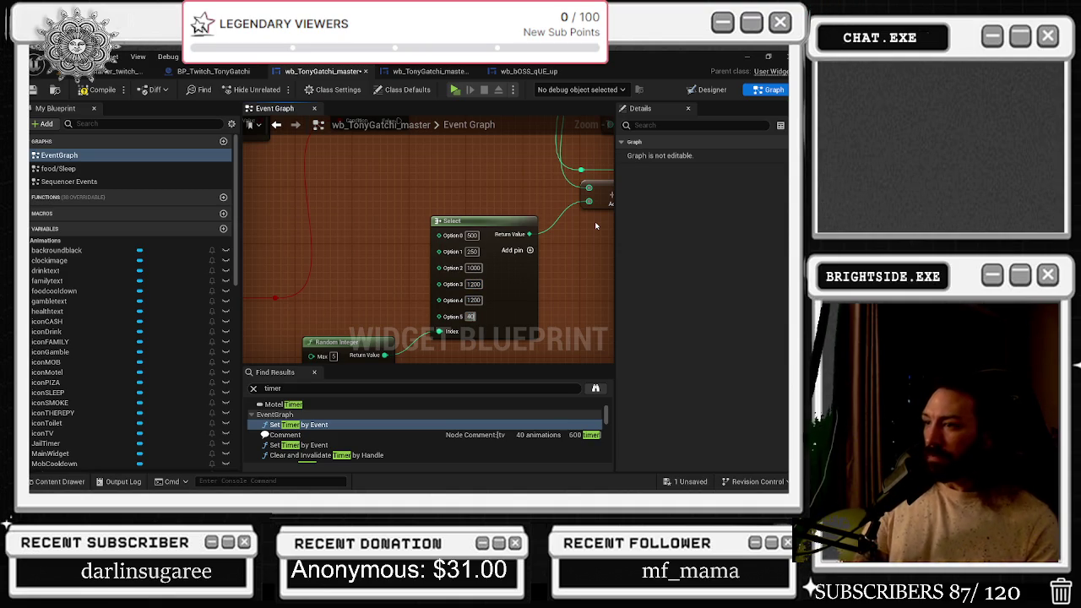
{"action": "type", "text": "500"}
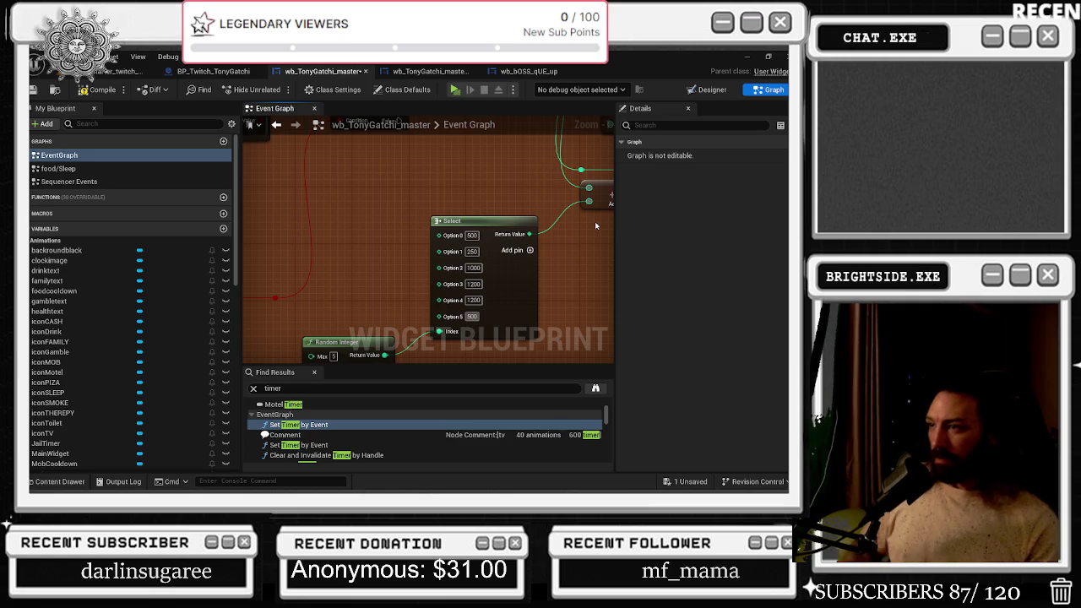
{"action": "scroll", "coordinate": [488, 169], "scroll_direction": "down", "scroll_amount": 2}
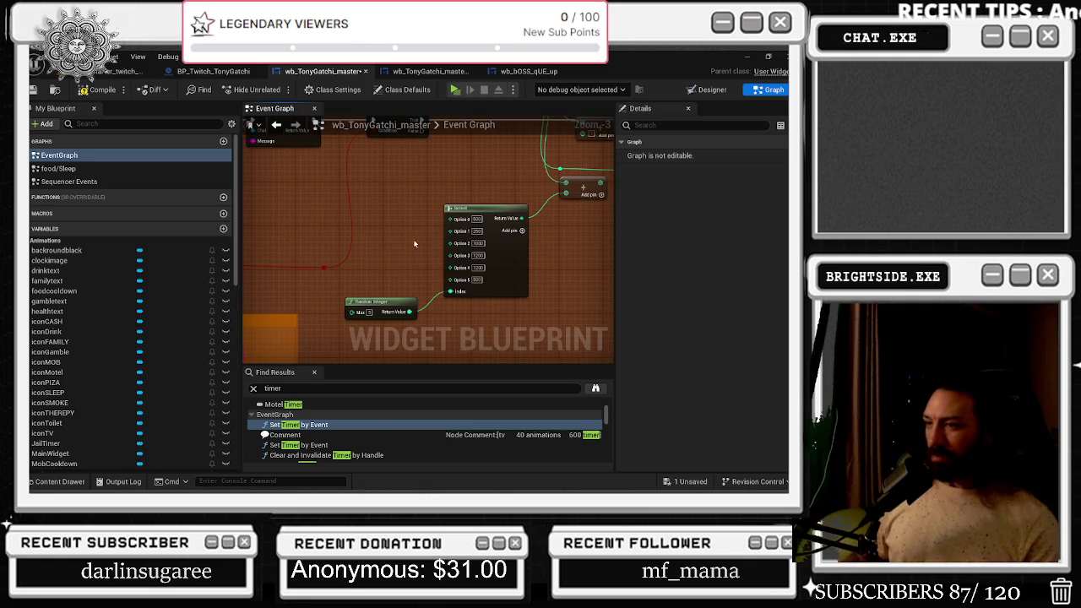
Inspect the nodes above the Select node, cancelling a stray wire
{"action": "left_click_drag", "start_coordinate": [555, 254], "coordinate": [481, 309]}
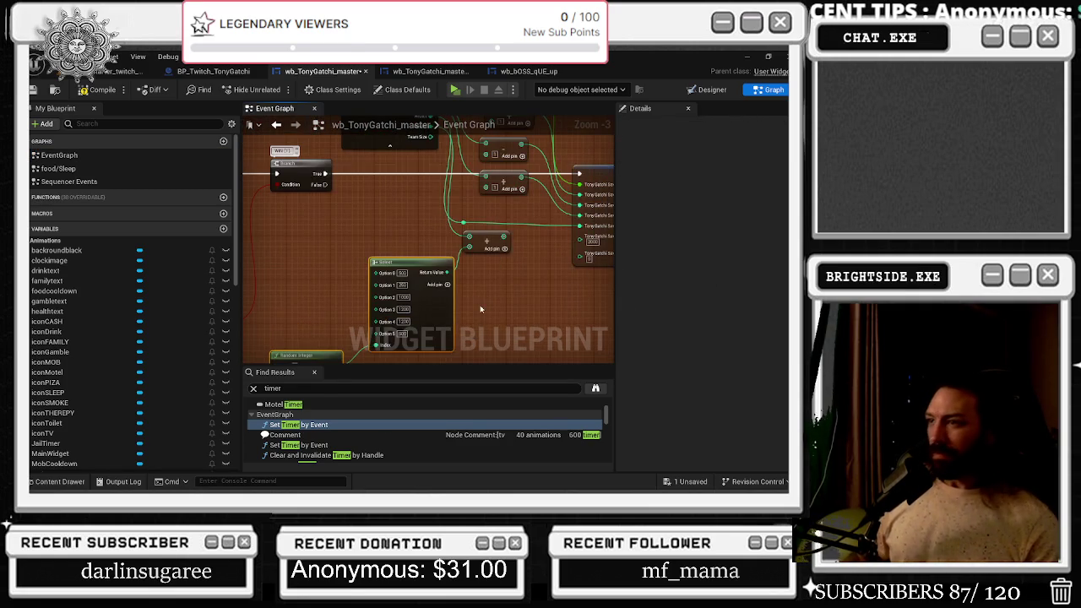
{"action": "scroll", "coordinate": [529, 302], "scroll_direction": "up", "scroll_amount": 2}
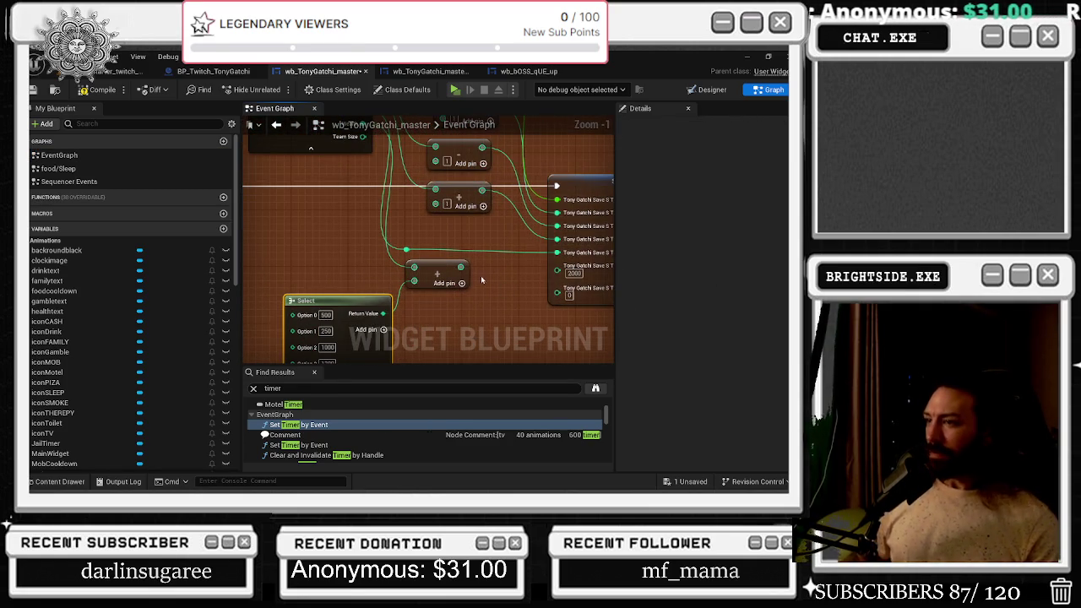
{"action": "scroll", "coordinate": [505, 306], "scroll_direction": "down", "scroll_amount": 1}
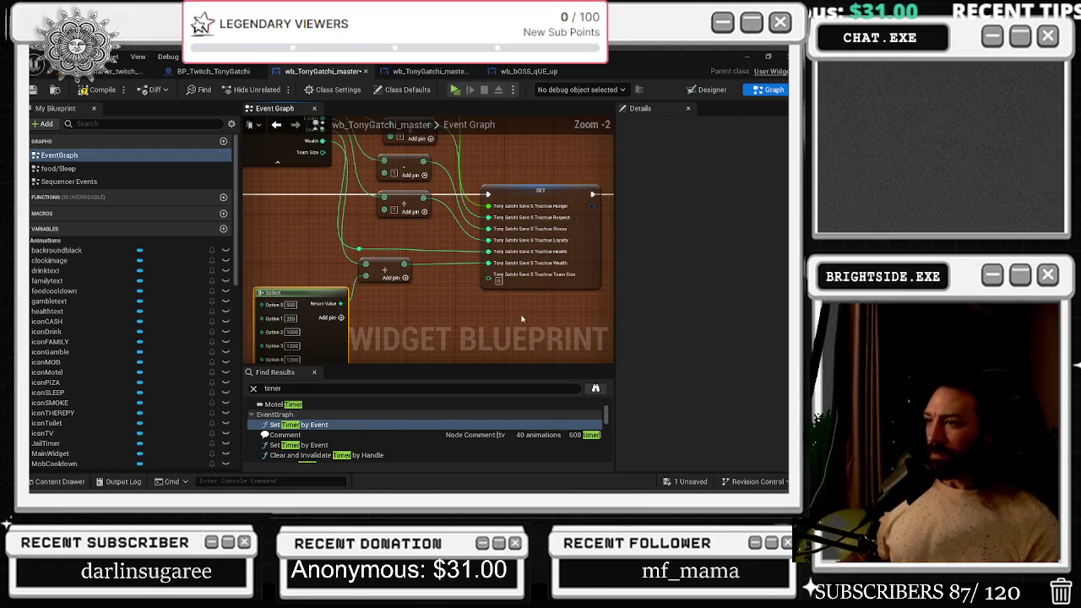
{"action": "mouse_move", "coordinate": [404, 265]}
{"action": "left_mouse_down"}
{"action": "mouse_move", "coordinate": [353, 199]}
{"action": "mouse_move", "coordinate": [505, 306]}
{"action": "mouse_move", "coordinate": [493, 287]}
{"action": "left_mouse_up"}
{"action": "left_click", "coordinate": [422, 245]}
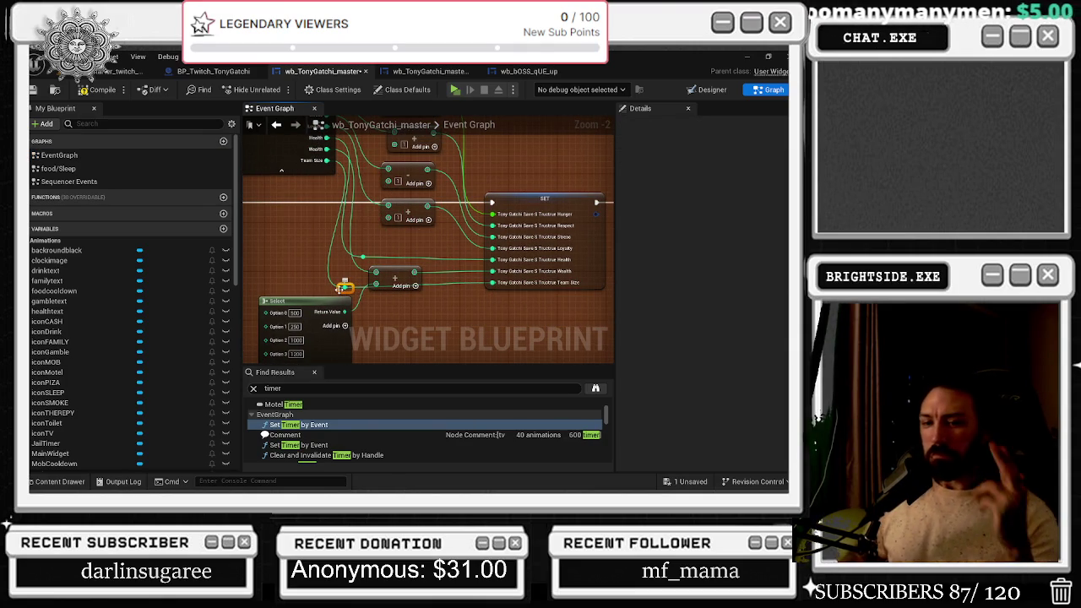
{"action": "scroll", "coordinate": [336, 296], "scroll_direction": "down", "scroll_amount": 2}
{"action": "scroll", "coordinate": [336, 296], "scroll_direction": "down", "scroll_amount": 2}
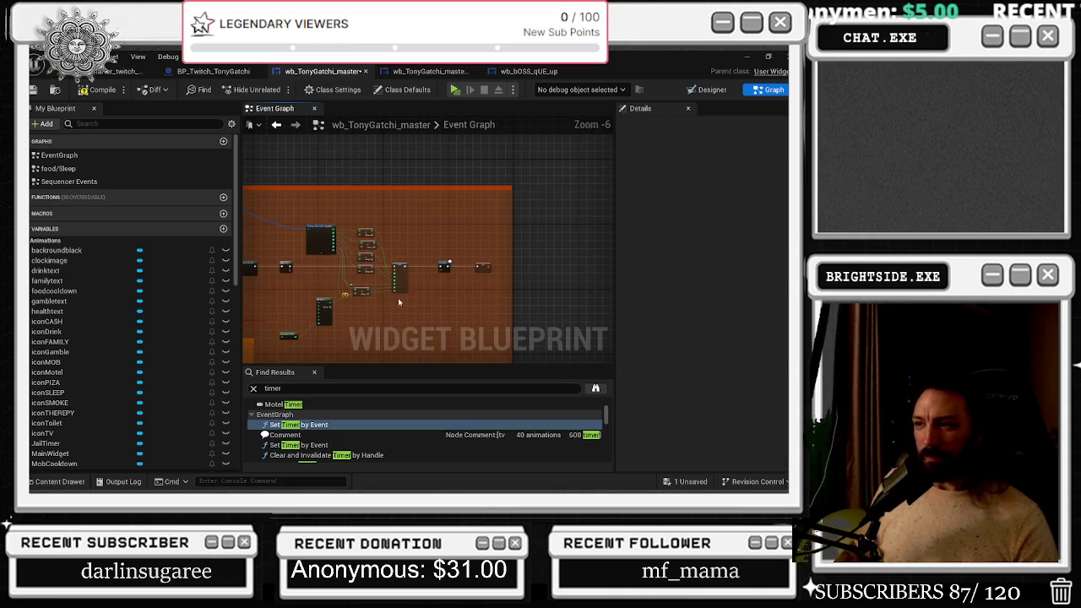
{"action": "scroll", "coordinate": [385, 215], "scroll_direction": "up", "scroll_amount": 3}
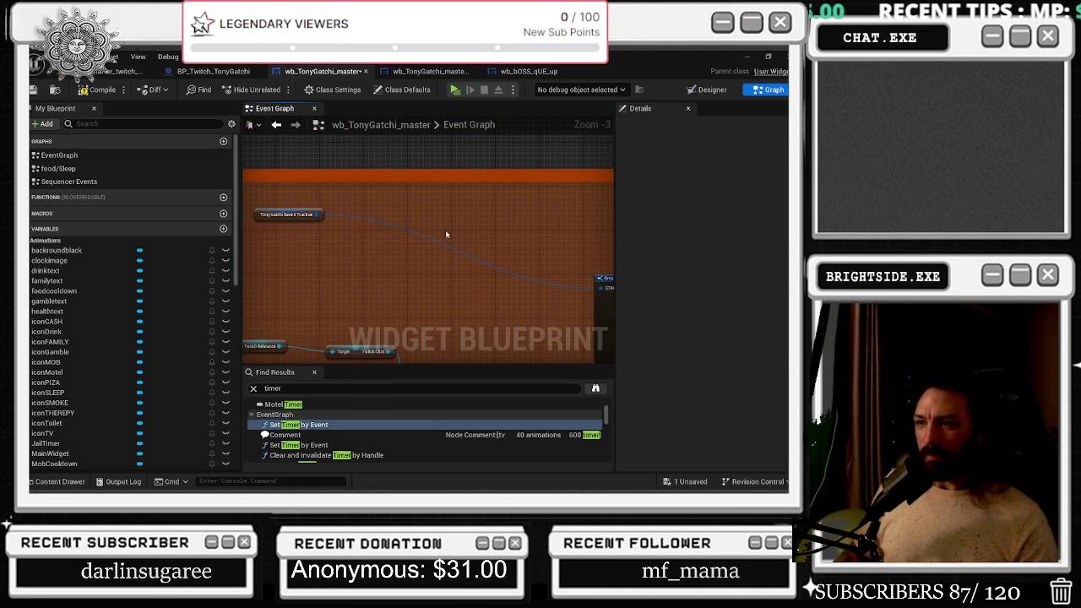
Move the save-structure variable node right and the Random Integer node closer to Select
{"action": "mouse_move", "coordinate": [266, 216]}
{"action": "left_mouse_down"}
{"action": "mouse_move", "coordinate": [443, 262]}
{"action": "mouse_move", "coordinate": [515, 242]}
{"action": "left_mouse_up"}
{"action": "scroll", "coordinate": [460, 280], "scroll_direction": "down", "scroll_amount": 2}
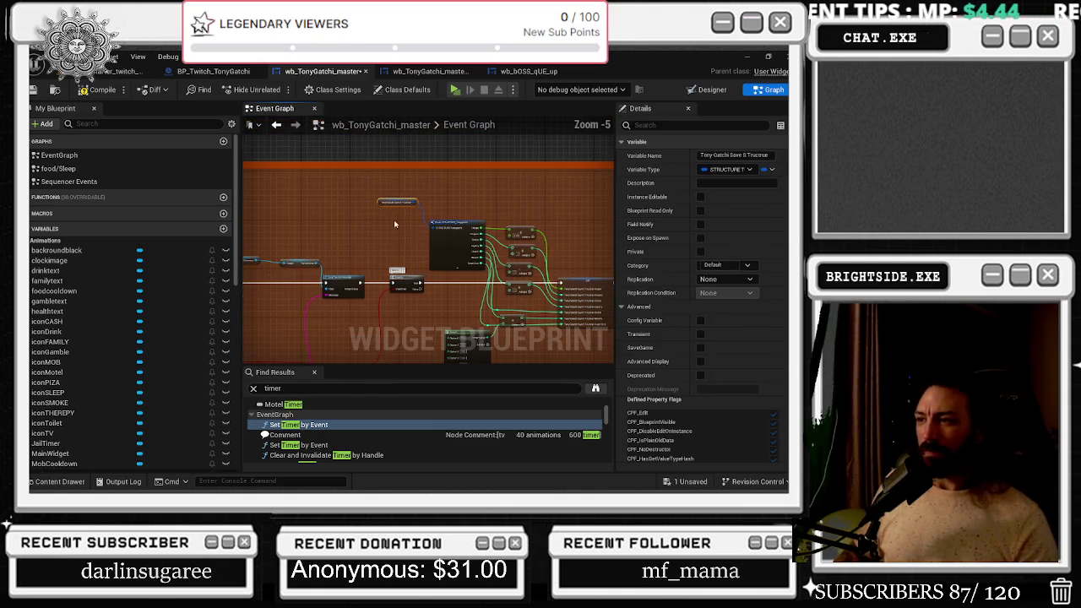
{"action": "left_click", "coordinate": [456, 254]}
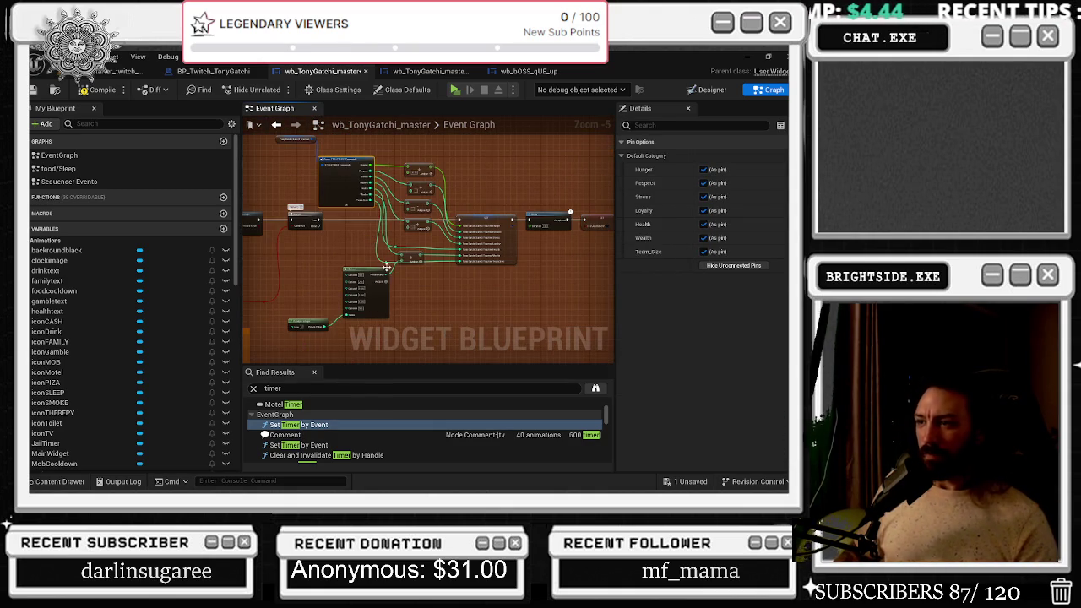
{"action": "scroll", "coordinate": [414, 262], "scroll_direction": "up", "scroll_amount": 2}
{"action": "left_click", "coordinate": [415, 264]}
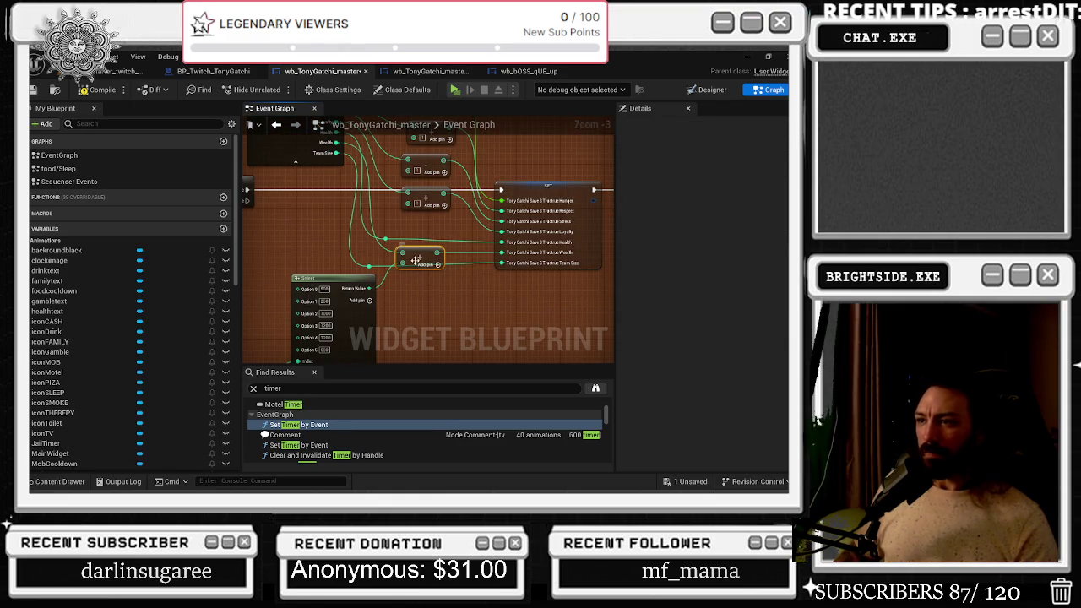
{"action": "left_click", "coordinate": [349, 277]}
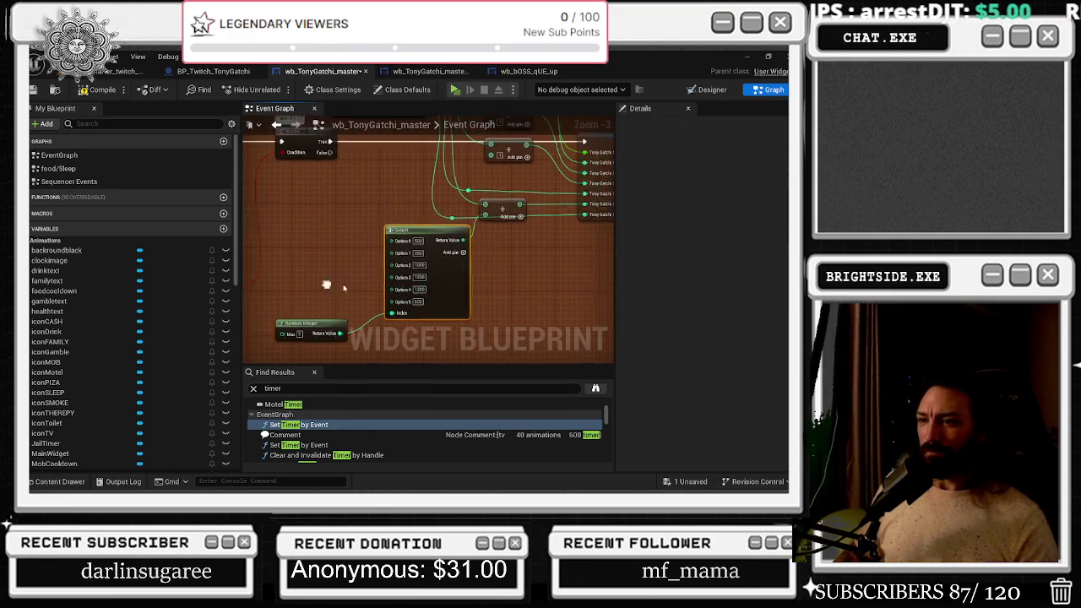
{"action": "left_click_drag", "start_coordinate": [350, 330], "coordinate": [373, 342]}
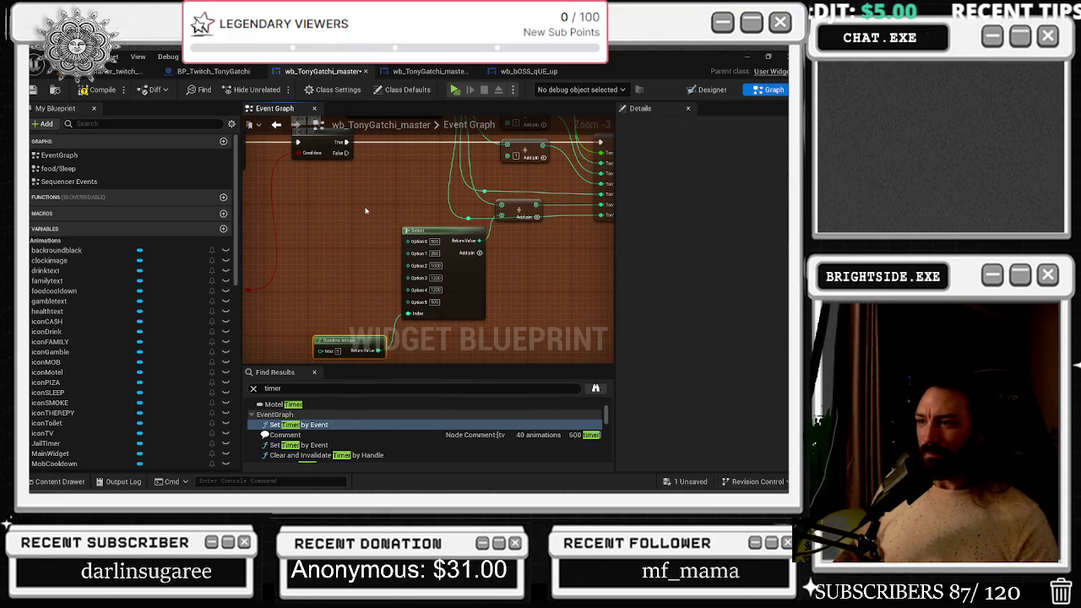
{"action": "mouse_move", "coordinate": [473, 242]}
{"action": "left_mouse_down"}
{"action": "mouse_move", "coordinate": [448, 268]}
{"action": "mouse_move", "coordinate": [534, 230]}
{"action": "left_mouse_up"}
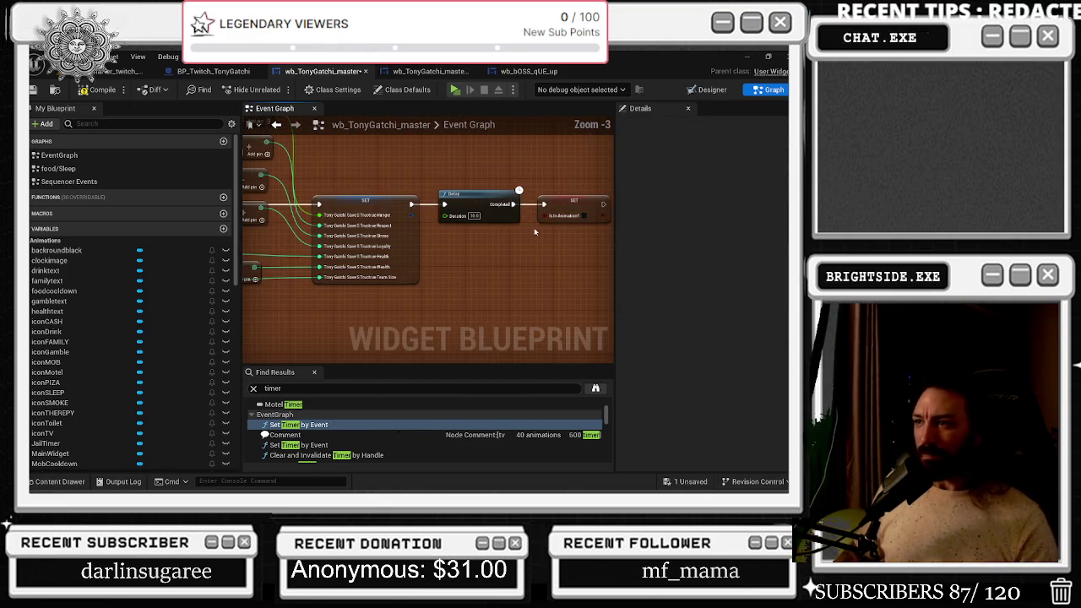
Drag the attack comment box's top edge down so the box fits the attack logic more tightly
{"action": "scroll", "coordinate": [516, 262], "scroll_direction": "down", "scroll_amount": 3}
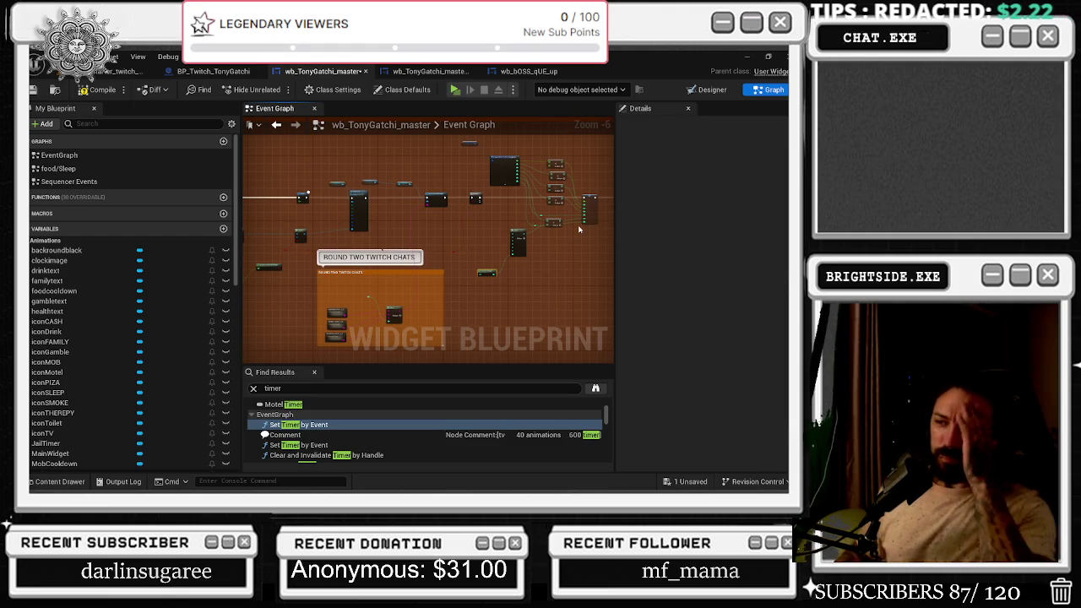
{"action": "scroll", "coordinate": [536, 235], "scroll_direction": "up", "scroll_amount": 3}
{"action": "mouse_move", "coordinate": [536, 236]}
{"action": "left_mouse_down"}
{"action": "mouse_move", "coordinate": [422, 232]}
{"action": "mouse_move", "coordinate": [319, 191]}
{"action": "mouse_move", "coordinate": [575, 246]}
{"action": "mouse_move", "coordinate": [403, 241]}
{"action": "mouse_move", "coordinate": [264, 285]}
{"action": "mouse_move", "coordinate": [278, 286]}
{"action": "left_mouse_up"}
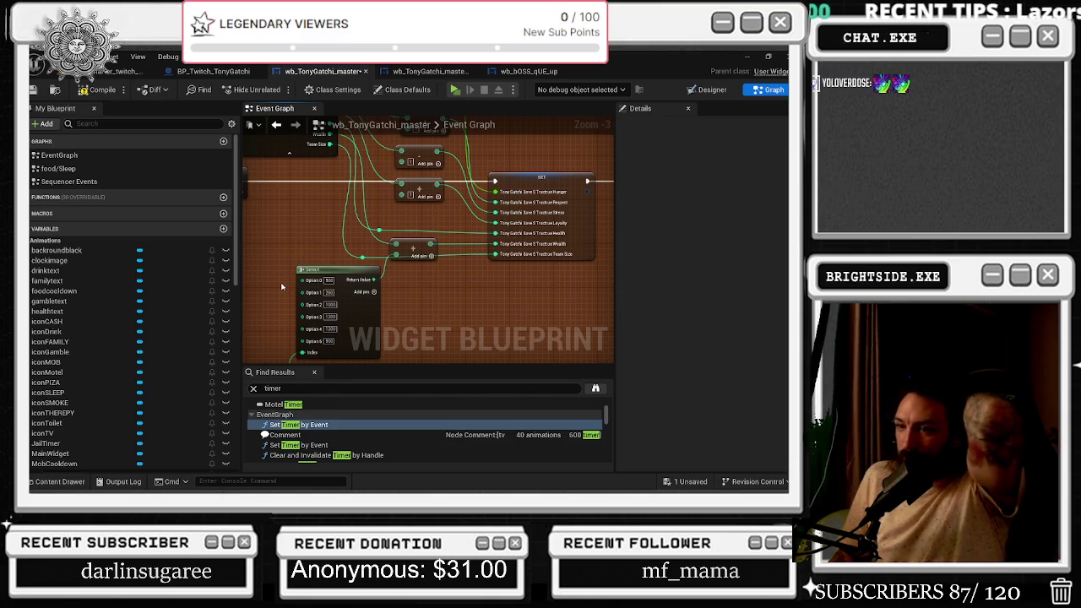
{"action": "scroll", "coordinate": [287, 290], "scroll_direction": "down", "scroll_amount": 5}
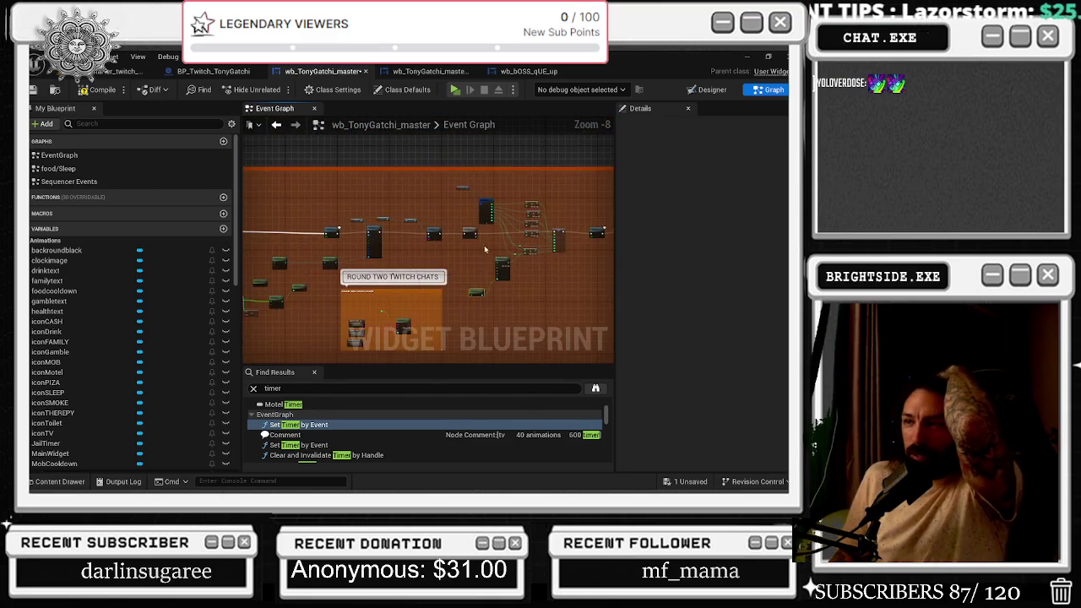
{"action": "left_click_drag", "start_coordinate": [346, 236], "coordinate": [467, 214]}
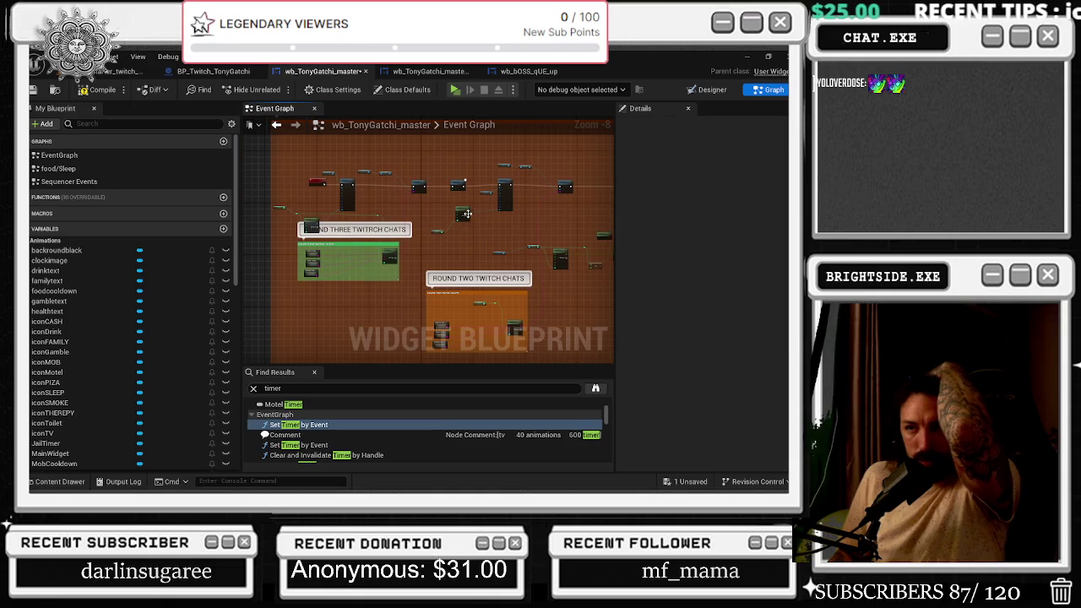
{"action": "mouse_move", "coordinate": [332, 179]}
{"action": "left_mouse_down"}
{"action": "mouse_move", "coordinate": [346, 254]}
{"action": "mouse_move", "coordinate": [340, 215]}
{"action": "left_mouse_up"}
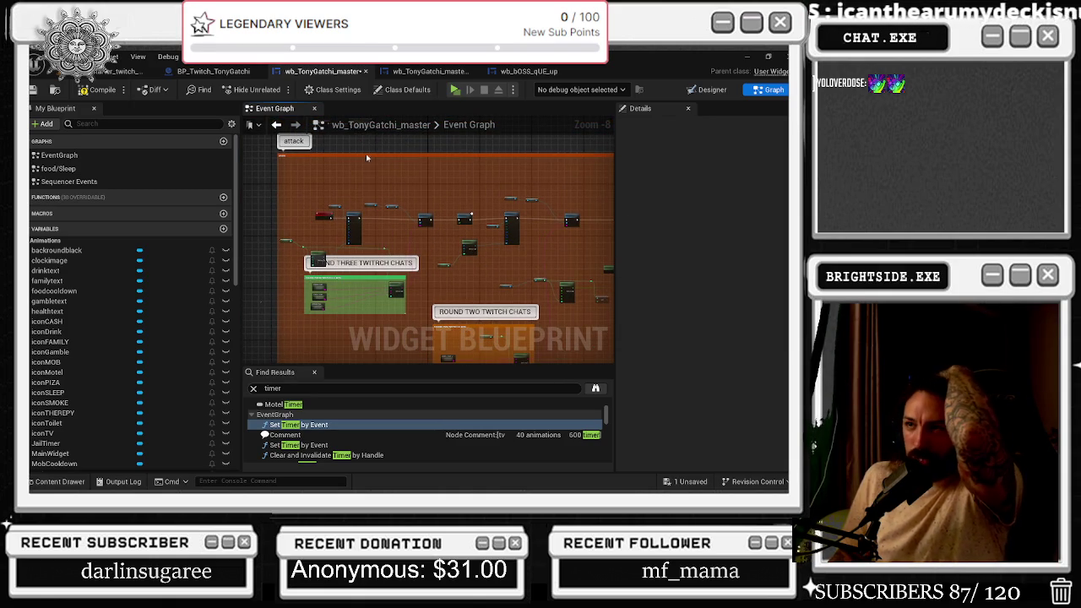
{"action": "left_click_drag", "start_coordinate": [364, 152], "coordinate": [364, 180]}
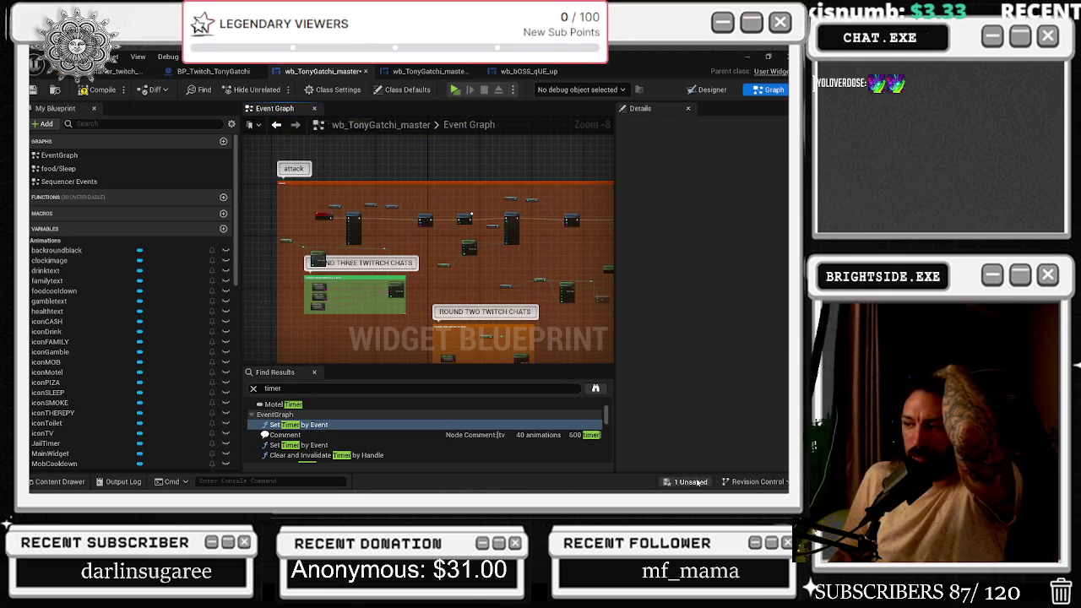
Save wb_TonyGatchi_master from the unsaved-content dialog and compile it
{"action": "left_click", "coordinate": [685, 481]}
{"action": "left_click", "coordinate": [464, 389]}
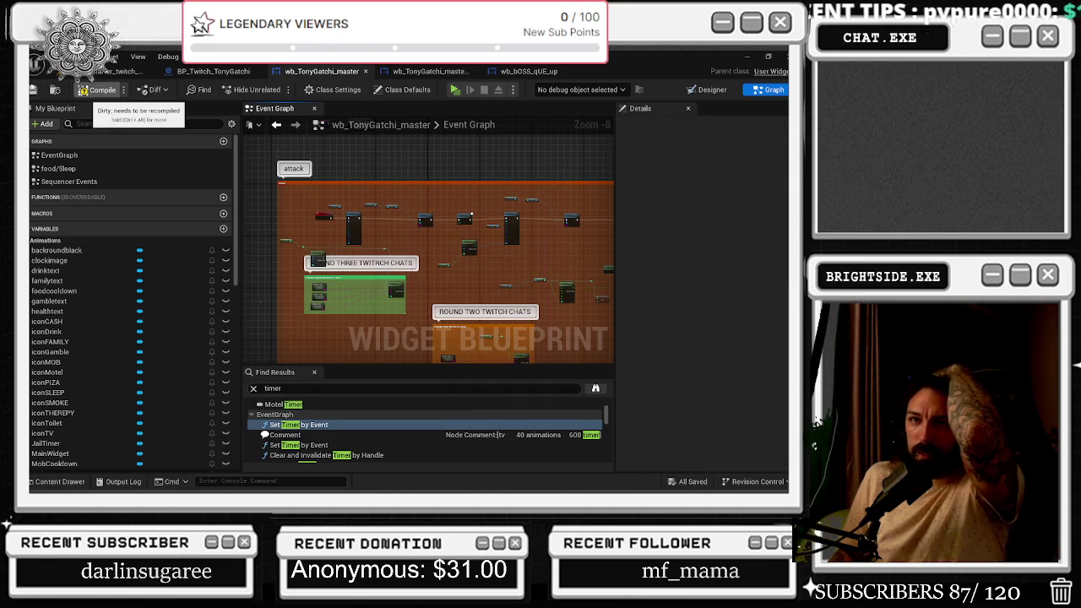
{"action": "left_click", "coordinate": [33, 90]}
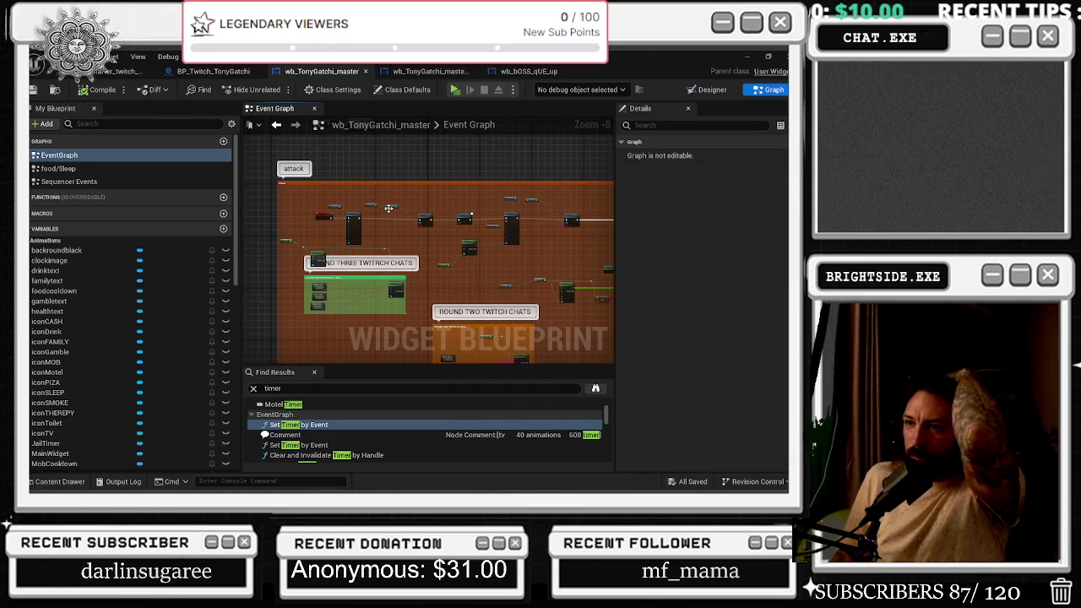
Pan to the boss fight_Attack Set Brush nodes and save wb_TonyGatchi_master
{"action": "scroll", "coordinate": [328, 314], "scroll_direction": "up", "scroll_amount": 5}
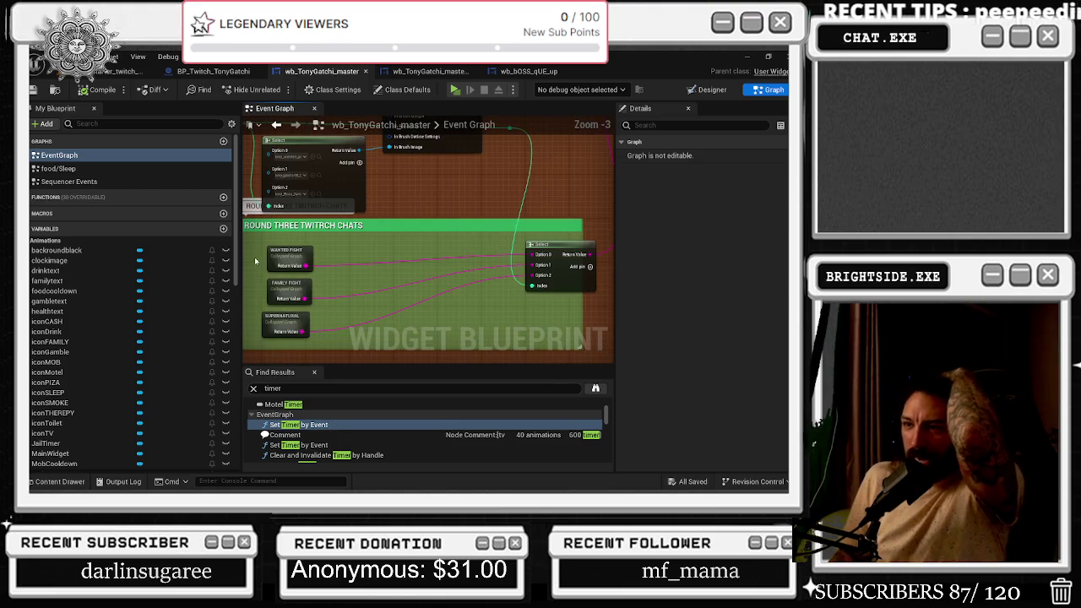
{"action": "left_click", "coordinate": [333, 347]}
{"action": "scroll", "coordinate": [337, 279], "scroll_direction": "down", "scroll_amount": 3}
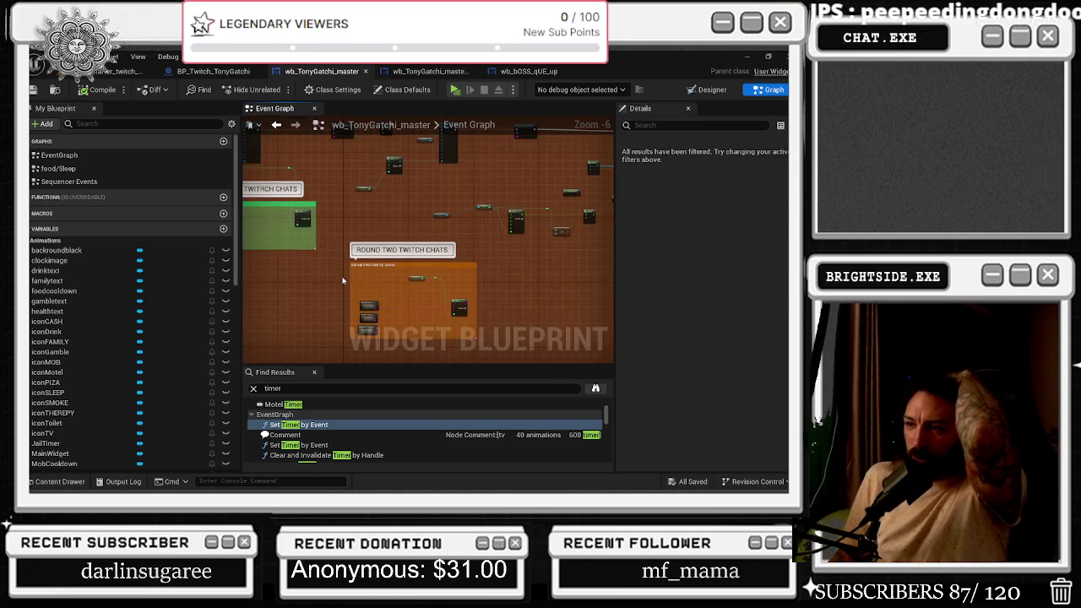
{"action": "mouse_move", "coordinate": [336, 278]}
{"action": "left_mouse_down"}
{"action": "mouse_move", "coordinate": [478, 187]}
{"action": "mouse_move", "coordinate": [448, 183]}
{"action": "left_mouse_up"}
{"action": "mouse_move", "coordinate": [521, 209]}
{"action": "left_mouse_down"}
{"action": "mouse_move", "coordinate": [486, 220]}
{"action": "mouse_move", "coordinate": [377, 297]}
{"action": "mouse_move", "coordinate": [279, 296]}
{"action": "mouse_move", "coordinate": [411, 297]}
{"action": "mouse_move", "coordinate": [355, 330]}
{"action": "mouse_move", "coordinate": [612, 353]}
{"action": "left_mouse_up"}
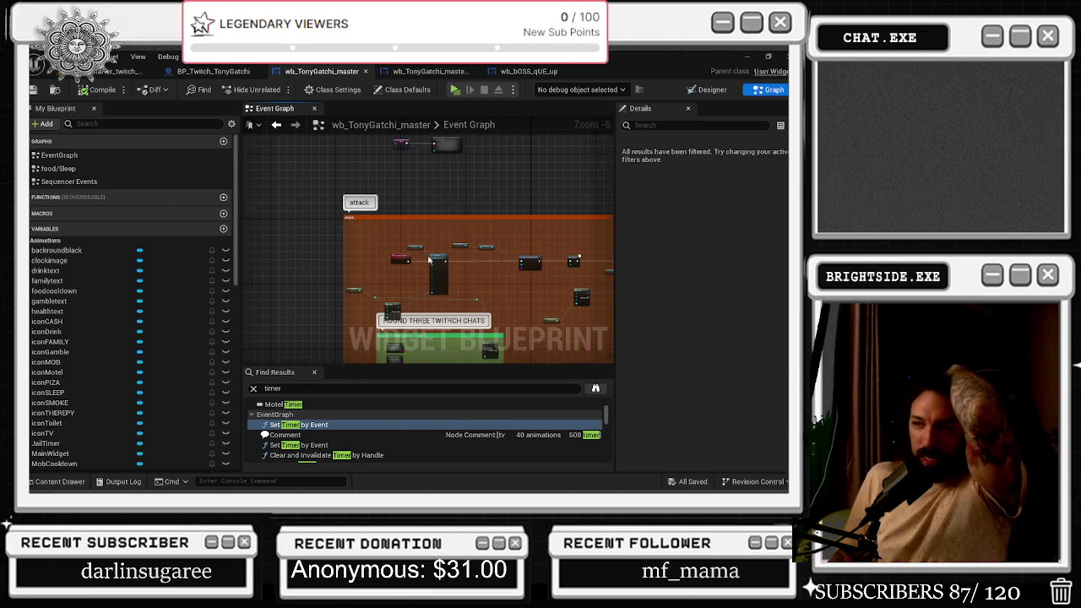
{"action": "scroll", "coordinate": [430, 260], "scroll_direction": "up", "scroll_amount": 7}
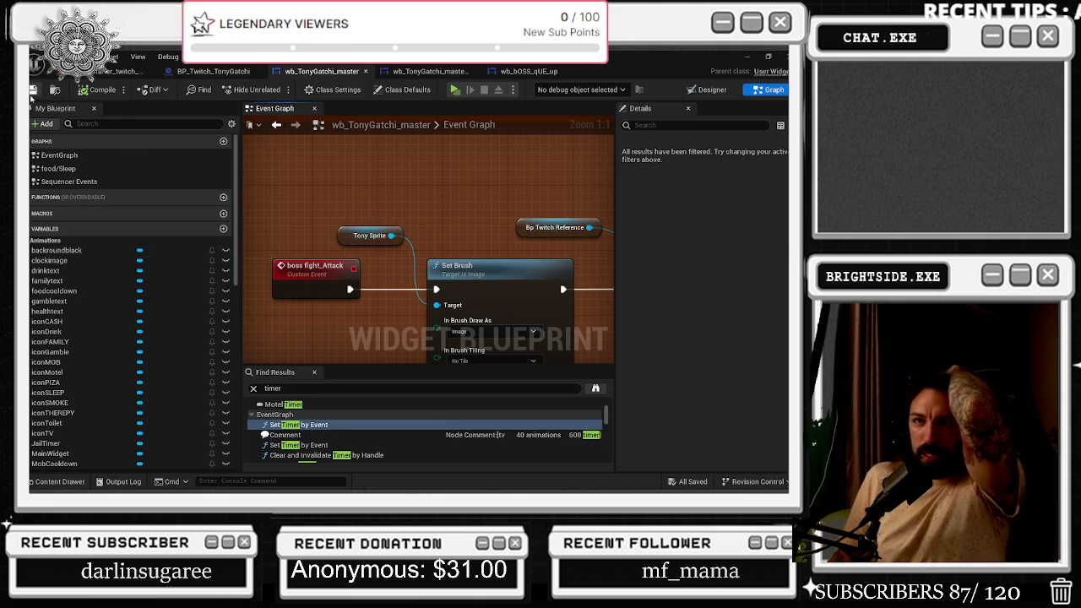
{"action": "left_click", "coordinate": [34, 89]}
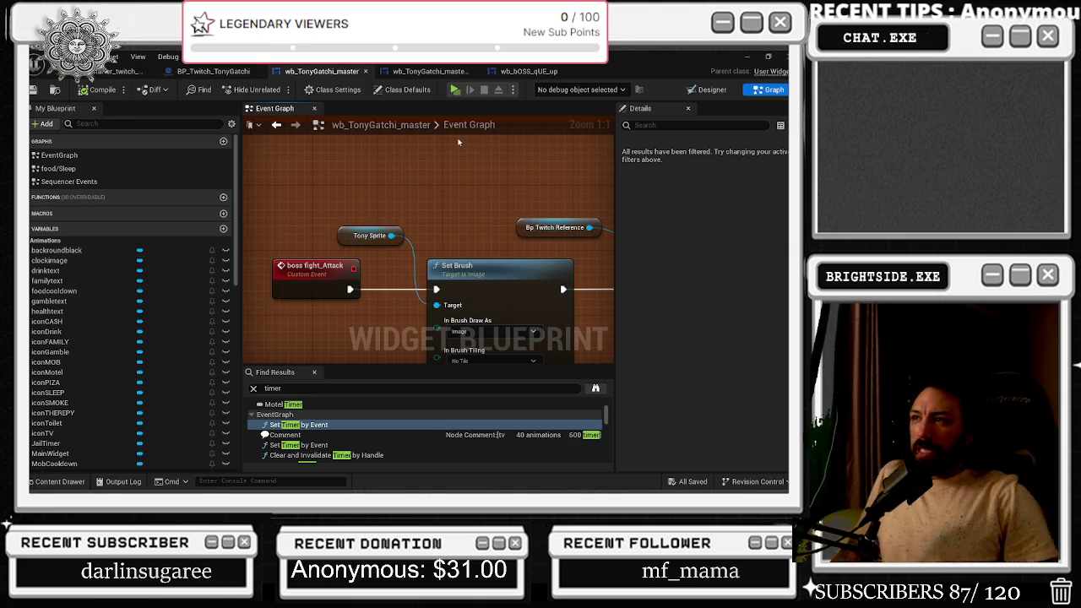
{"action": "left_click", "coordinate": [431, 71]}
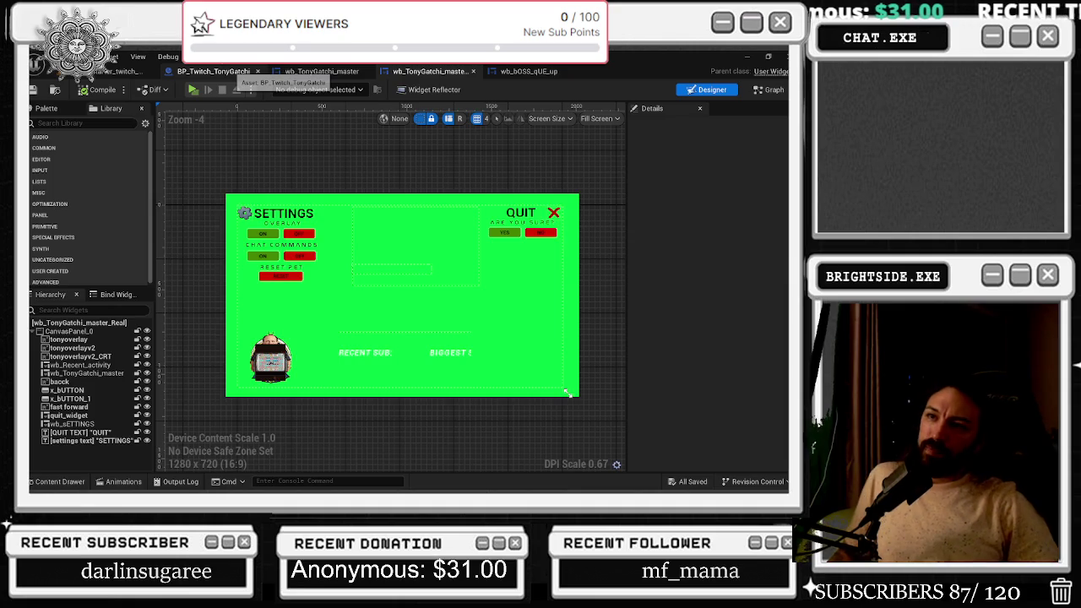
{"action": "left_click", "coordinate": [227, 73]}
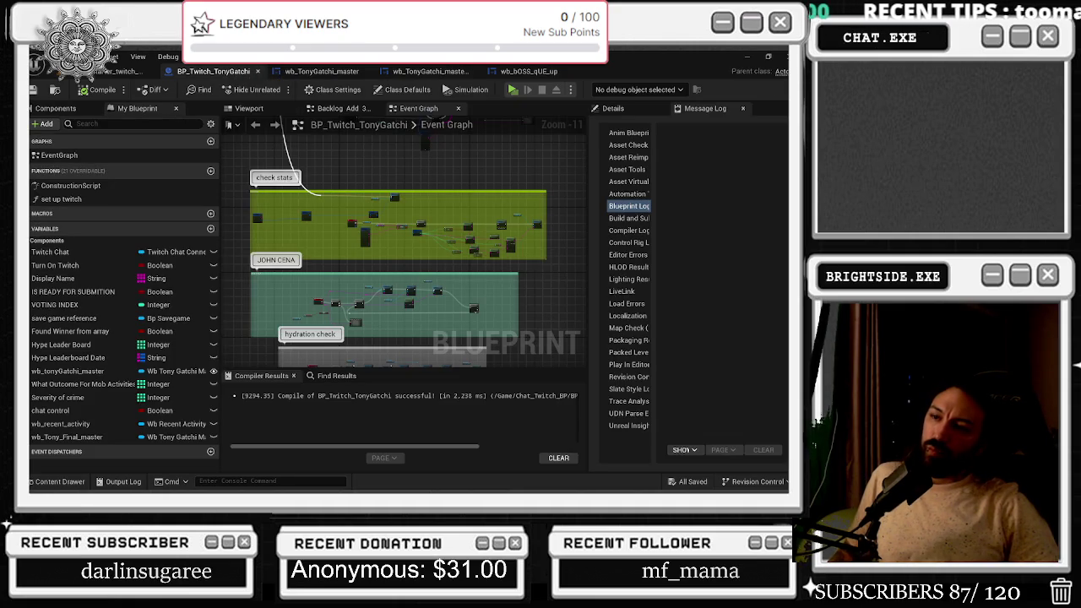
{"action": "left_click", "coordinate": [319, 72]}
{"action": "scroll", "coordinate": [404, 207], "scroll_direction": "up", "scroll_amount": 6}
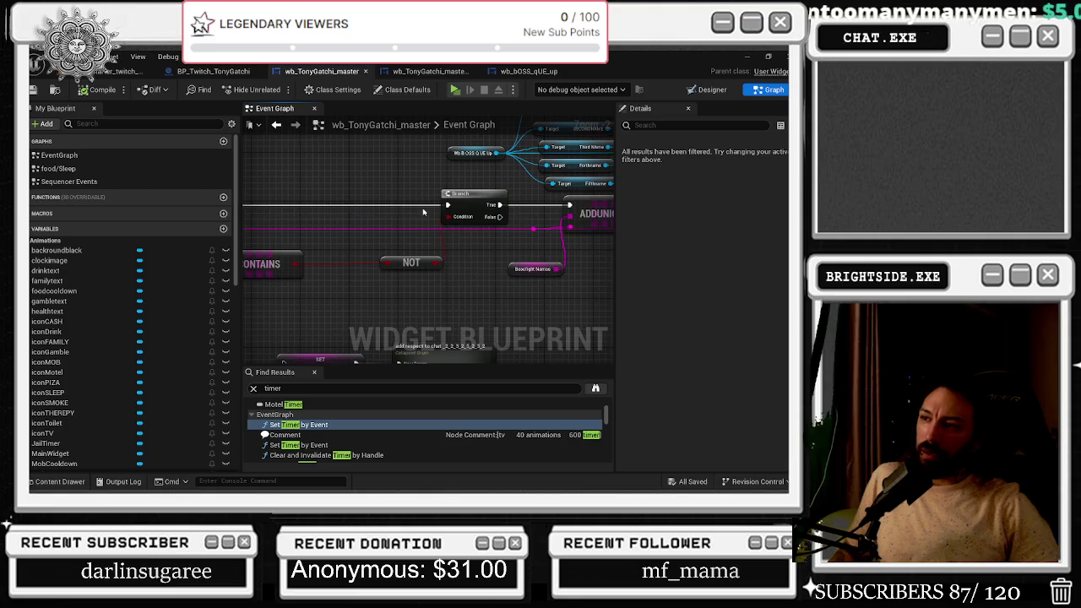
Marquee-select the SET and collapsed composite nodes and move them up-left near the Branch and ADDUNIQUE nodes
{"action": "mouse_move", "coordinate": [381, 174]}
{"action": "left_mouse_down"}
{"action": "mouse_move", "coordinate": [478, 278]}
{"action": "mouse_move", "coordinate": [565, 277]}
{"action": "mouse_move", "coordinate": [579, 260]}
{"action": "left_mouse_up"}
{"action": "mouse_move", "coordinate": [503, 245]}
{"action": "left_mouse_down"}
{"action": "mouse_move", "coordinate": [408, 200]}
{"action": "mouse_move", "coordinate": [302, 263]}
{"action": "left_mouse_up"}
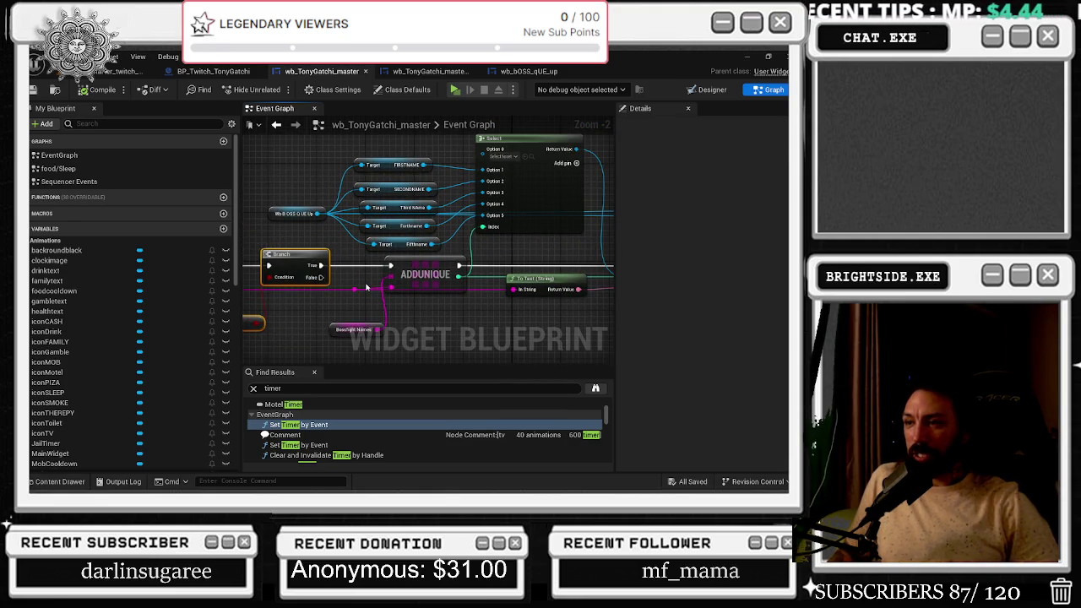
{"action": "left_click_drag", "start_coordinate": [369, 291], "coordinate": [276, 260]}
{"action": "left_click_drag", "start_coordinate": [538, 215], "coordinate": [285, 213]}
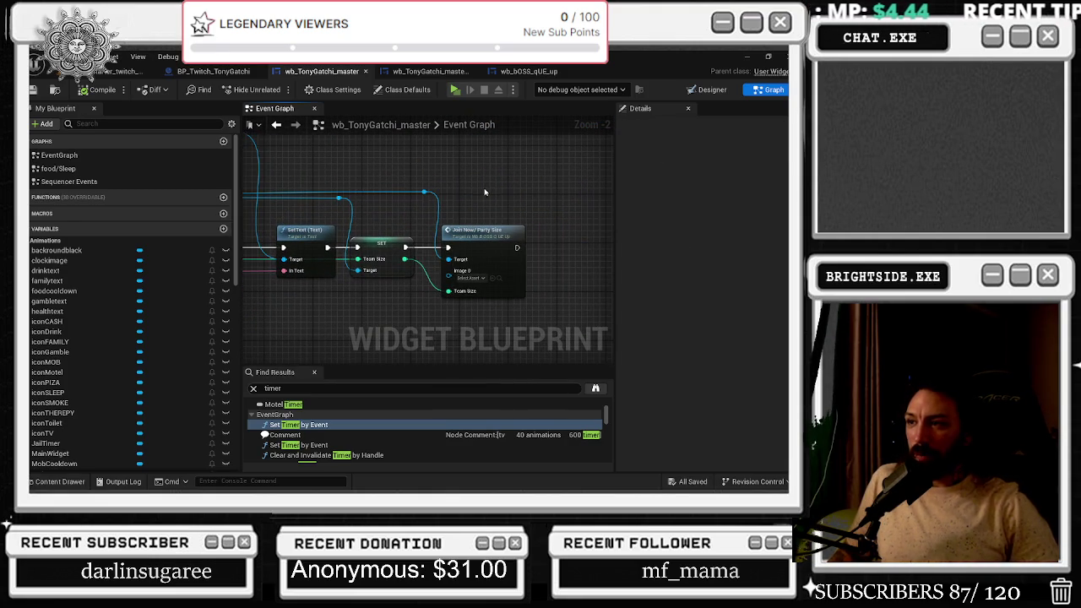
{"action": "mouse_move", "coordinate": [484, 192]}
{"action": "left_mouse_down"}
{"action": "mouse_move", "coordinate": [397, 254]}
{"action": "mouse_move", "coordinate": [586, 174]}
{"action": "mouse_move", "coordinate": [438, 224]}
{"action": "mouse_move", "coordinate": [500, 217]}
{"action": "left_mouse_up"}
{"action": "left_click_drag", "start_coordinate": [307, 216], "coordinate": [406, 264]}
{"action": "scroll", "coordinate": [407, 245], "scroll_direction": "down", "scroll_amount": 3}
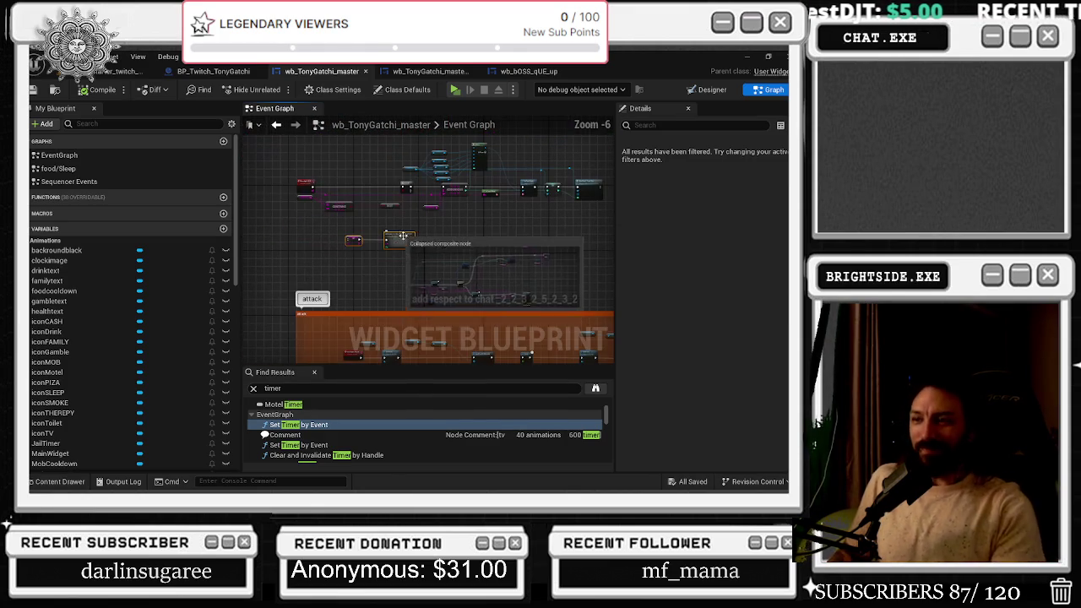
{"action": "left_click_drag", "start_coordinate": [408, 246], "coordinate": [377, 193]}
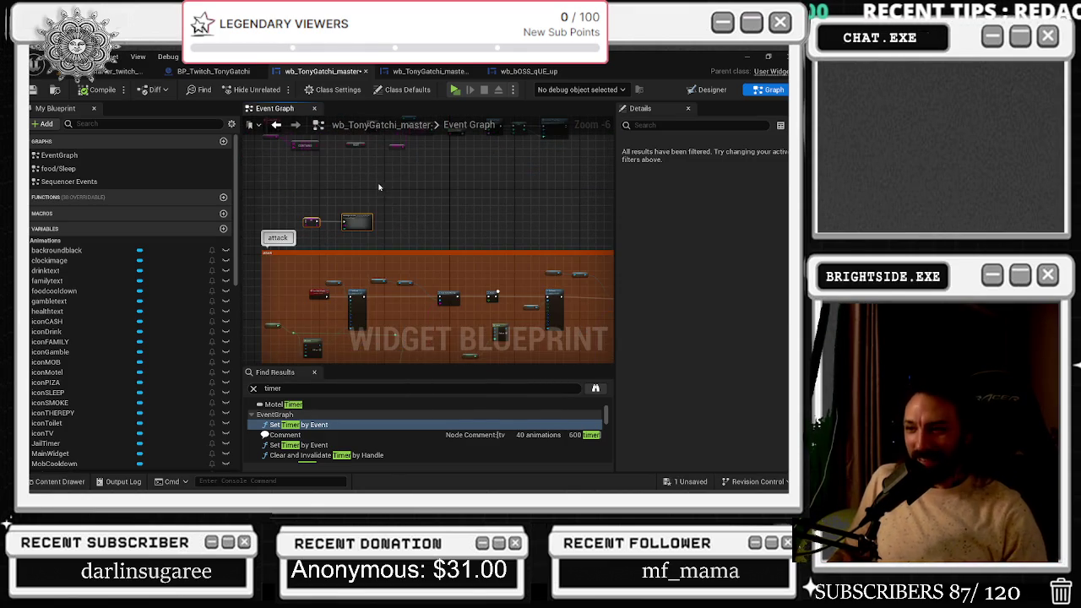
{"action": "scroll", "coordinate": [436, 316], "scroll_direction": "up", "scroll_amount": 3}
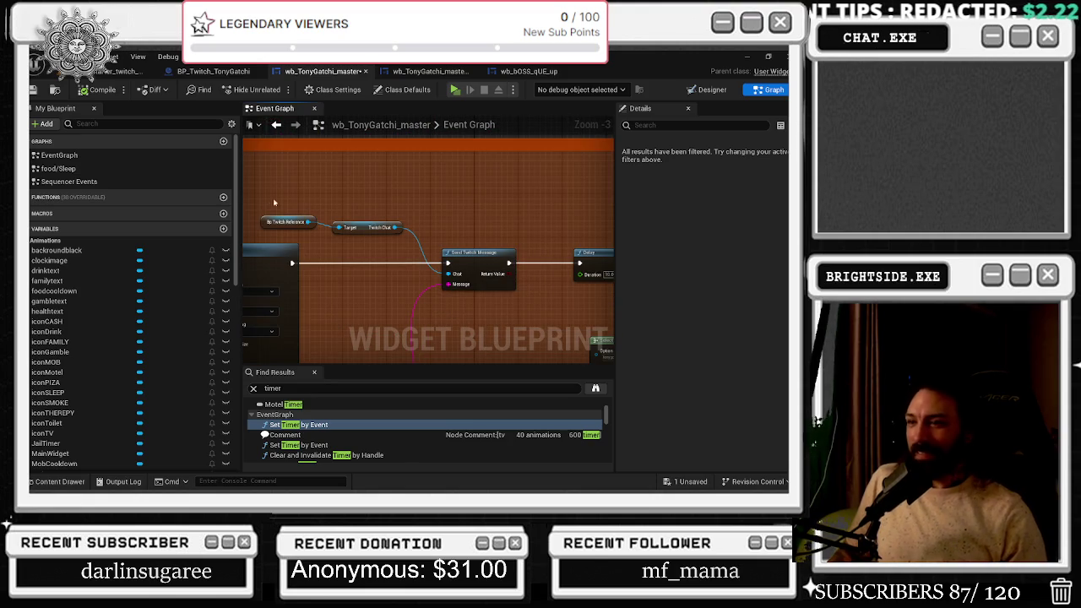
{"action": "scroll", "coordinate": [415, 297], "scroll_direction": "down", "scroll_amount": 3}
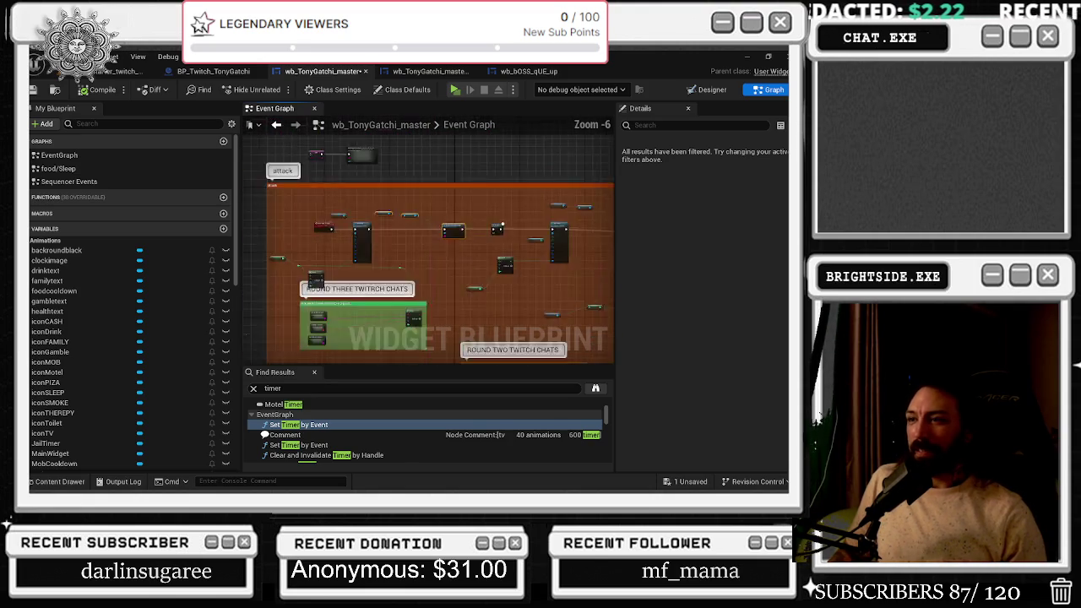
{"action": "scroll", "coordinate": [426, 253], "scroll_direction": "up", "scroll_amount": 3}
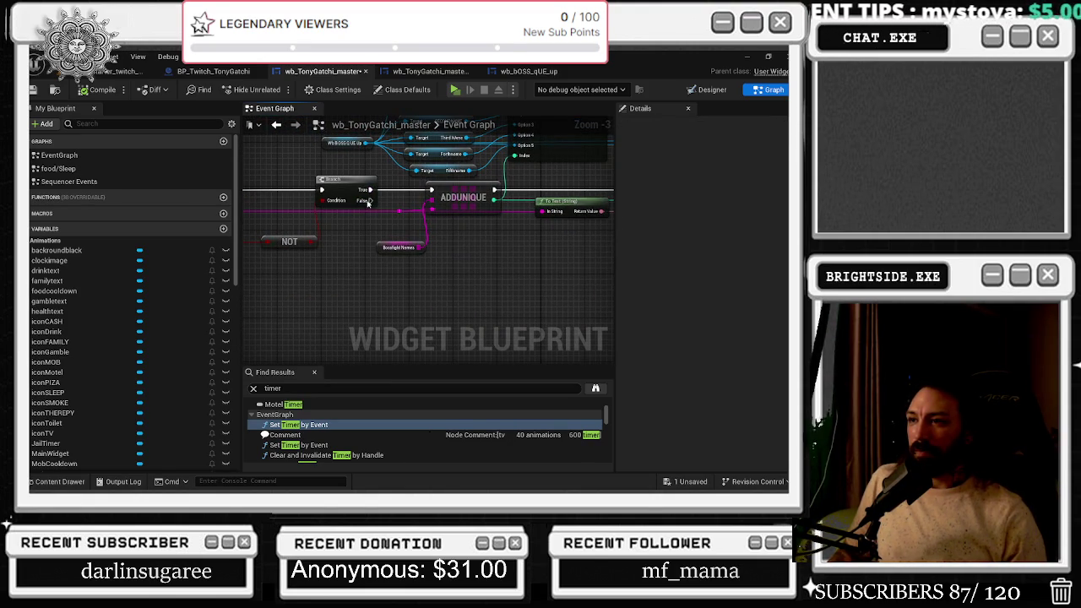
Add a Send Twitch Message node on the Branch's False output and arrange it with the Twitch Reference nodes
{"action": "mouse_move", "coordinate": [368, 203]}
{"action": "left_mouse_down"}
{"action": "mouse_move", "coordinate": [575, 304]}
{"action": "mouse_move", "coordinate": [538, 307]}
{"action": "left_mouse_up"}
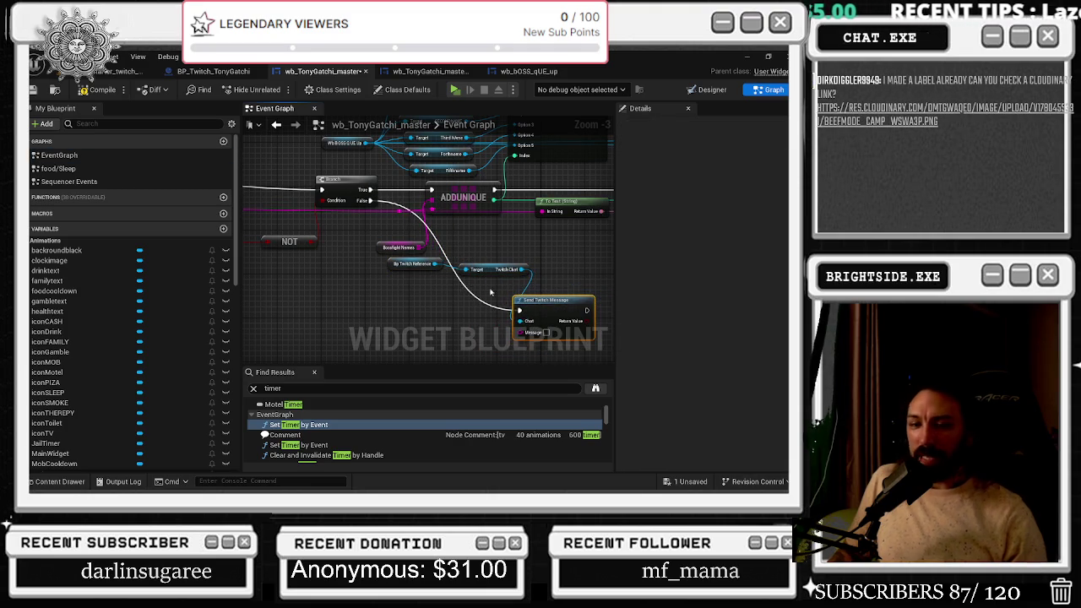
{"action": "left_click_drag", "start_coordinate": [460, 282], "coordinate": [379, 268]}
{"action": "left_click_drag", "start_coordinate": [498, 271], "coordinate": [379, 293]}
{"action": "mouse_move", "coordinate": [550, 308]}
{"action": "left_mouse_down"}
{"action": "mouse_move", "coordinate": [477, 298]}
{"action": "mouse_move", "coordinate": [496, 271]}
{"action": "left_mouse_up"}
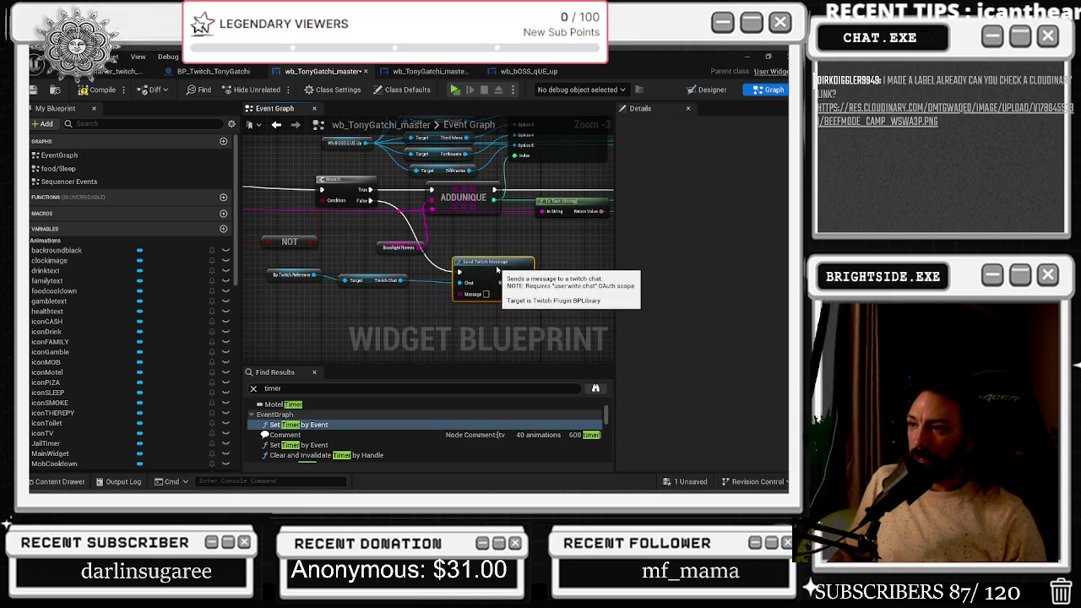
{"action": "left_click_drag", "start_coordinate": [367, 258], "coordinate": [516, 259]}
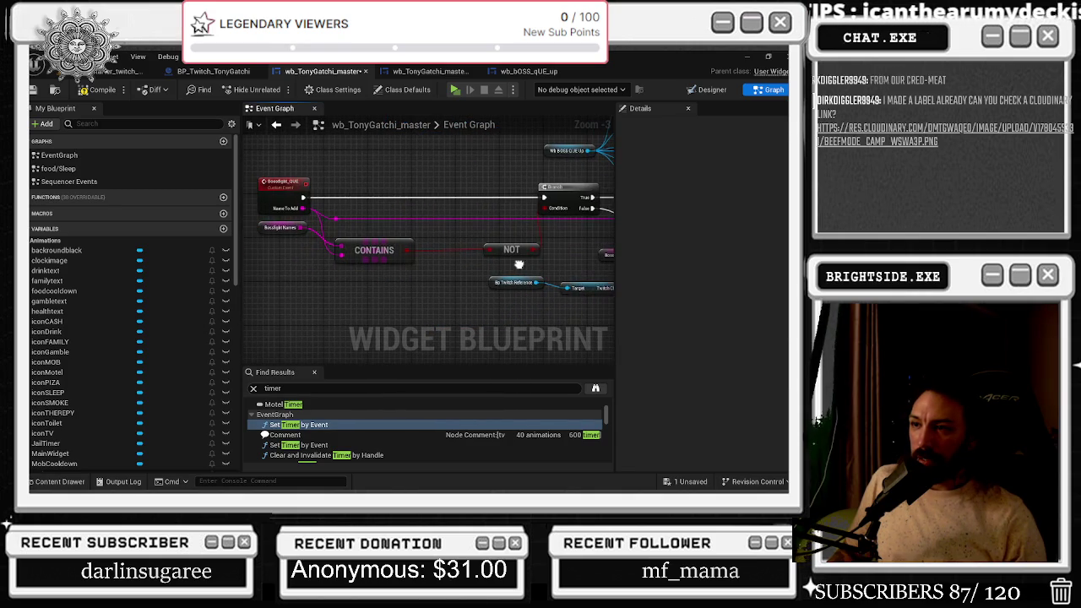
{"action": "mouse_move", "coordinate": [337, 221]}
{"action": "left_mouse_down"}
{"action": "mouse_move", "coordinate": [663, 283]}
{"action": "mouse_move", "coordinate": [535, 294]}
{"action": "mouse_move", "coordinate": [554, 286]}
{"action": "mouse_move", "coordinate": [498, 322]}
{"action": "left_mouse_up"}
Add an Append node on the queued name with B text 'IS ALREADY QUED UP TO FIGHT FOR TONY'
{"action": "type", "text": "APPEND"}
{"action": "key", "text": "Return"}
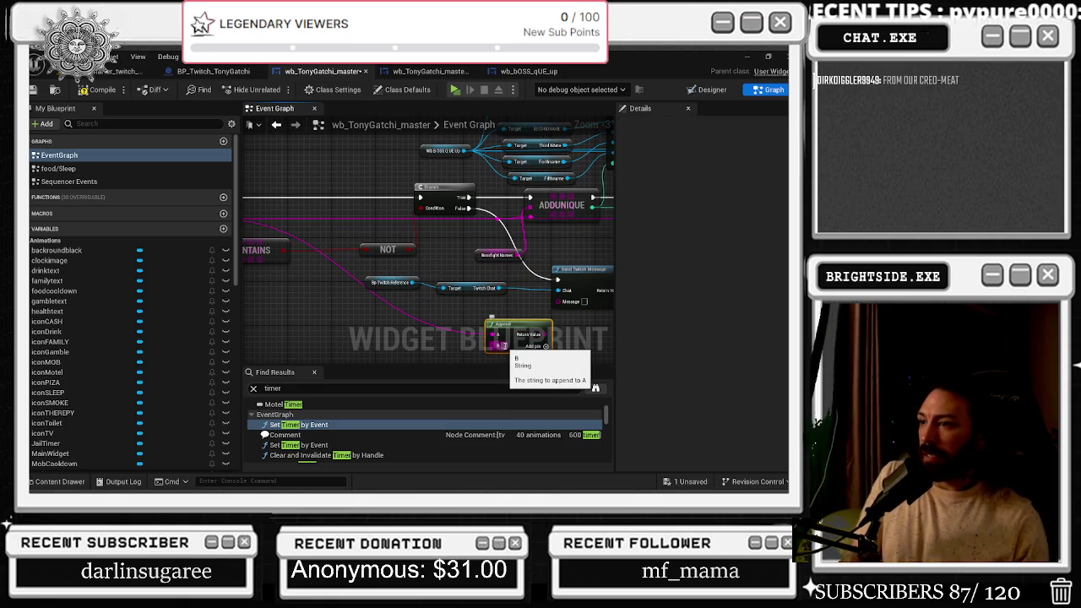
{"action": "type", "text": "IS READY"}
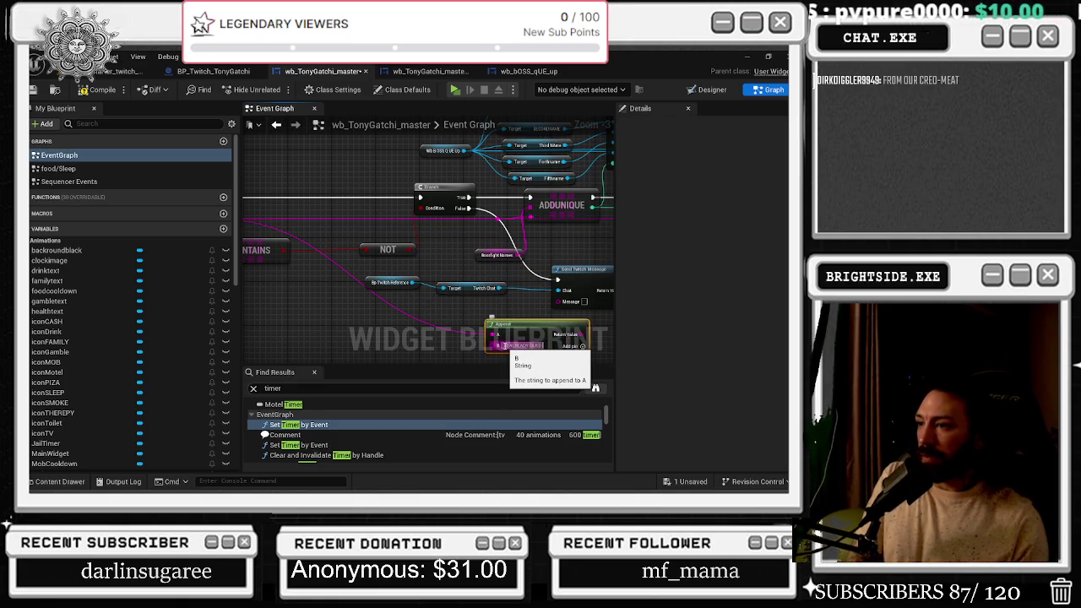
{"action": "left_click", "coordinate": [505, 328]}
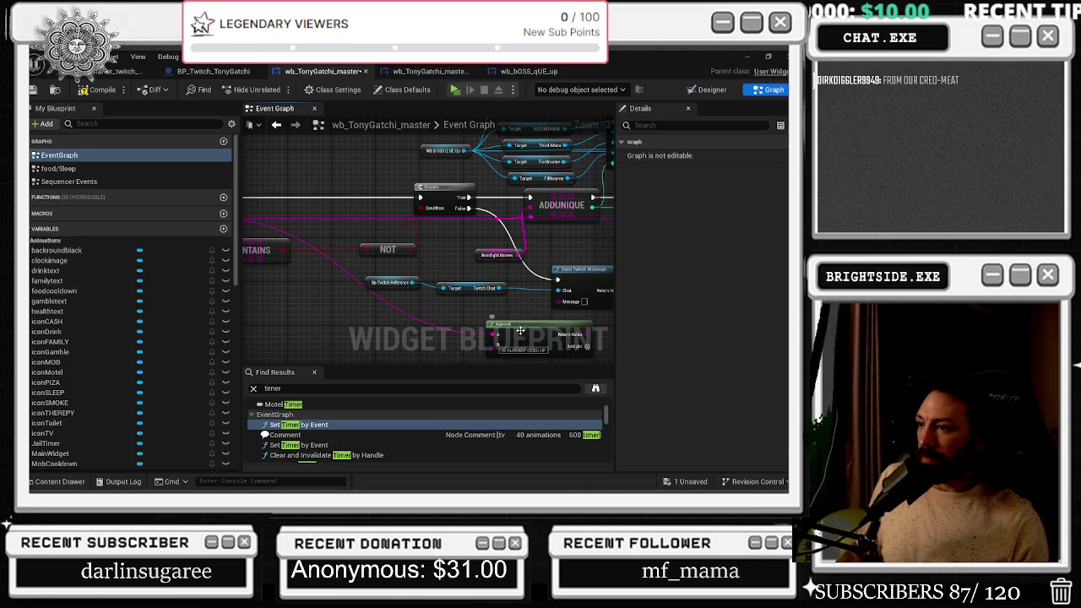
{"action": "left_click", "coordinate": [505, 327]}
{"action": "scroll", "coordinate": [490, 320], "scroll_direction": "up", "scroll_amount": 2}
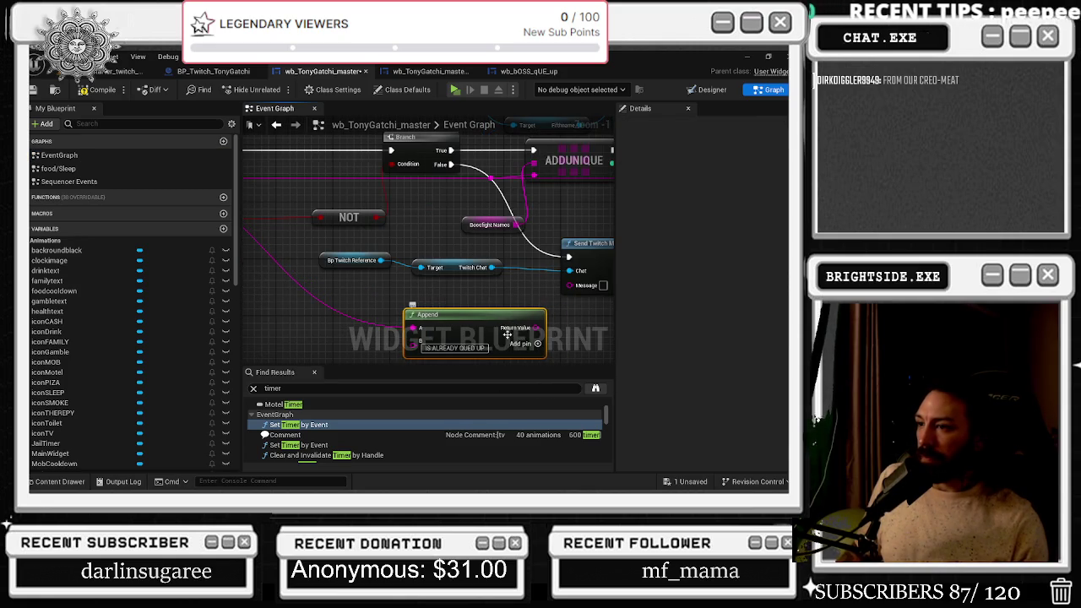
{"action": "left_click", "coordinate": [477, 348]}
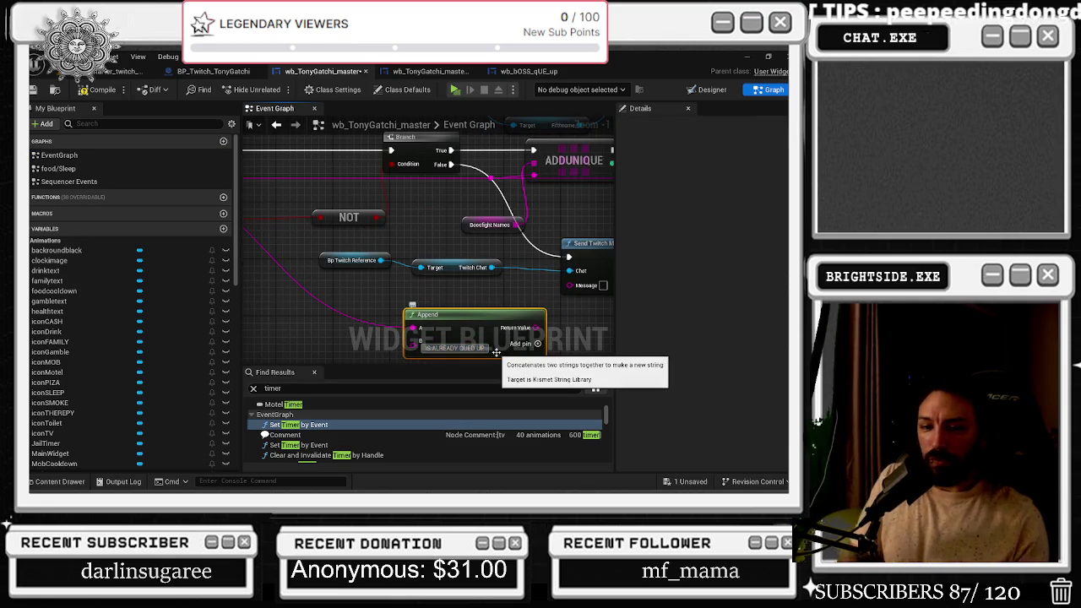
{"action": "left_click", "coordinate": [496, 352]}
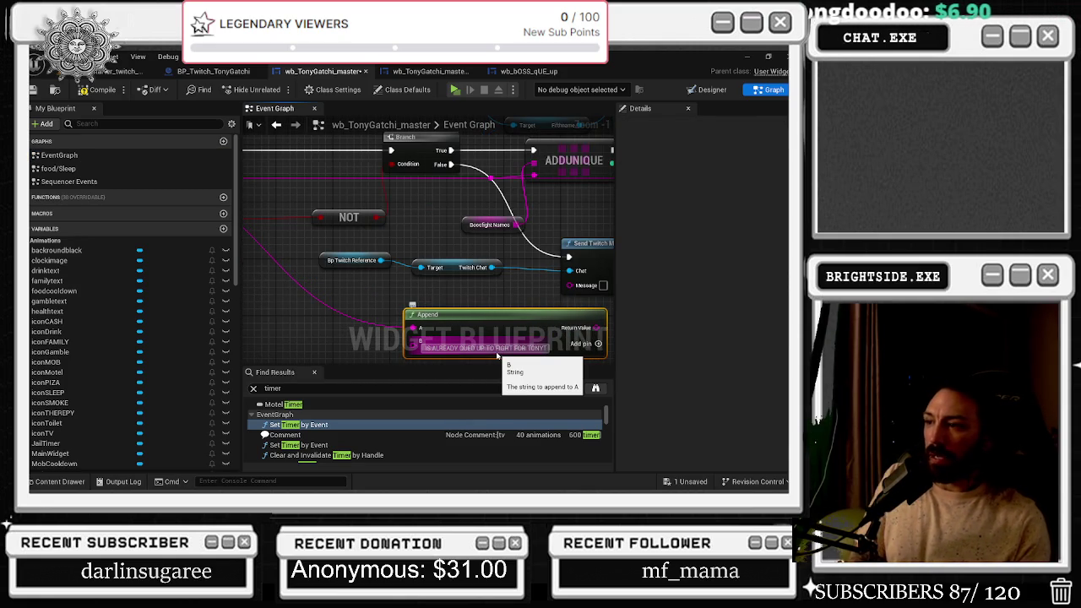
{"action": "left_click_drag", "start_coordinate": [518, 319], "coordinate": [450, 319]}
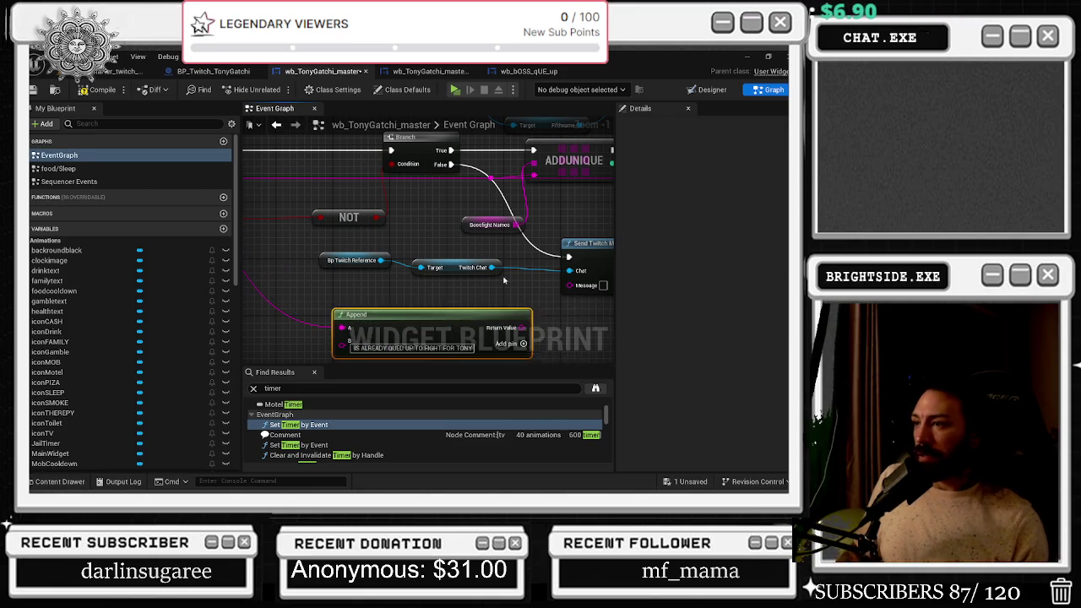
{"action": "left_click_drag", "start_coordinate": [502, 297], "coordinate": [457, 339]}
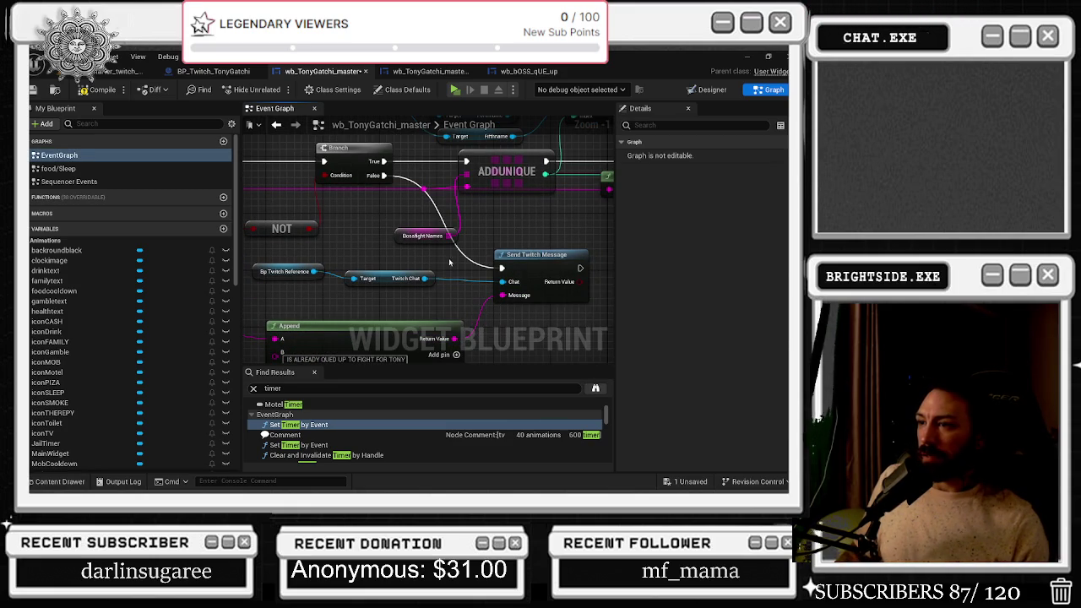
{"action": "double_click", "coordinate": [424, 190]}
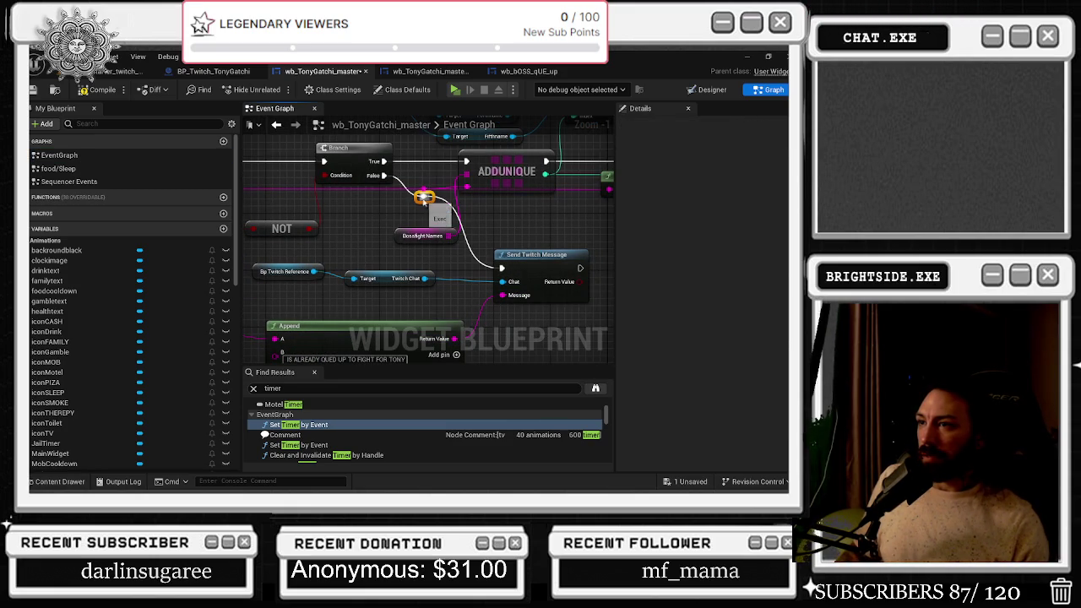
{"action": "mouse_move", "coordinate": [424, 190]}
{"action": "left_mouse_down"}
{"action": "mouse_move", "coordinate": [398, 271]}
{"action": "mouse_move", "coordinate": [418, 297]}
{"action": "left_mouse_up"}
{"action": "mouse_move", "coordinate": [300, 286]}
{"action": "left_mouse_down"}
{"action": "mouse_move", "coordinate": [394, 346]}
{"action": "mouse_move", "coordinate": [373, 344]}
{"action": "left_mouse_up"}
{"action": "left_click", "coordinate": [322, 308]}
{"action": "left_click", "coordinate": [361, 271]}
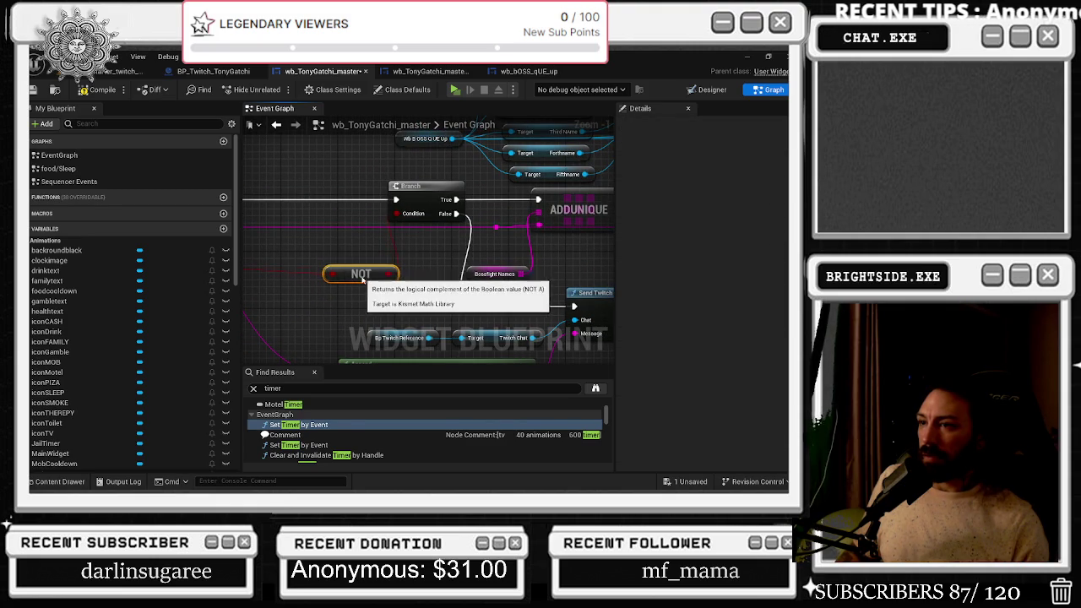
{"action": "left_click_drag", "start_coordinate": [360, 272], "coordinate": [322, 293]}
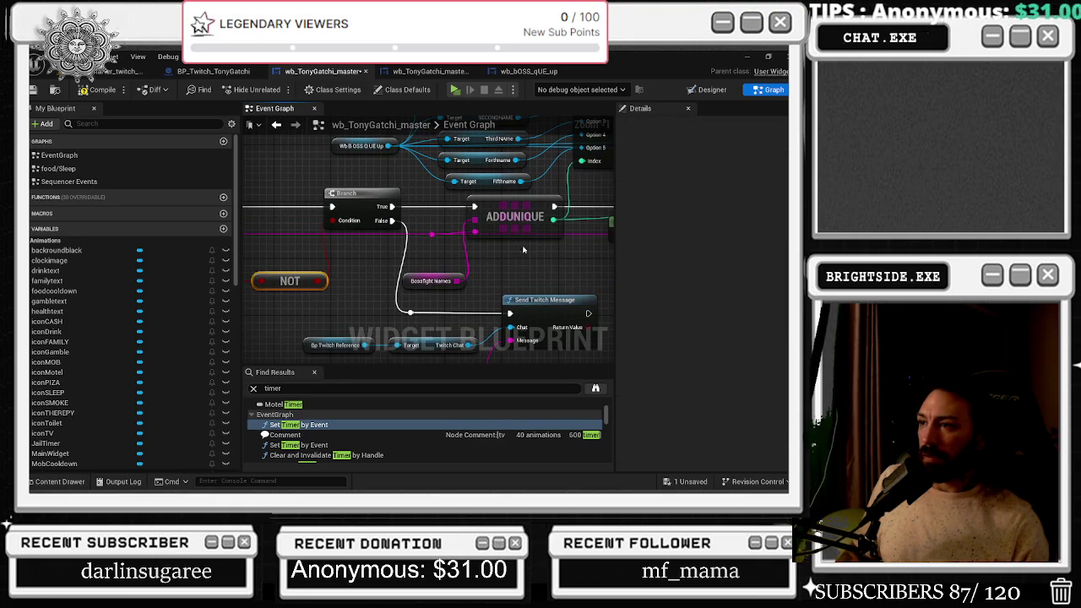
{"action": "left_click", "coordinate": [486, 229]}
{"action": "mouse_move", "coordinate": [487, 229]}
{"action": "left_mouse_down"}
{"action": "mouse_move", "coordinate": [532, 271]}
{"action": "mouse_move", "coordinate": [340, 272]}
{"action": "left_mouse_up"}
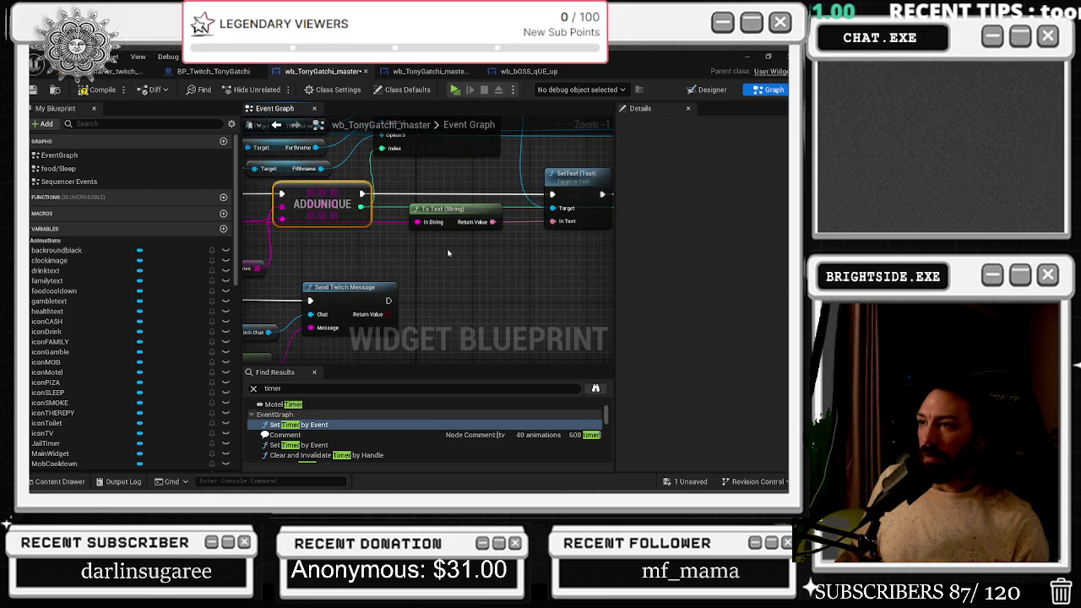
{"action": "scroll", "coordinate": [372, 284], "scroll_direction": "down", "scroll_amount": 2}
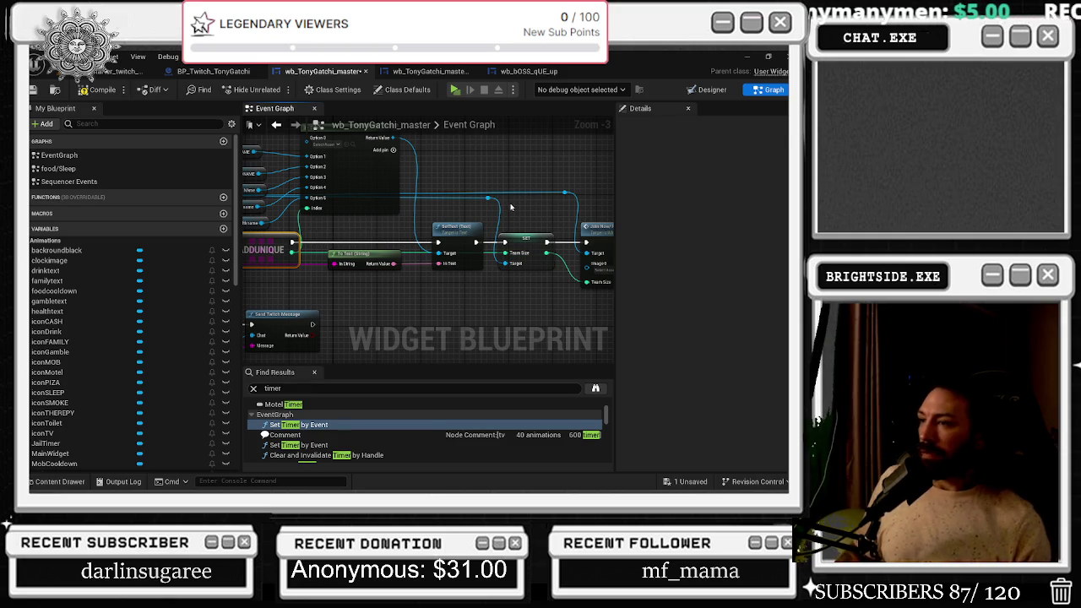
{"action": "left_click_drag", "start_coordinate": [510, 207], "coordinate": [376, 191]}
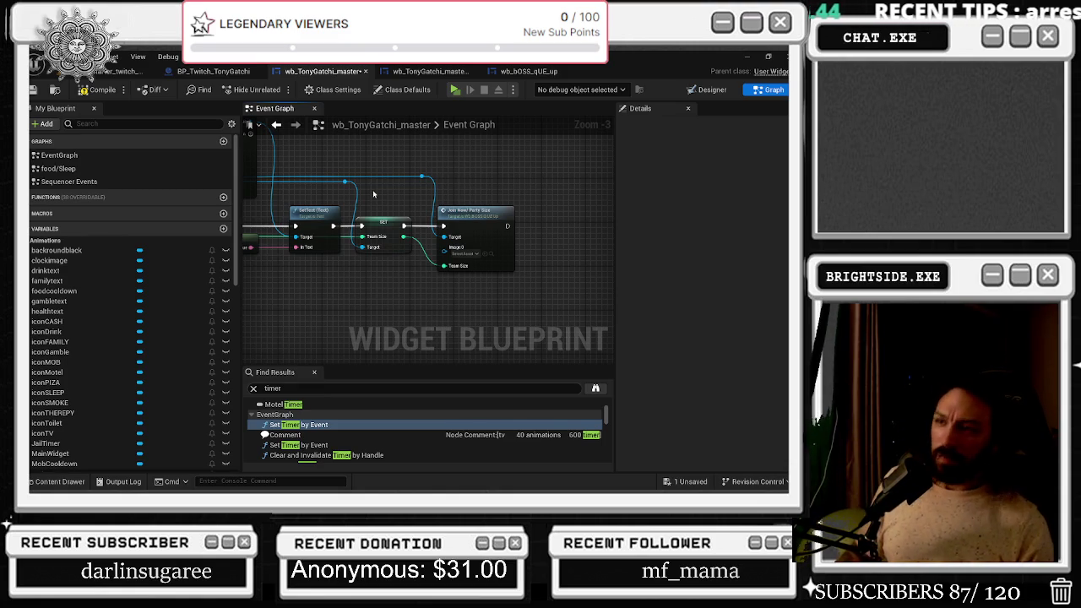
{"action": "left_click_drag", "start_coordinate": [367, 204], "coordinate": [460, 238]}
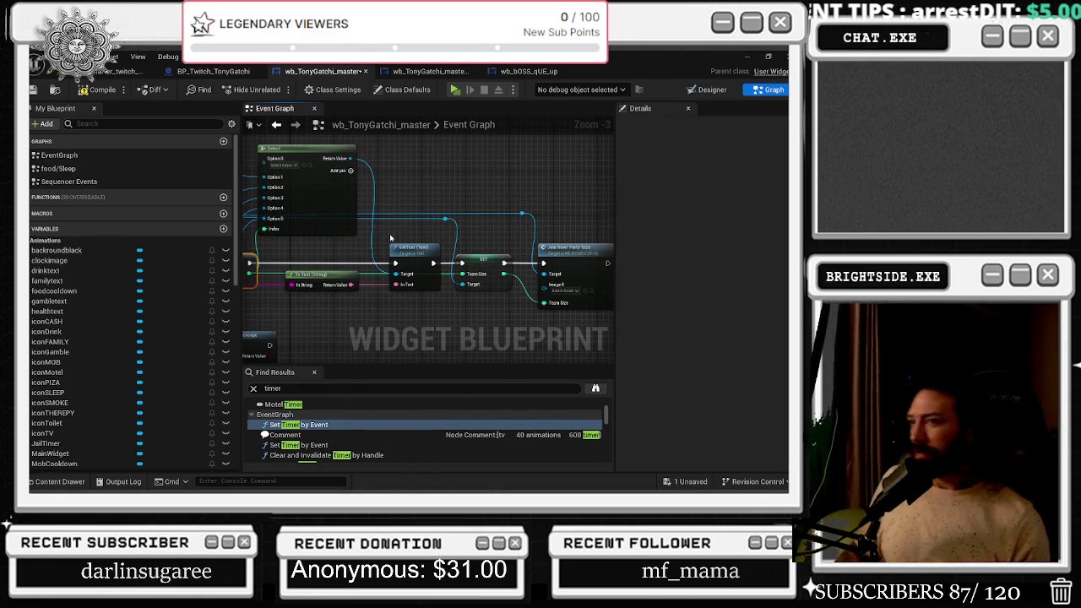
Nudge the CONTAINS node slightly right within the join logic
{"action": "left_click_drag", "start_coordinate": [393, 243], "coordinate": [487, 211]}
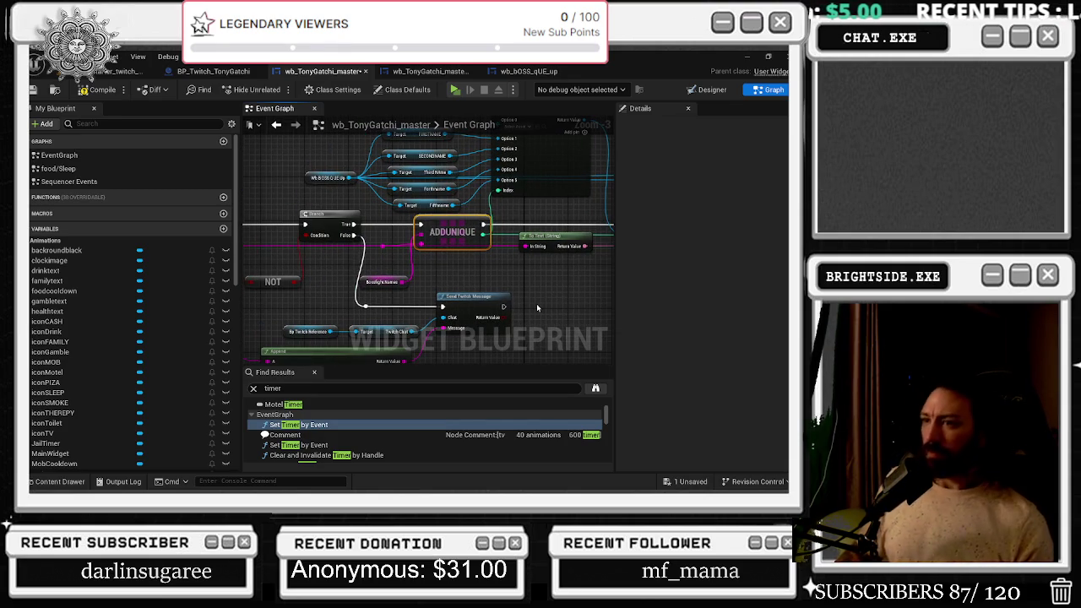
{"action": "mouse_move", "coordinate": [462, 288]}
{"action": "left_mouse_down"}
{"action": "mouse_move", "coordinate": [469, 282]}
{"action": "mouse_move", "coordinate": [440, 257]}
{"action": "left_mouse_up"}
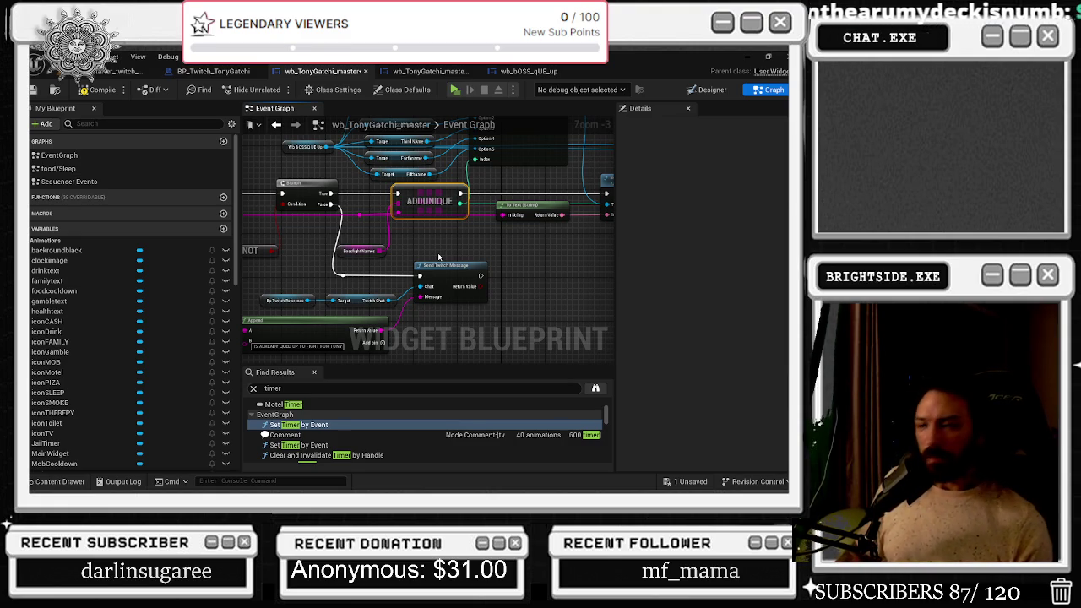
{"action": "left_click_drag", "start_coordinate": [347, 277], "coordinate": [414, 277]}
{"action": "left_click", "coordinate": [360, 326]}
{"action": "left_click_drag", "start_coordinate": [336, 292], "coordinate": [422, 290]}
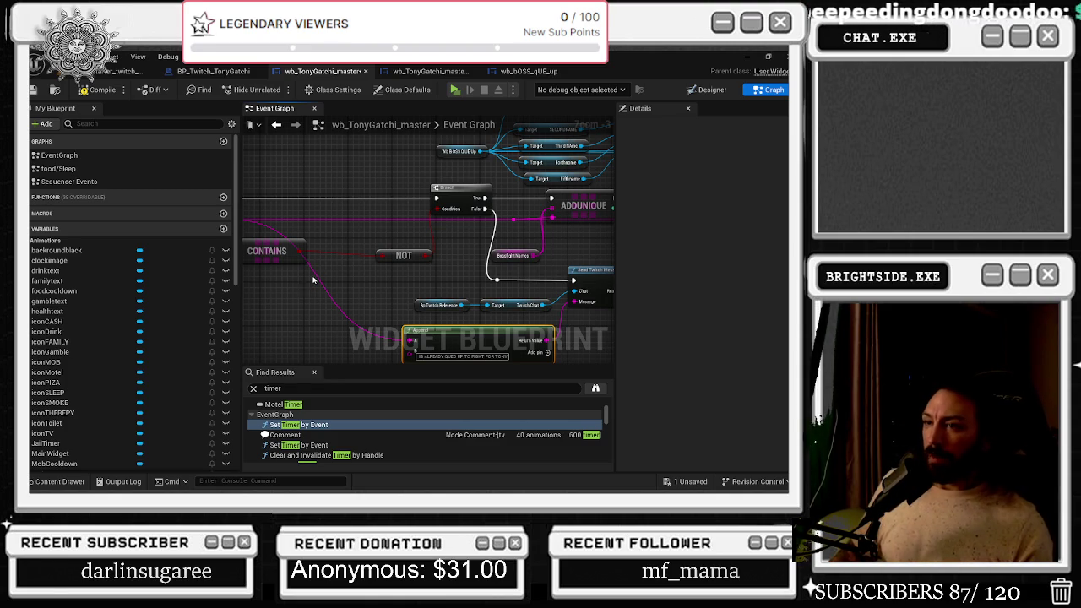
{"action": "left_click_drag", "start_coordinate": [313, 279], "coordinate": [362, 270]}
{"action": "left_click_drag", "start_coordinate": [307, 234], "coordinate": [466, 269]}
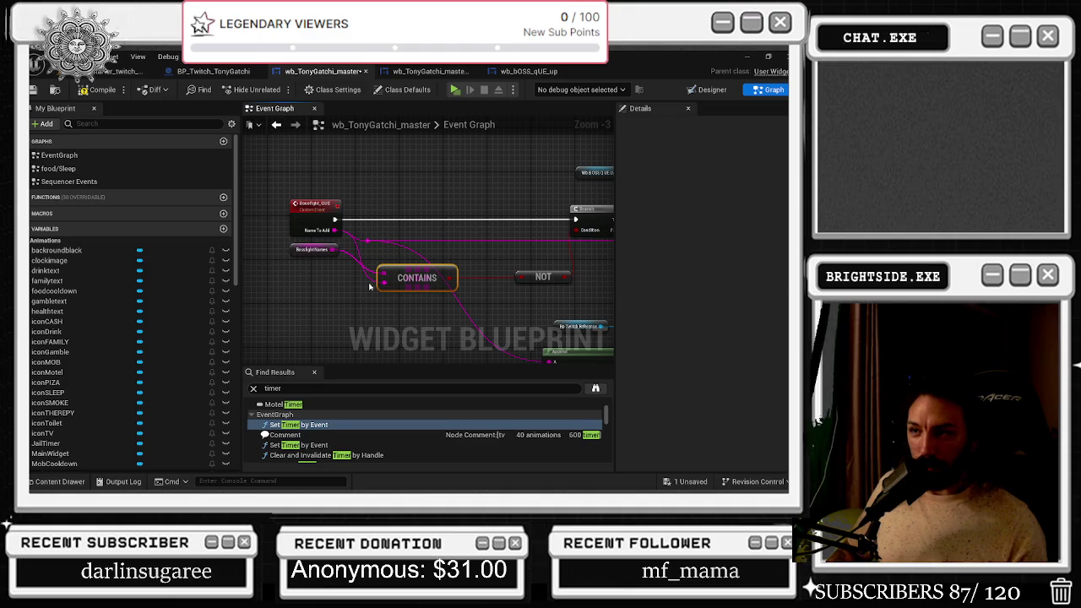
Insert a reroute point on the Name To Add wire, then re-centre on Send Twitch Message
{"action": "double_click", "coordinate": [366, 241]}
{"action": "mouse_move", "coordinate": [367, 210]}
{"action": "left_mouse_down"}
{"action": "mouse_move", "coordinate": [286, 242]}
{"action": "mouse_move", "coordinate": [255, 215]}
{"action": "left_mouse_up"}
{"action": "left_click", "coordinate": [498, 215]}
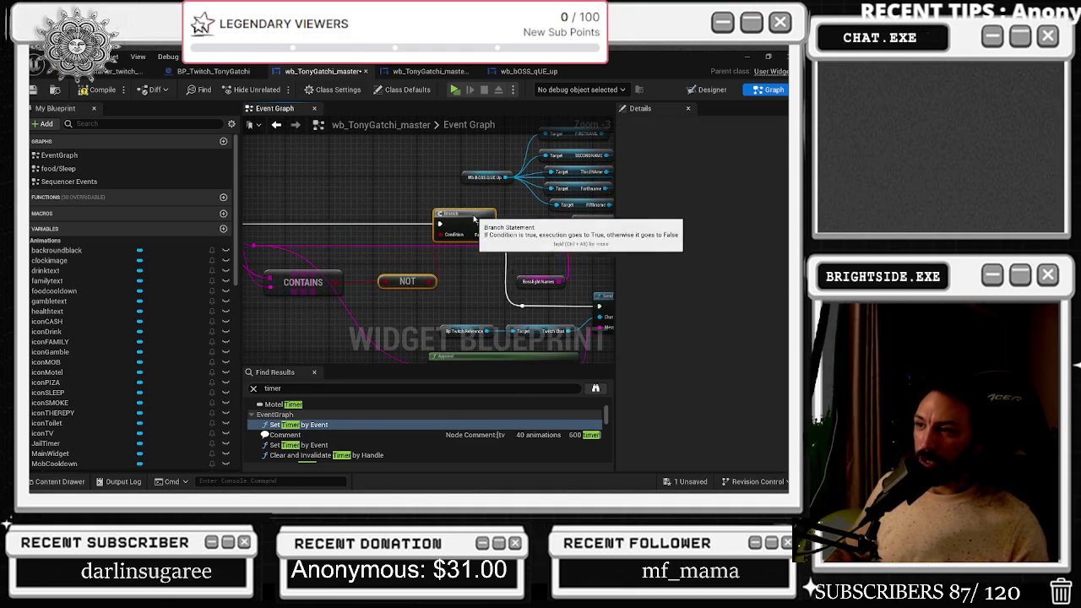
{"action": "mouse_move", "coordinate": [524, 269]}
{"action": "left_mouse_down"}
{"action": "mouse_move", "coordinate": [435, 274]}
{"action": "mouse_move", "coordinate": [345, 236]}
{"action": "left_mouse_up"}
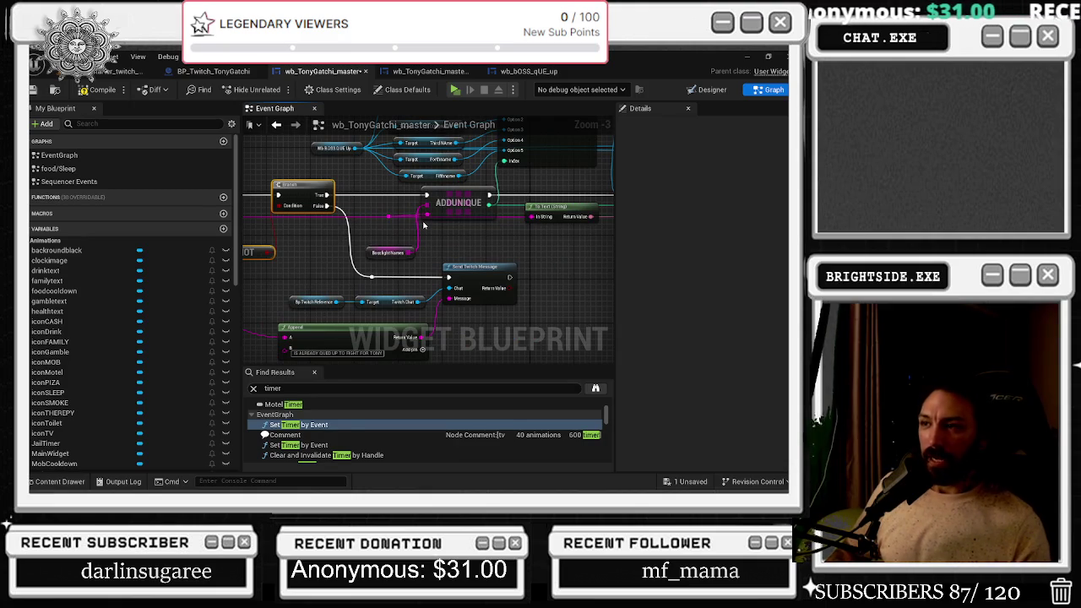
{"action": "scroll", "coordinate": [424, 225], "scroll_direction": "down", "scroll_amount": 1}
{"action": "left_click_drag", "start_coordinate": [424, 226], "coordinate": [345, 328]}
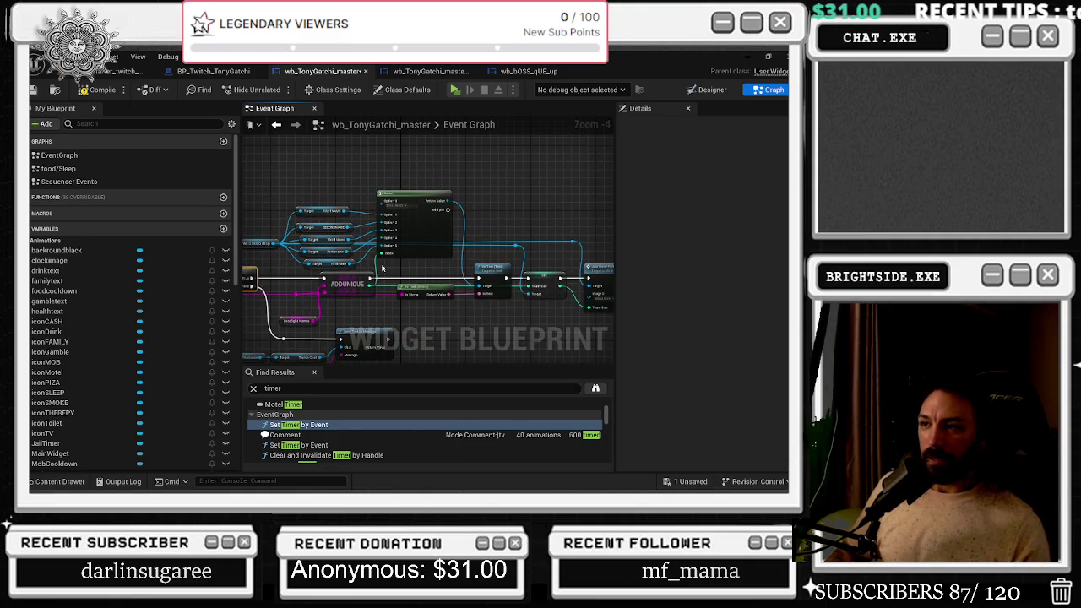
{"action": "scroll", "coordinate": [382, 268], "scroll_direction": "up", "scroll_amount": 2}
{"action": "scroll", "coordinate": [487, 312], "scroll_direction": "down", "scroll_amount": 3}
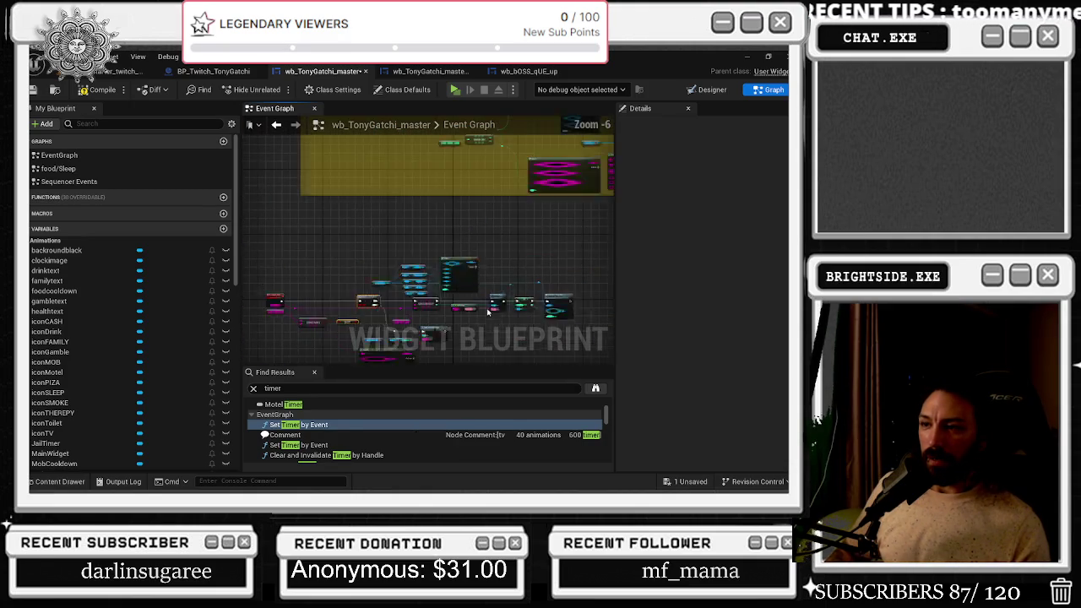
{"action": "scroll", "coordinate": [415, 301], "scroll_direction": "up", "scroll_amount": 3}
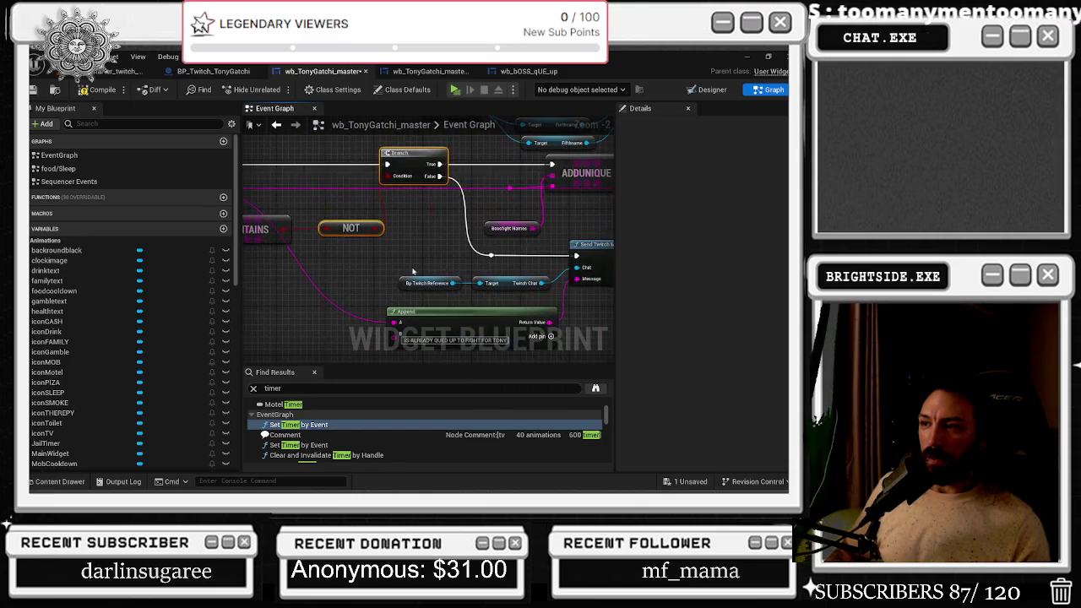
{"action": "left_click_drag", "start_coordinate": [361, 269], "coordinate": [396, 276]}
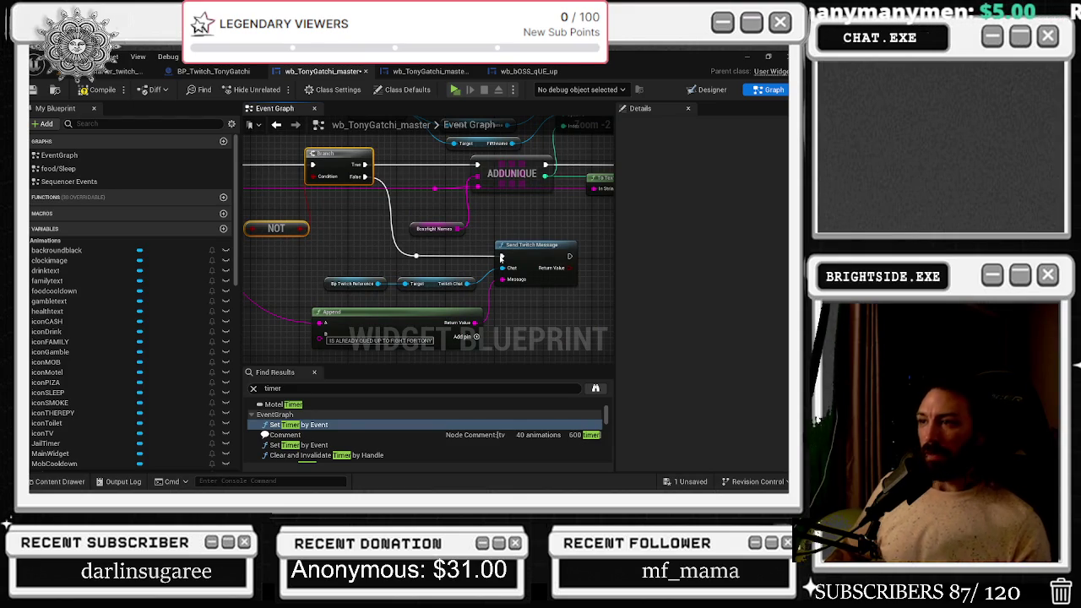
{"action": "mouse_move", "coordinate": [519, 254]}
{"action": "left_mouse_down"}
{"action": "mouse_move", "coordinate": [454, 269]}
{"action": "mouse_move", "coordinate": [498, 234]}
{"action": "mouse_move", "coordinate": [572, 238]}
{"action": "mouse_move", "coordinate": [460, 238]}
{"action": "mouse_move", "coordinate": [261, 324]}
{"action": "left_mouse_up"}
Paste a Send Twitch Message node after the Join Now/Party Size node
{"action": "left_click_drag", "start_coordinate": [605, 290], "coordinate": [351, 252]}
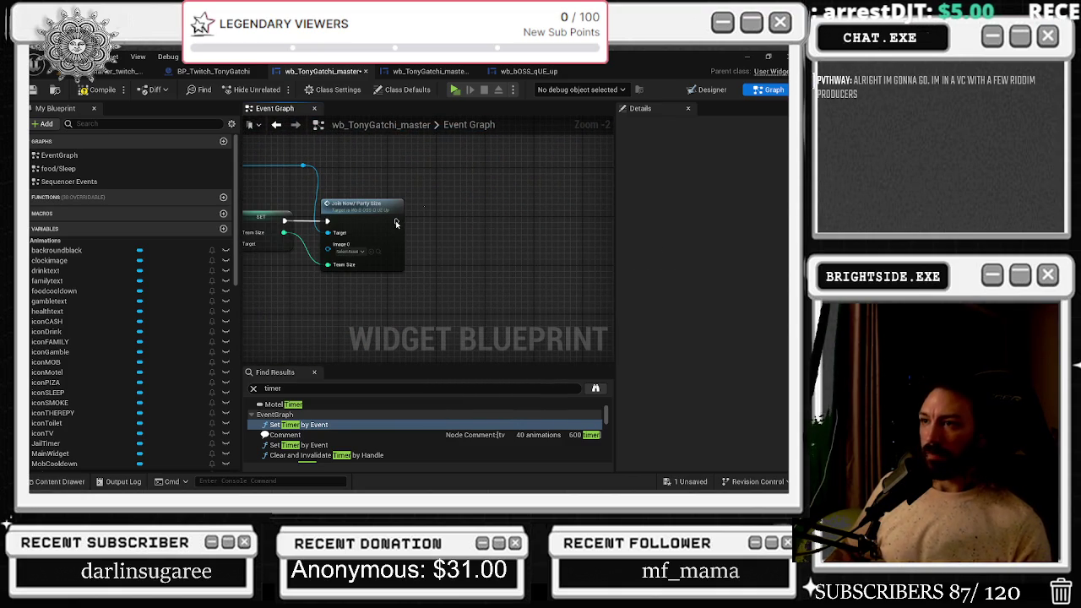
{"action": "key", "text": "ctrl+v"}
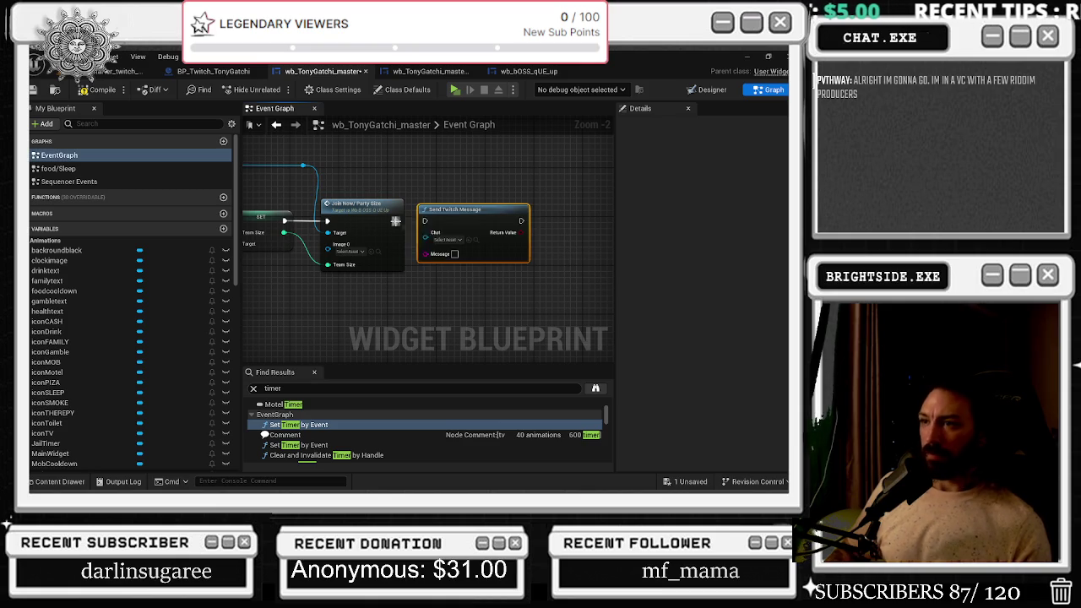
{"action": "mouse_move", "coordinate": [425, 254]}
{"action": "left_mouse_down"}
{"action": "mouse_move", "coordinate": [392, 302]}
{"action": "mouse_move", "coordinate": [599, 261]}
{"action": "mouse_move", "coordinate": [575, 222]}
{"action": "left_mouse_up"}
{"action": "left_click", "coordinate": [378, 304]}
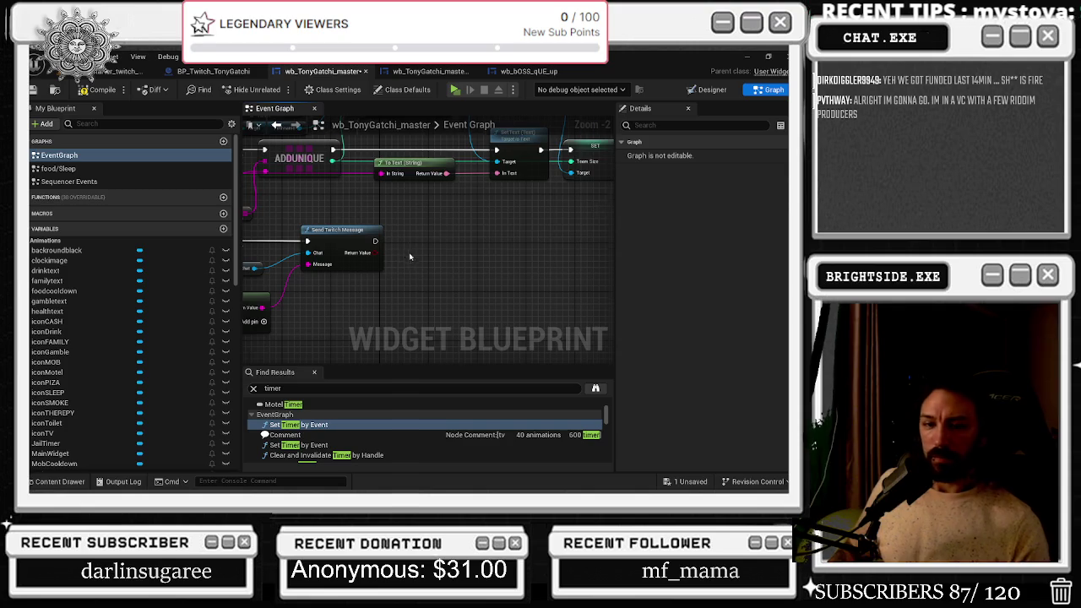
Paste a copy of the queue-message Append node and wire its Return Value into the new Message input
{"action": "left_click_drag", "start_coordinate": [355, 238], "coordinate": [387, 252]}
{"action": "left_click", "coordinate": [380, 273]}
{"action": "mouse_move", "coordinate": [465, 253]}
{"action": "left_mouse_down"}
{"action": "mouse_move", "coordinate": [532, 229]}
{"action": "mouse_move", "coordinate": [591, 232]}
{"action": "left_mouse_up"}
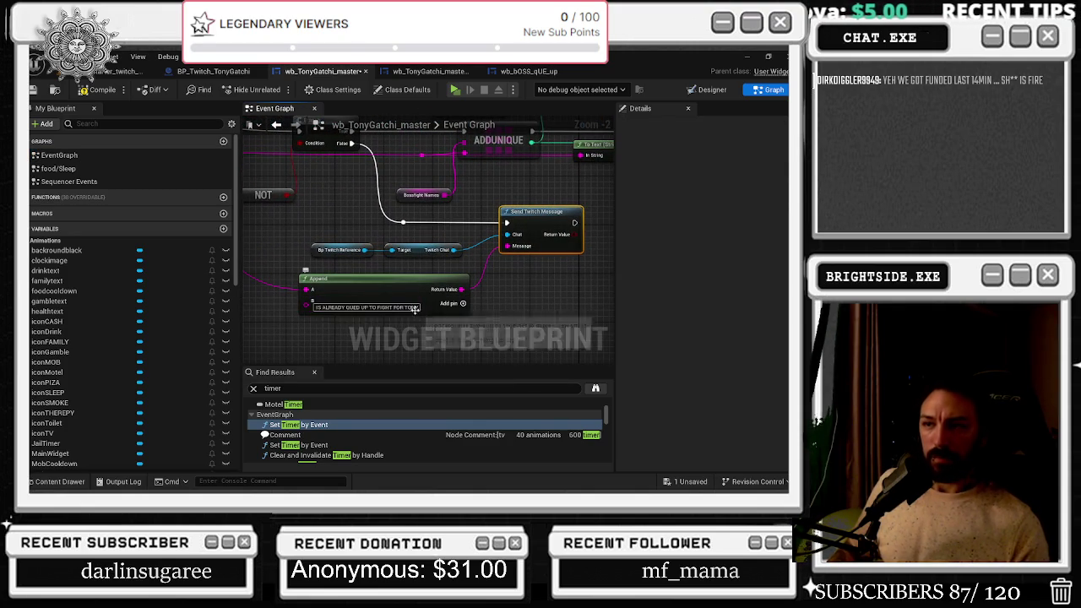
{"action": "left_click", "coordinate": [386, 286]}
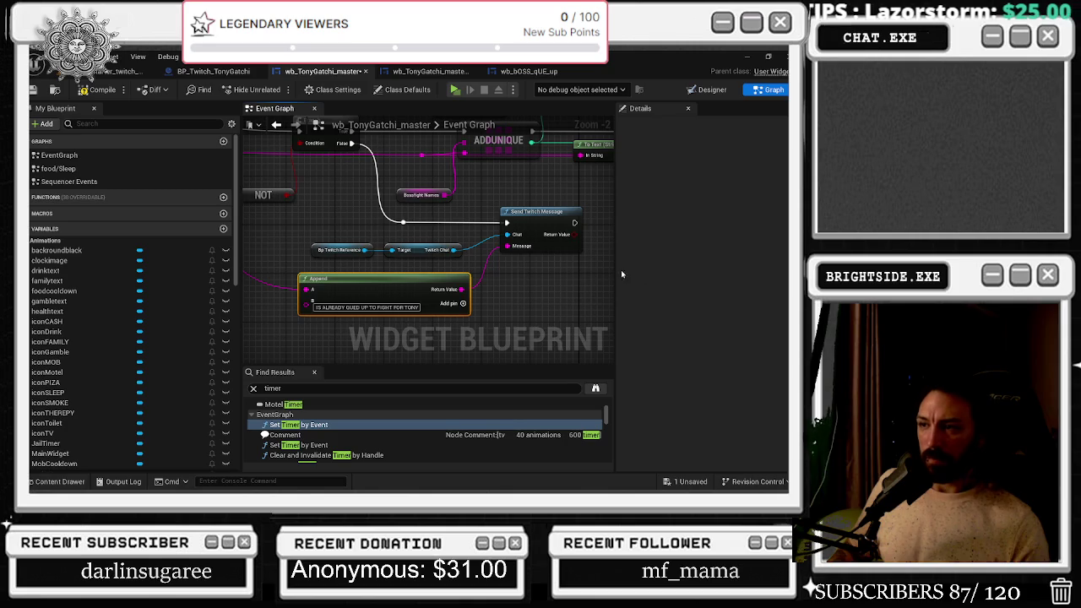
{"action": "key", "text": "alt+Left"}
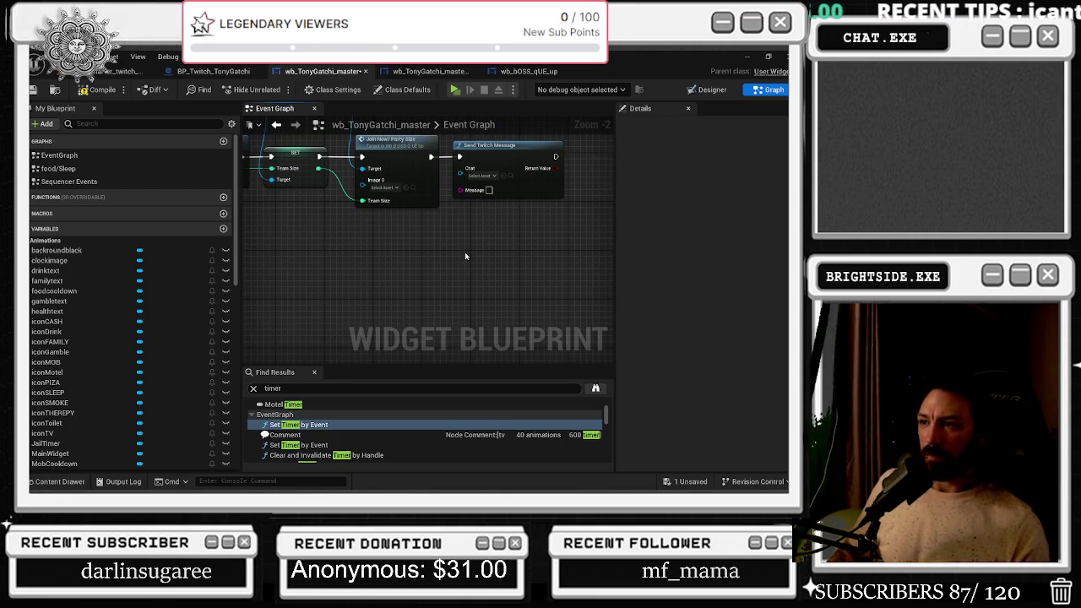
{"action": "key", "text": "ctrl+v"}
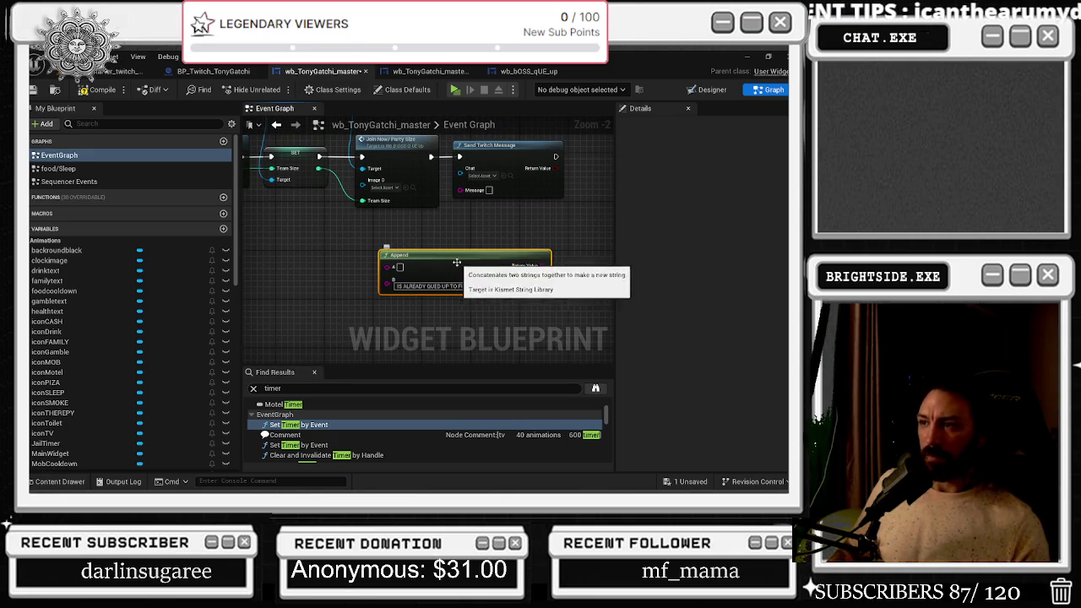
{"action": "left_click_drag", "start_coordinate": [466, 270], "coordinate": [393, 265]}
{"action": "mouse_move", "coordinate": [461, 190]}
{"action": "left_mouse_down"}
{"action": "mouse_move", "coordinate": [469, 259]}
{"action": "mouse_move", "coordinate": [398, 232]}
{"action": "mouse_move", "coordinate": [432, 221]}
{"action": "left_mouse_up"}
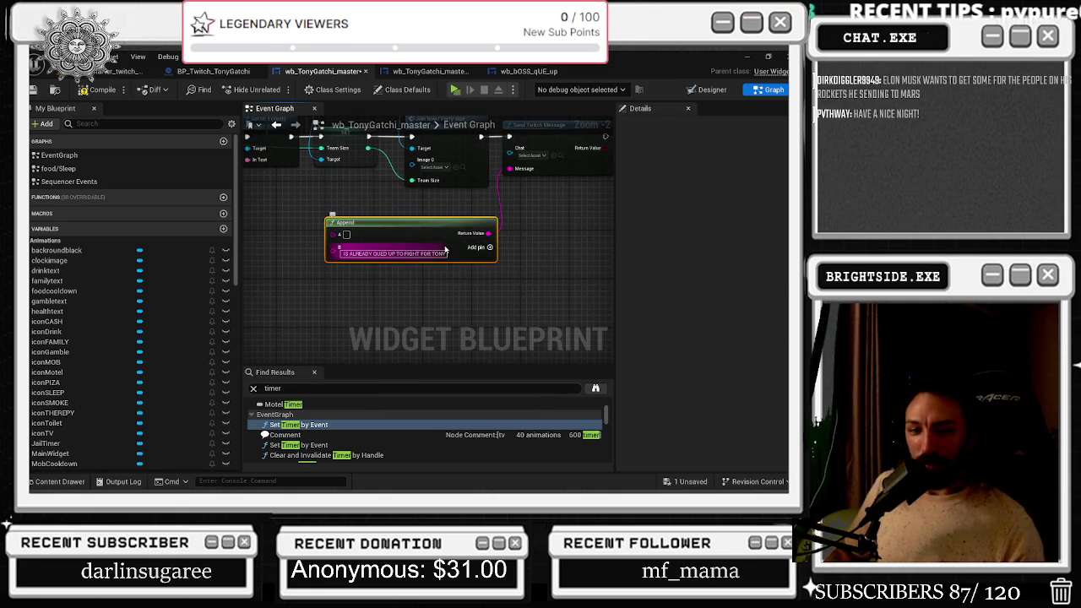
Review the new Send Twitch Message and Append nodes alongside the original Branch logic
{"action": "mouse_move", "coordinate": [438, 231]}
{"action": "left_mouse_down"}
{"action": "mouse_move", "coordinate": [350, 305]}
{"action": "mouse_move", "coordinate": [447, 277]}
{"action": "left_mouse_up"}
{"action": "left_click", "coordinate": [441, 216]}
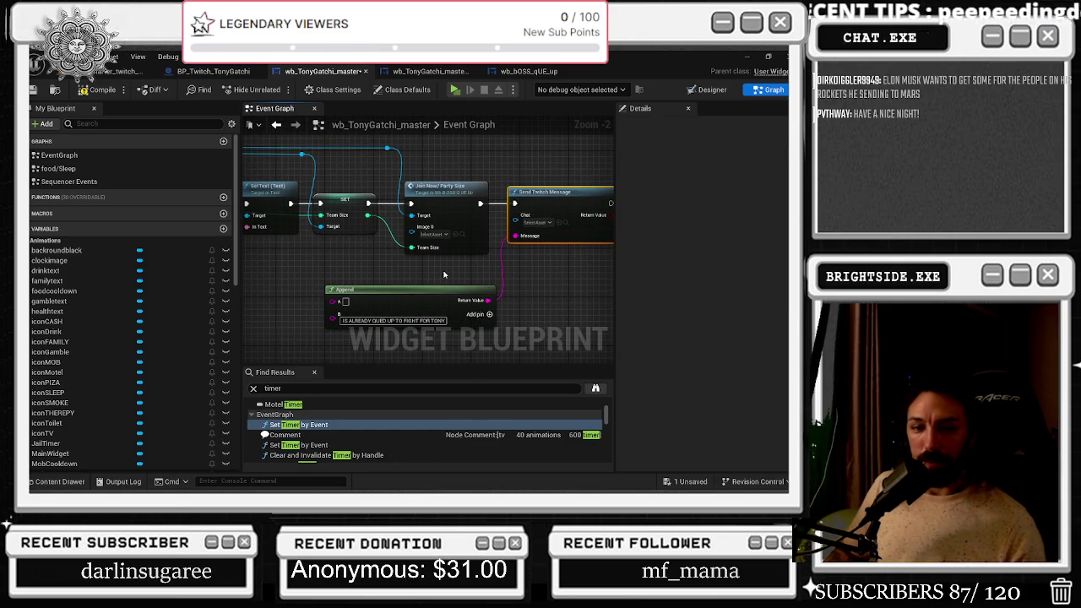
{"action": "mouse_move", "coordinate": [453, 269]}
{"action": "left_mouse_down"}
{"action": "mouse_move", "coordinate": [530, 266]}
{"action": "mouse_move", "coordinate": [436, 221]}
{"action": "mouse_move", "coordinate": [413, 192]}
{"action": "left_mouse_up"}
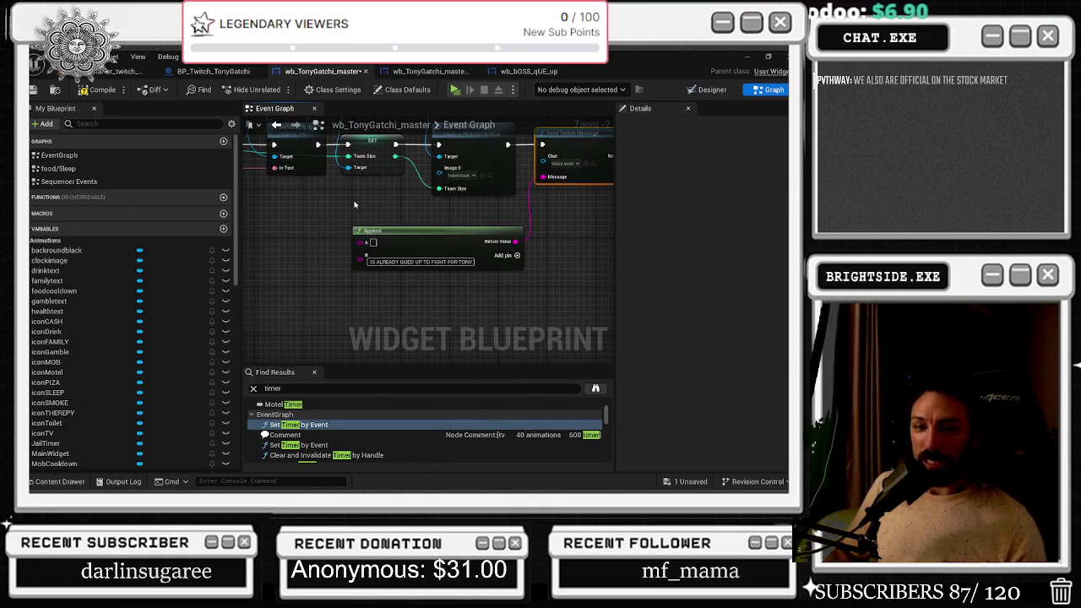
{"action": "left_click_drag", "start_coordinate": [345, 207], "coordinate": [520, 231]}
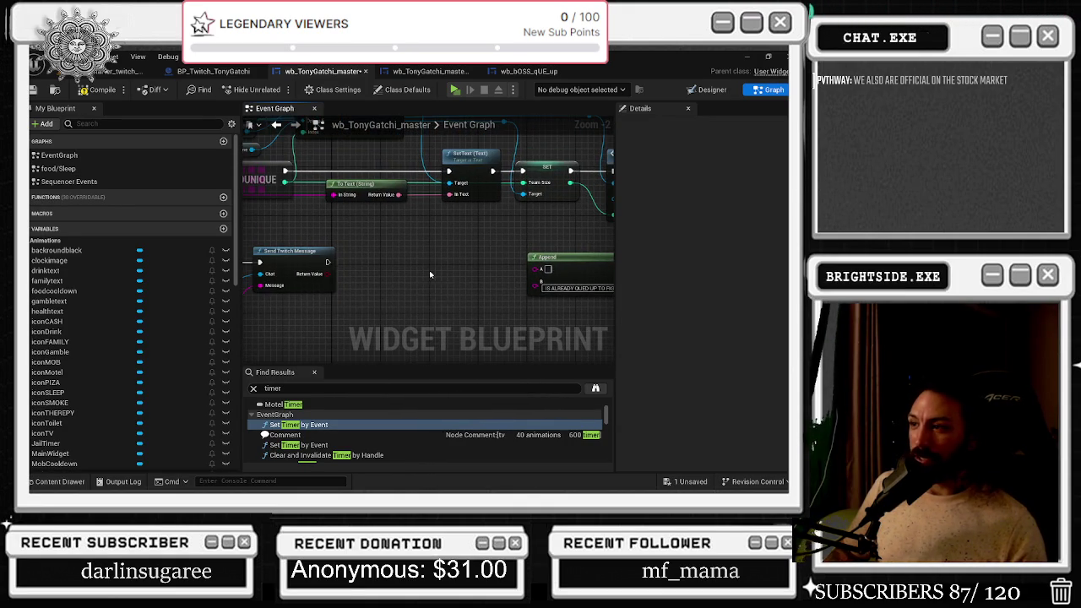
{"action": "left_click_drag", "start_coordinate": [430, 275], "coordinate": [272, 294]}
{"action": "scroll", "coordinate": [274, 325], "scroll_direction": "down", "scroll_amount": 2}
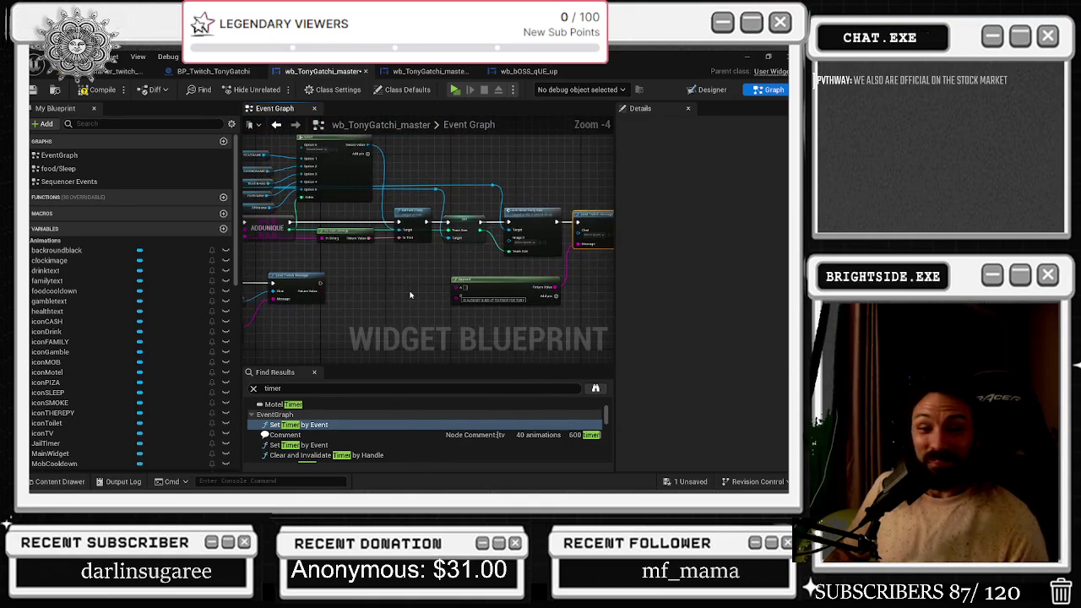
{"action": "left_click_drag", "start_coordinate": [591, 245], "coordinate": [562, 223]}
{"action": "scroll", "coordinate": [436, 201], "scroll_direction": "up", "scroll_amount": 2}
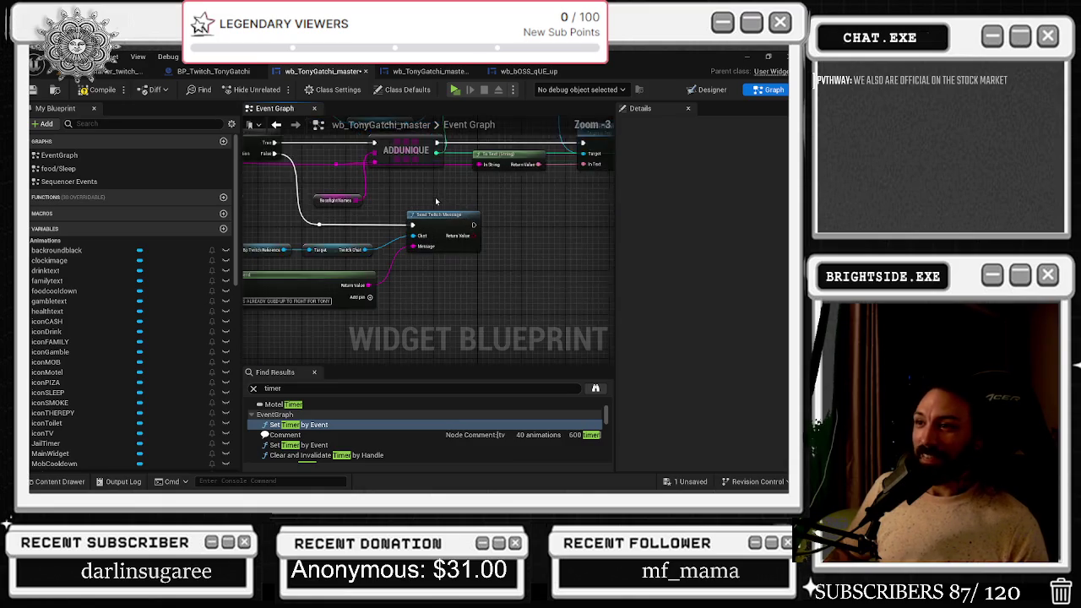
{"action": "mouse_move", "coordinate": [386, 205]}
{"action": "left_mouse_down"}
{"action": "mouse_move", "coordinate": [500, 204]}
{"action": "mouse_move", "coordinate": [473, 210]}
{"action": "mouse_move", "coordinate": [442, 285]}
{"action": "mouse_move", "coordinate": [416, 274]}
{"action": "left_mouse_up"}
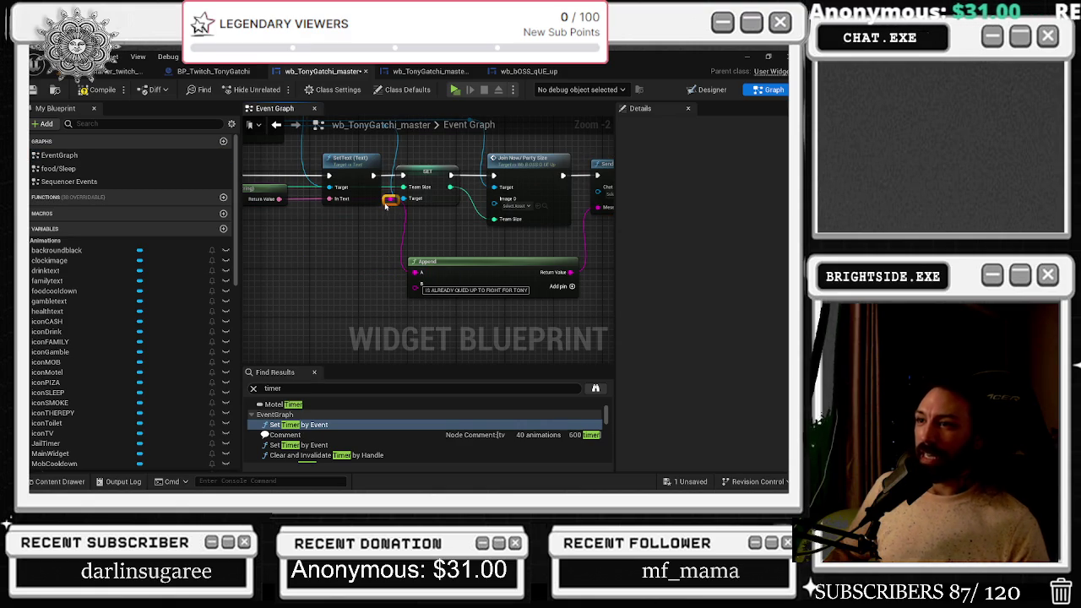
Change the copied Append node's B text to 'IS NOW READY TO TAKE ARMS FOR THE FAMILY'
{"action": "left_click", "coordinate": [427, 182]}
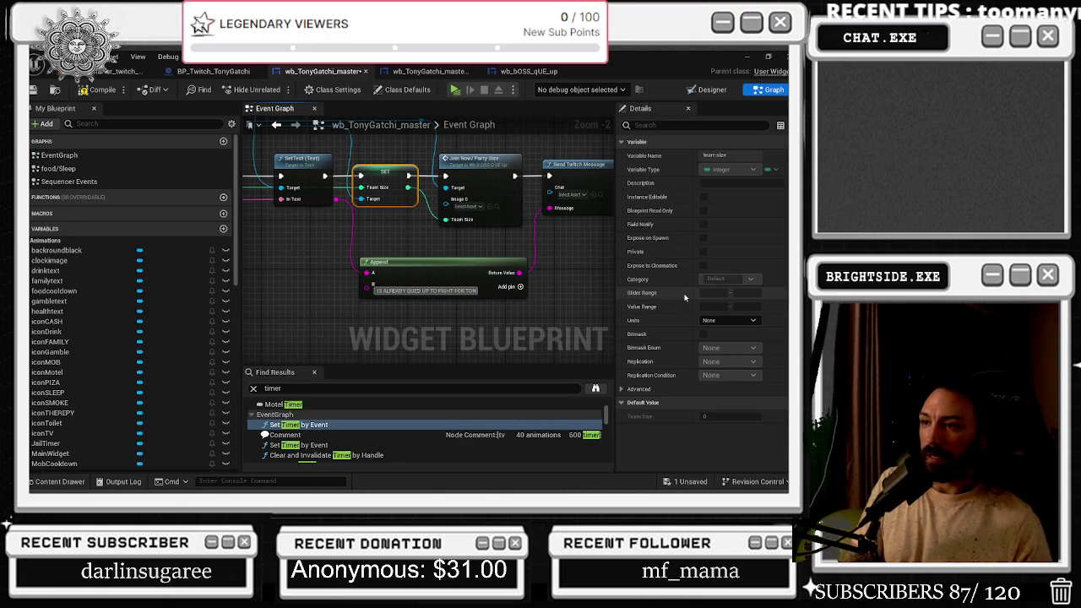
{"action": "type", "text": "IS NOW"}
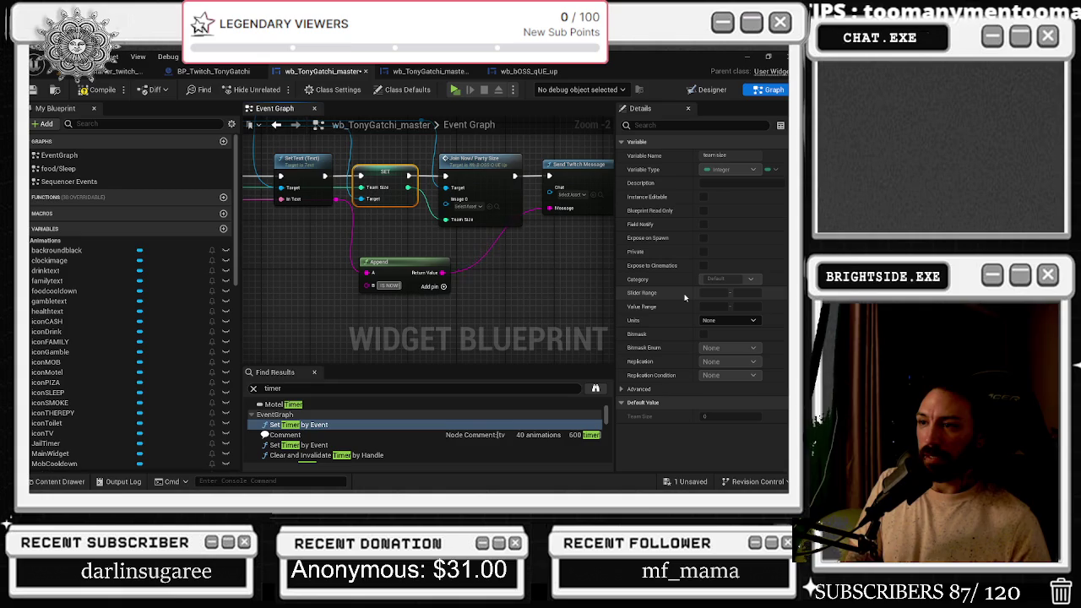
{"action": "type", "text": " READY TO TAKE ARMS!"}
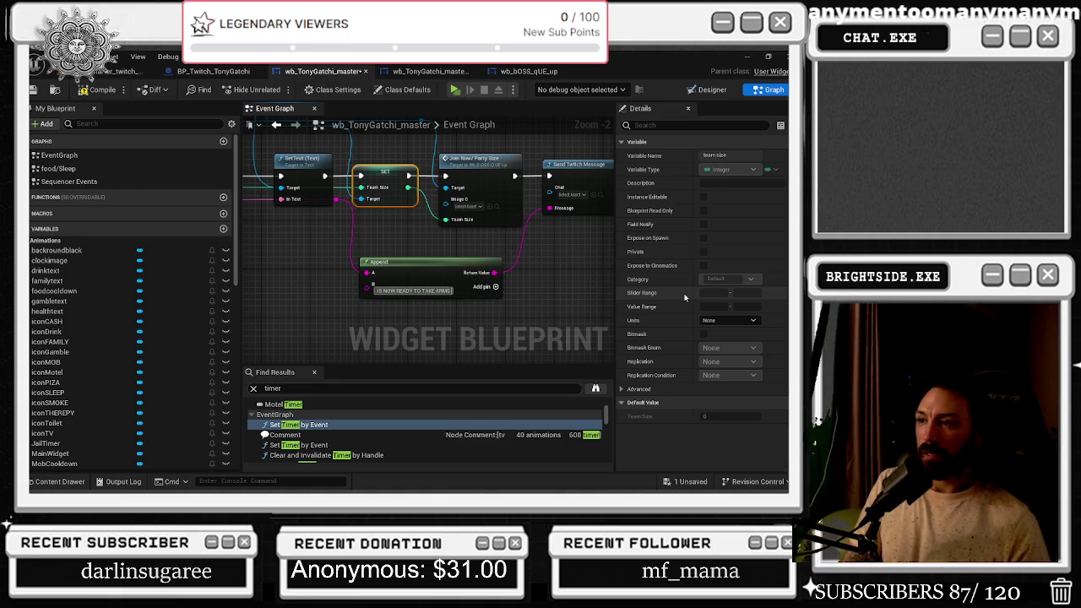
{"action": "type", "text": "MILY"}
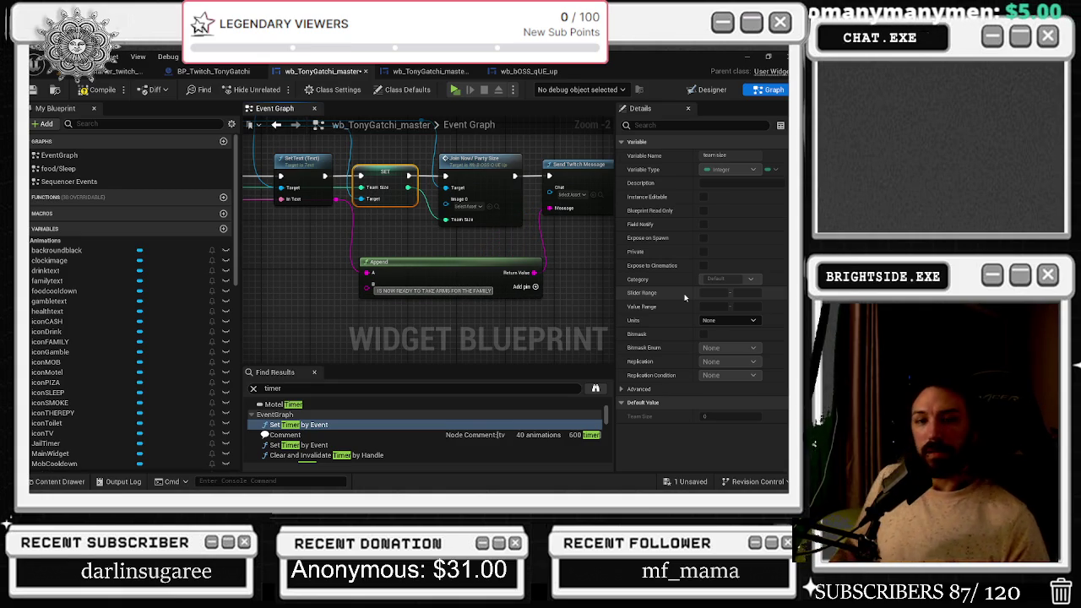
{"action": "left_click_drag", "start_coordinate": [369, 286], "coordinate": [357, 295]}
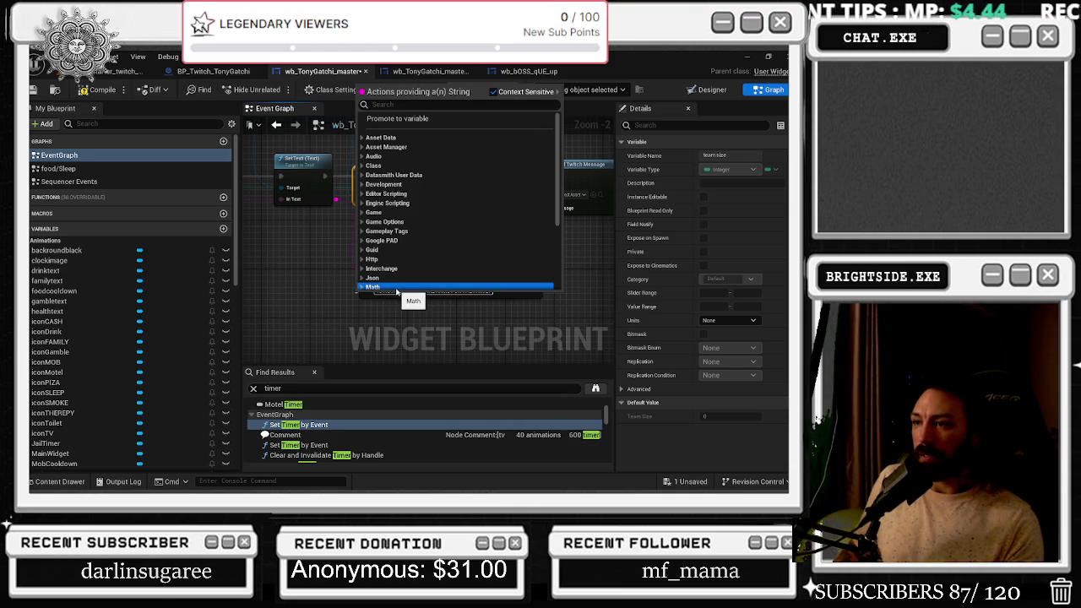
{"action": "left_click", "coordinate": [445, 292]}
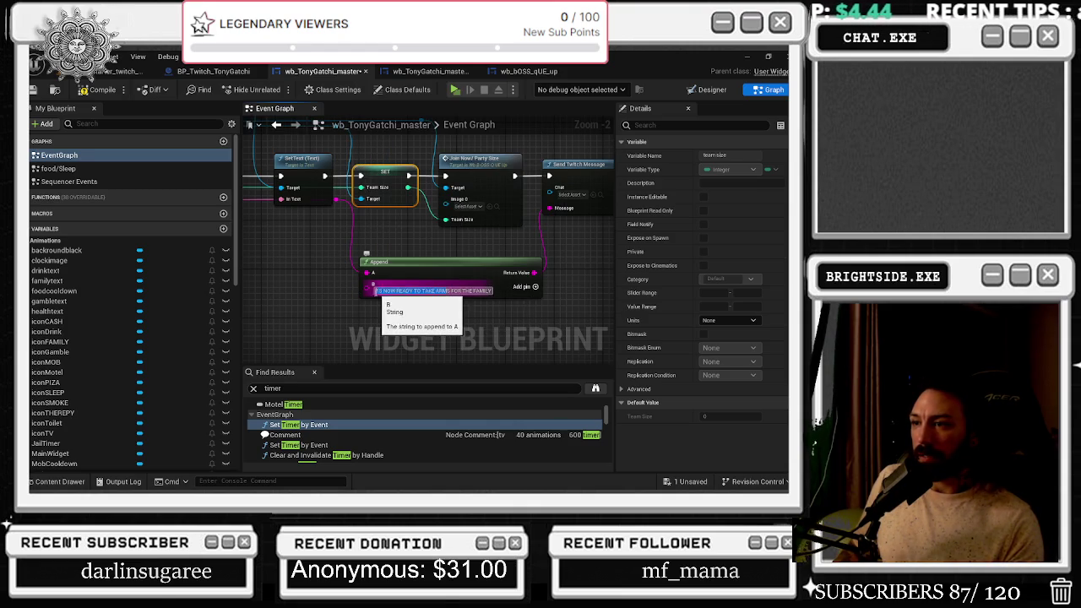
{"action": "left_click_drag", "start_coordinate": [352, 236], "coordinate": [380, 346]}
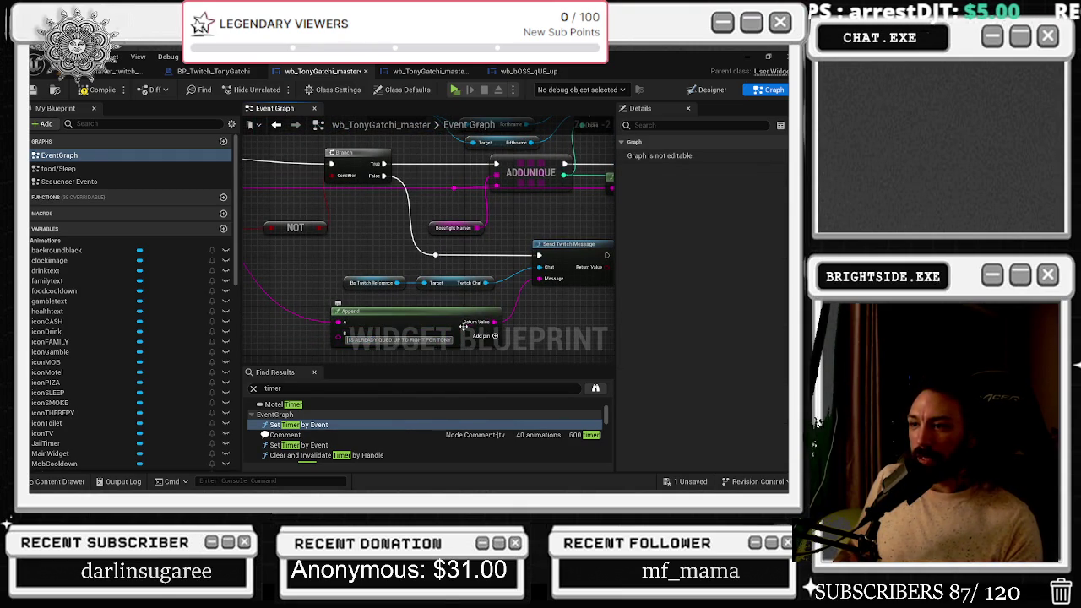
Add a SET Boss Countdown node set to 60 after Is In Animation?
{"action": "left_click_drag", "start_coordinate": [514, 297], "coordinate": [450, 281]}
{"action": "scroll", "coordinate": [449, 280], "scroll_direction": "down", "scroll_amount": 4}
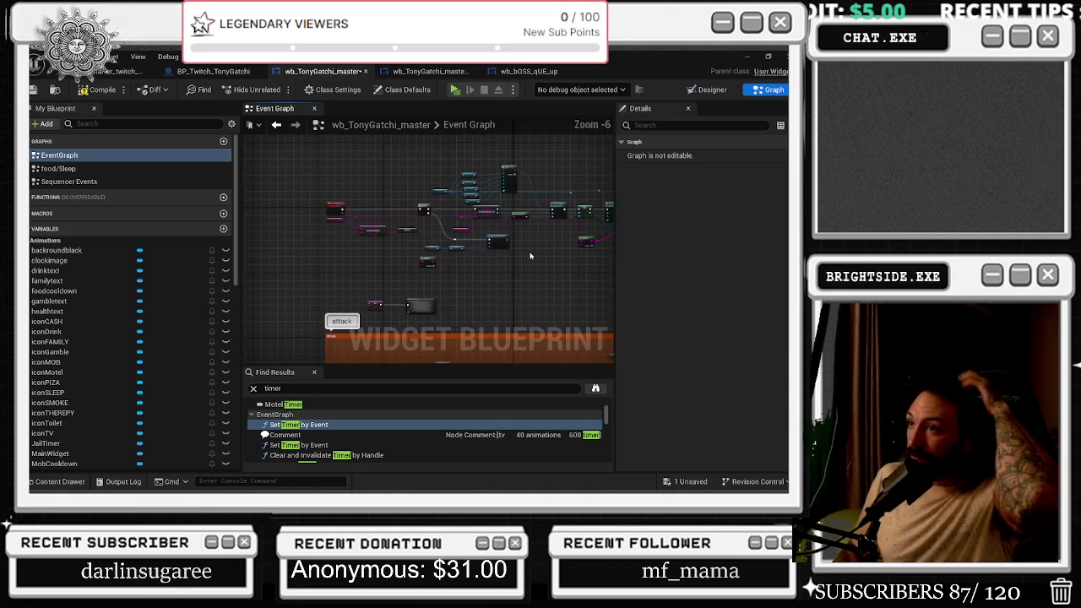
{"action": "scroll", "coordinate": [507, 257], "scroll_direction": "up", "scroll_amount": 2}
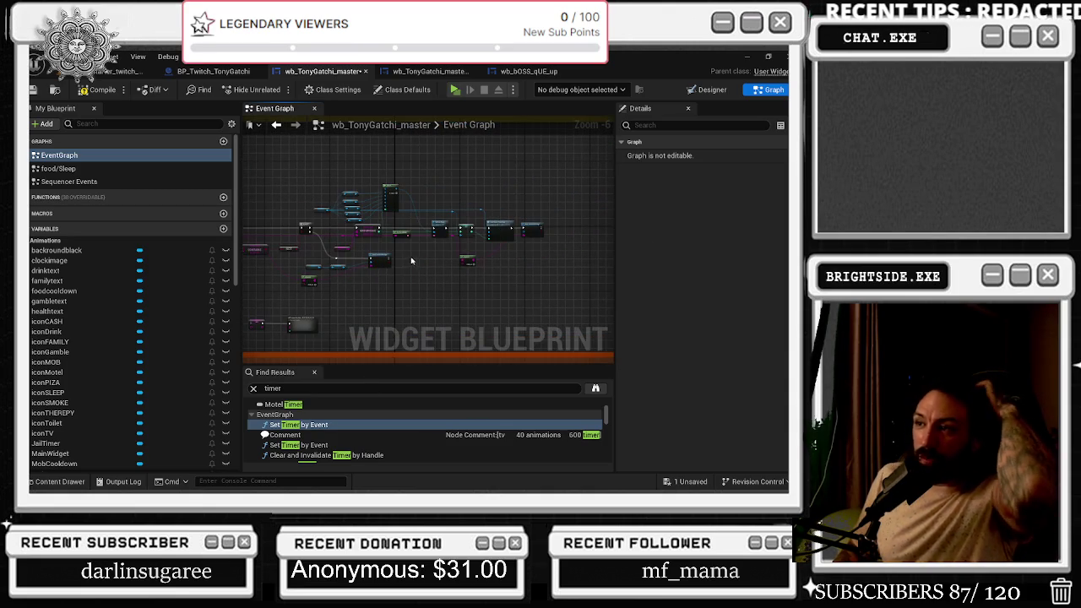
{"action": "scroll", "coordinate": [371, 236], "scroll_direction": "up", "scroll_amount": 1}
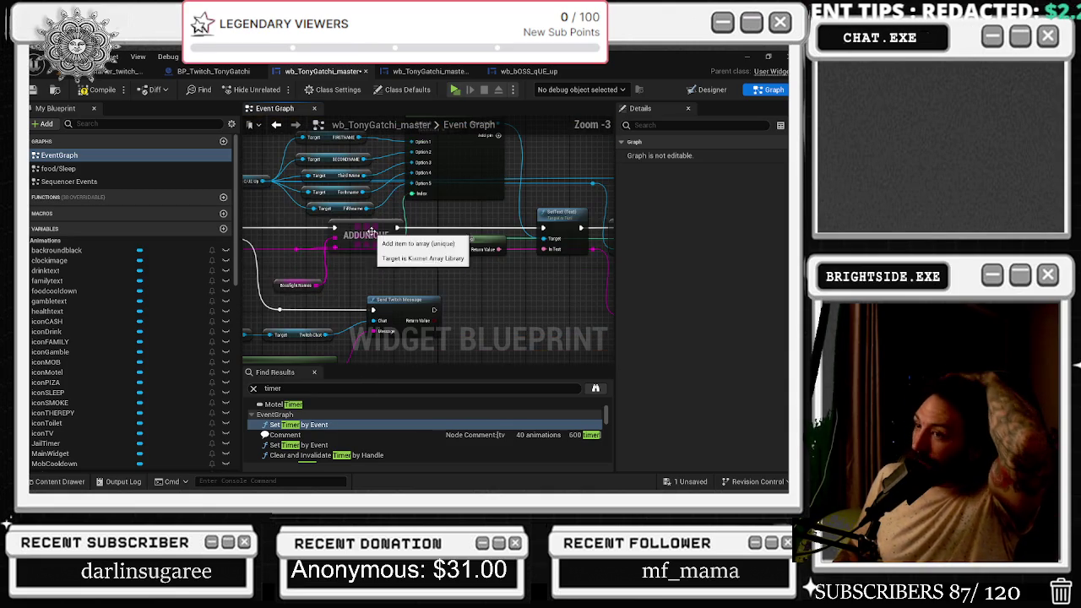
{"action": "left_click", "coordinate": [296, 285]}
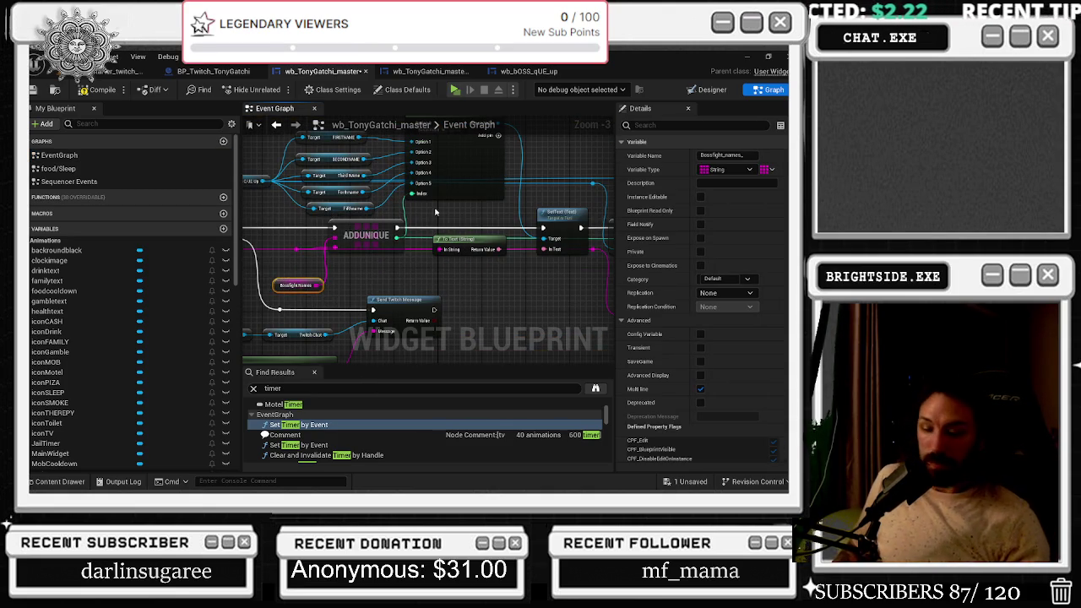
{"action": "scroll", "coordinate": [437, 210], "scroll_direction": "down", "scroll_amount": 6}
{"action": "scroll", "coordinate": [259, 165], "scroll_direction": "up", "scroll_amount": 1}
{"action": "scroll", "coordinate": [260, 166], "scroll_direction": "up", "scroll_amount": 2}
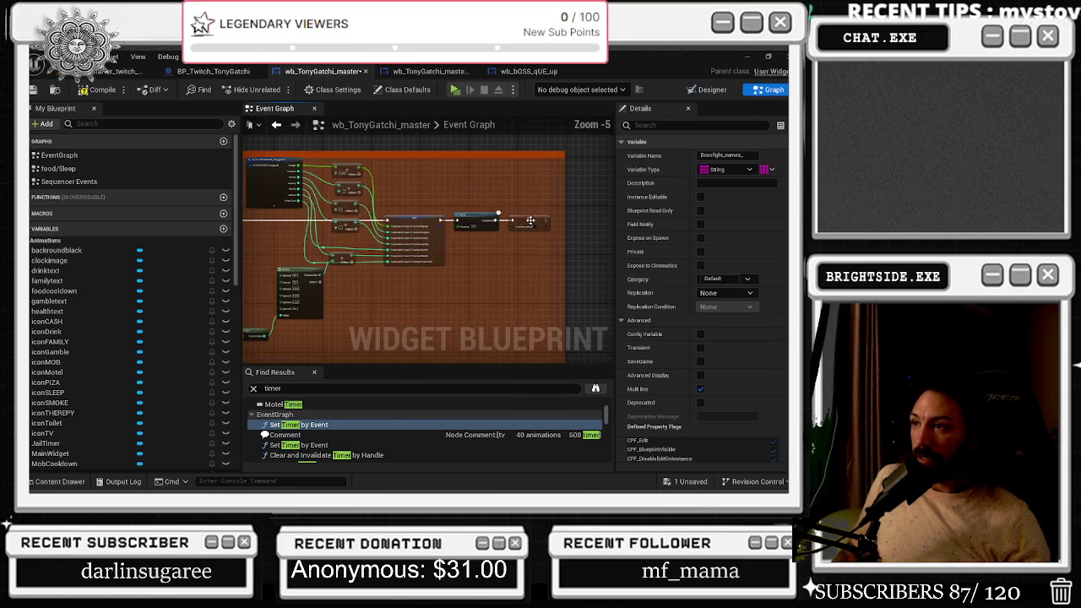
{"action": "scroll", "coordinate": [432, 236], "scroll_direction": "up", "scroll_amount": 3}
{"action": "scroll", "coordinate": [373, 276], "scroll_direction": "up", "scroll_amount": 2}
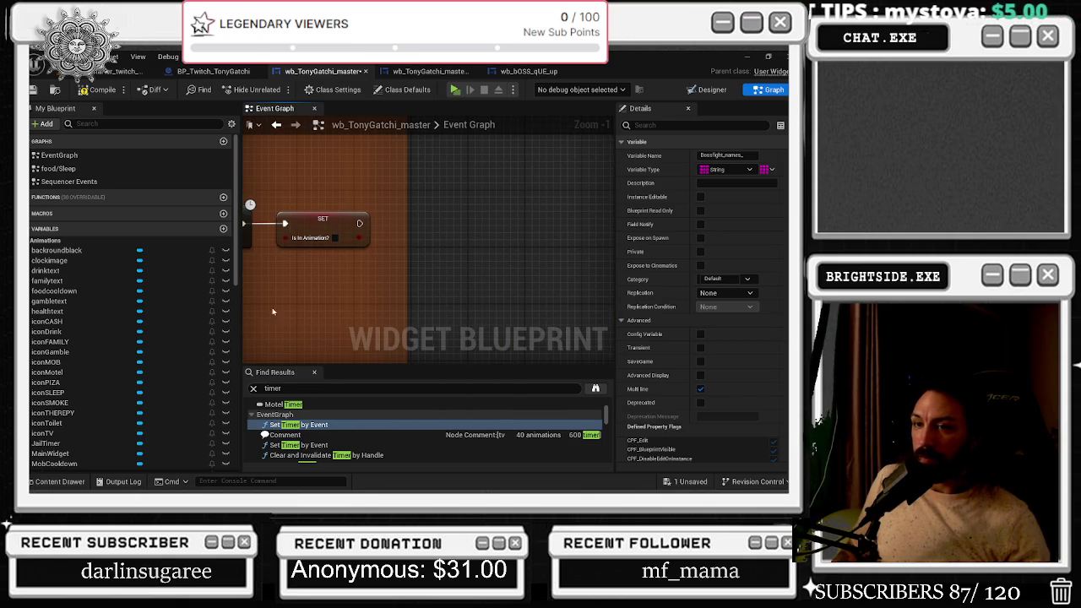
{"action": "scroll", "coordinate": [146, 381], "scroll_direction": "down", "scroll_amount": 15}
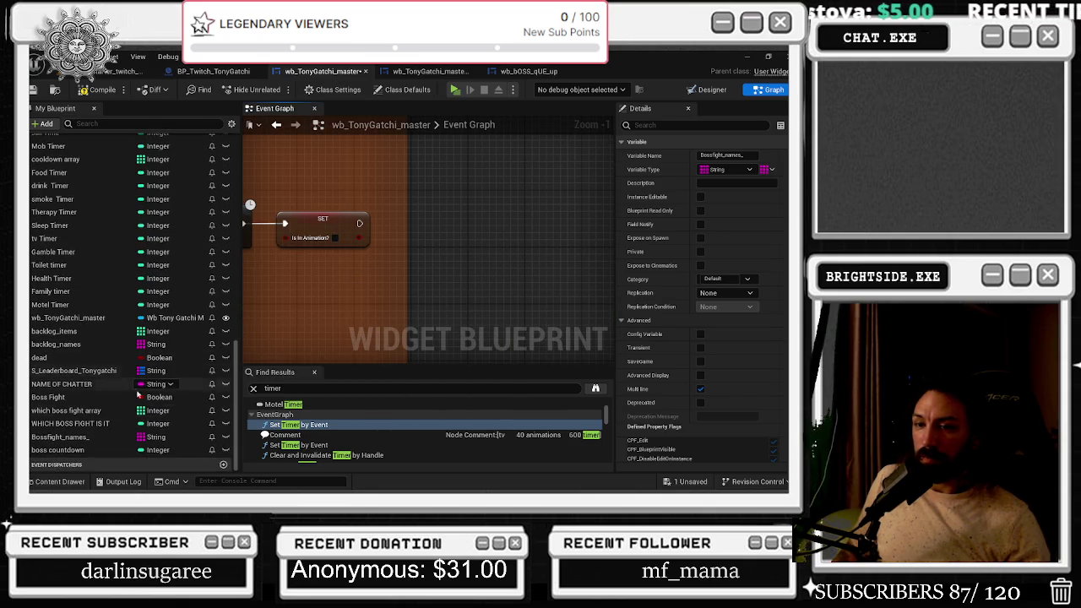
{"action": "mouse_move", "coordinate": [84, 450]}
{"action": "left_mouse_down"}
{"action": "mouse_move", "coordinate": [358, 382]}
{"action": "mouse_move", "coordinate": [350, 314]}
{"action": "mouse_move", "coordinate": [378, 242]}
{"action": "mouse_move", "coordinate": [376, 215]}
{"action": "mouse_move", "coordinate": [385, 224]}
{"action": "left_mouse_up"}
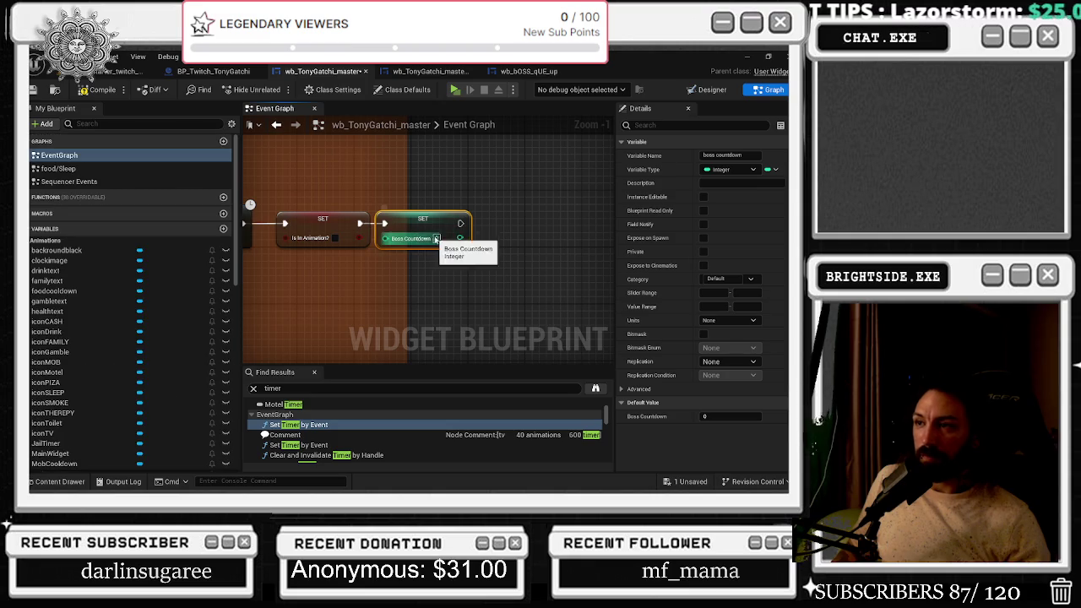
{"action": "left_click", "coordinate": [463, 227]}
{"action": "type", "text": "60"}
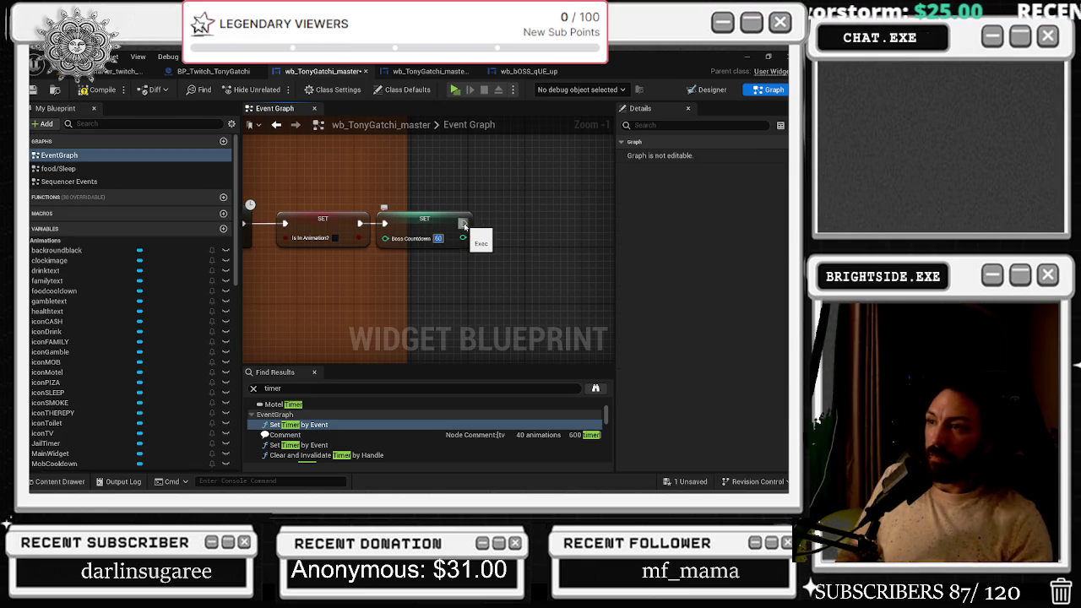
Add a SET Boss Fight node after Boss Countdown, deleting the duplicate setter
{"action": "scroll", "coordinate": [175, 360], "scroll_direction": "down", "scroll_amount": 10}
{"action": "scroll", "coordinate": [175, 361], "scroll_direction": "down", "scroll_amount": 3}
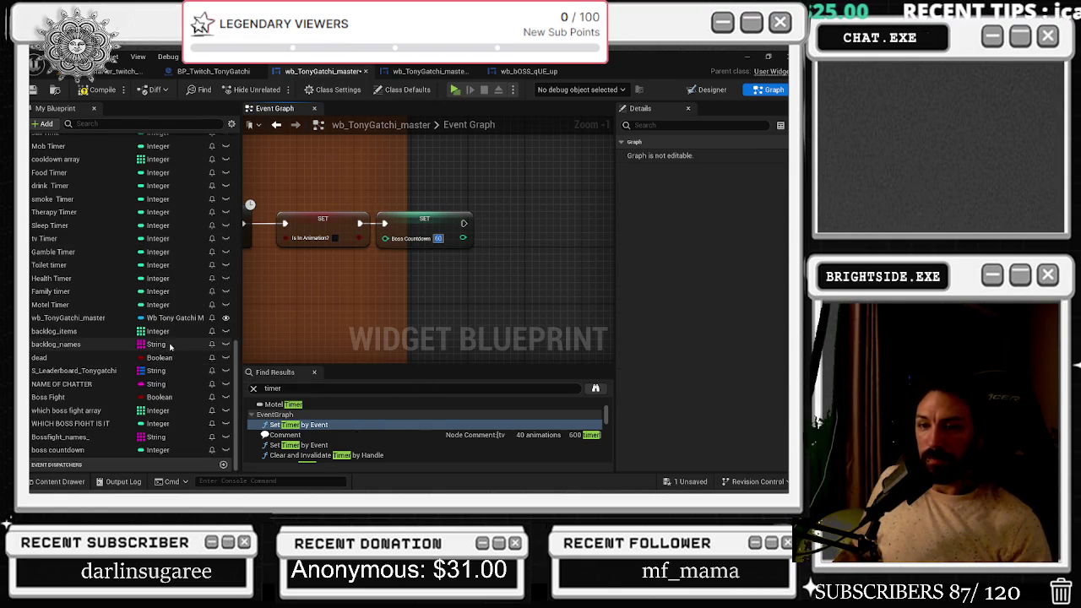
{"action": "mouse_move", "coordinate": [48, 397]}
{"action": "left_mouse_down", "text": "alt"}
{"action": "mouse_move", "coordinate": [522, 230]}
{"action": "mouse_move", "coordinate": [394, 193]}
{"action": "left_mouse_up", "text": "alt"}
{"action": "left_click", "coordinate": [519, 197]}
{"action": "scroll", "coordinate": [188, 411], "scroll_direction": "down", "scroll_amount": 10}
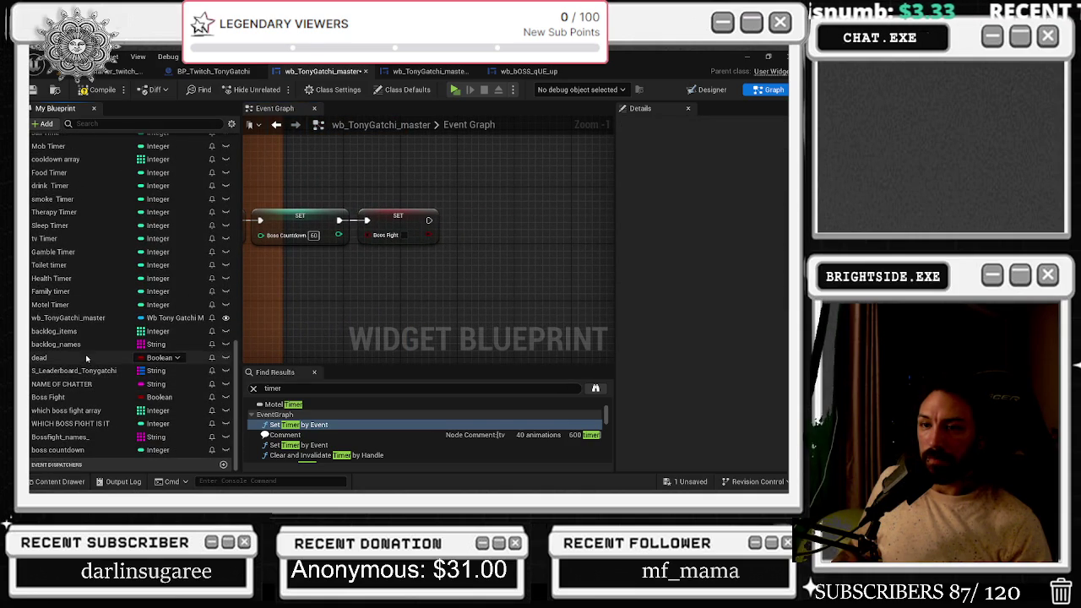
{"action": "left_click", "coordinate": [84, 397]}
{"action": "mouse_move", "coordinate": [85, 397]}
{"action": "left_mouse_down"}
{"action": "mouse_move", "coordinate": [422, 267]}
{"action": "mouse_move", "coordinate": [445, 218]}
{"action": "left_mouse_up"}
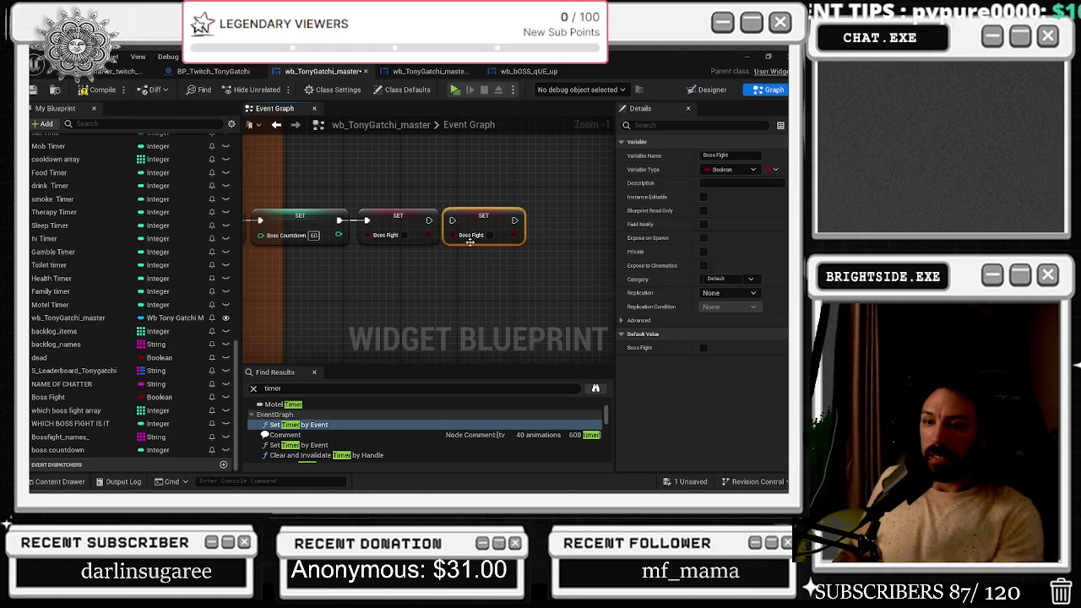
{"action": "key", "text": "Delete"}
{"action": "left_click_drag", "start_coordinate": [237, 210], "coordinate": [238, 393]}
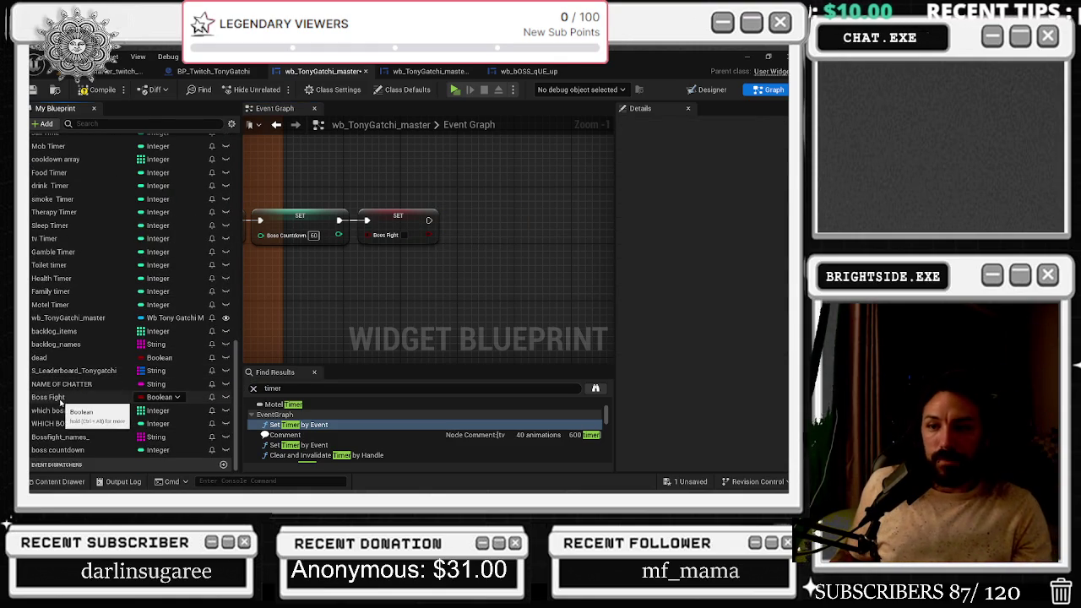
Clear the Bossfight Names array after SET Boss Fight and save the widget blueprint
{"action": "left_click", "coordinate": [60, 437]}
{"action": "left_click_drag", "start_coordinate": [415, 288], "coordinate": [490, 252]}
{"action": "type", "text": "CLEAR"}
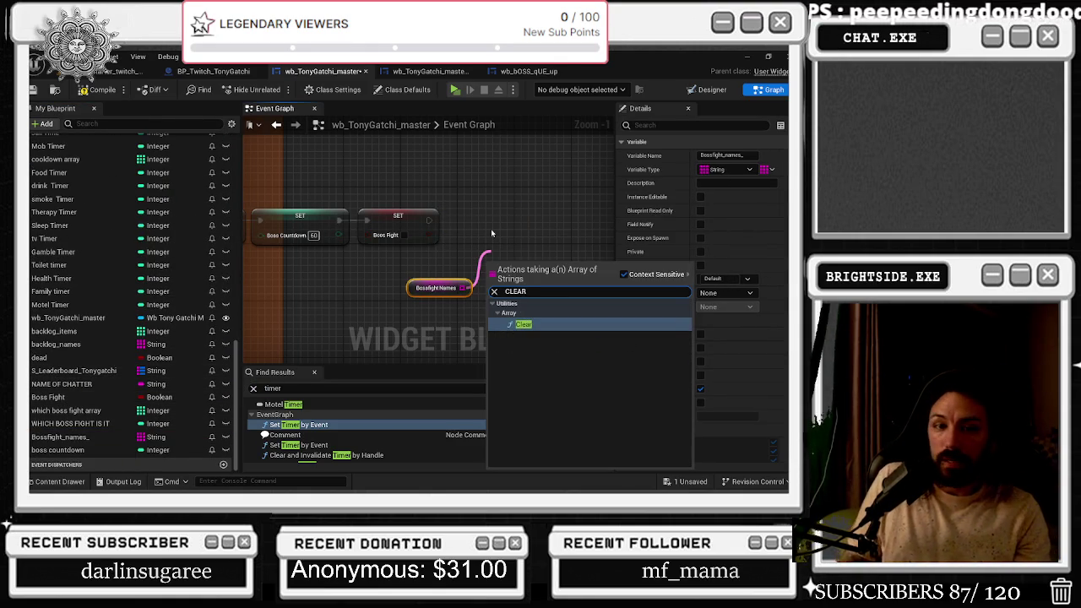
{"action": "key", "text": "Escape"}
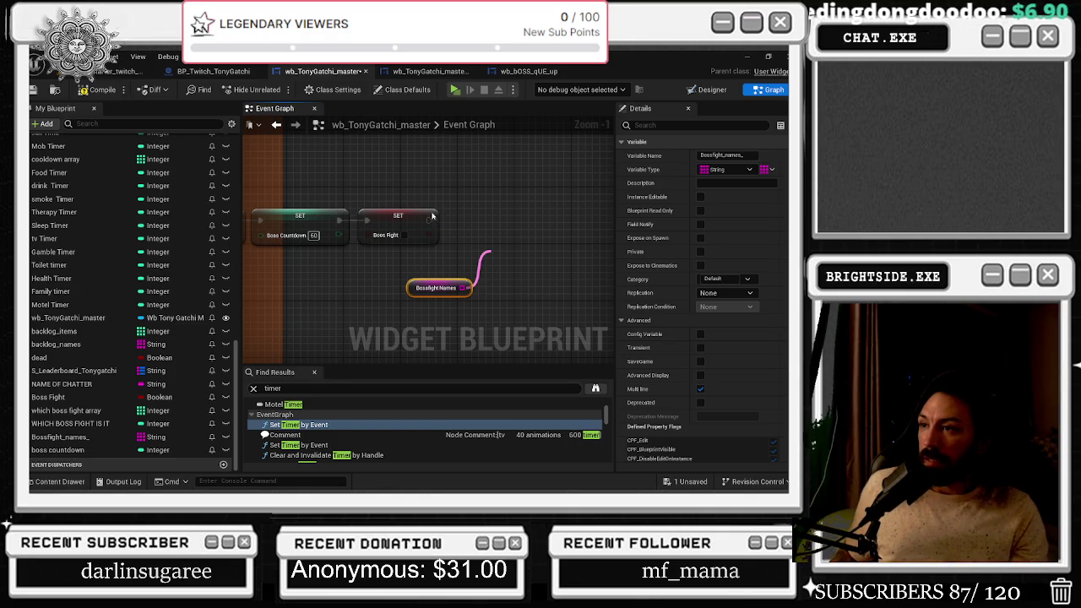
{"action": "mouse_move", "coordinate": [429, 220]}
{"action": "left_mouse_down"}
{"action": "mouse_move", "coordinate": [497, 272]}
{"action": "mouse_move", "coordinate": [493, 213]}
{"action": "mouse_move", "coordinate": [505, 220]}
{"action": "left_mouse_up"}
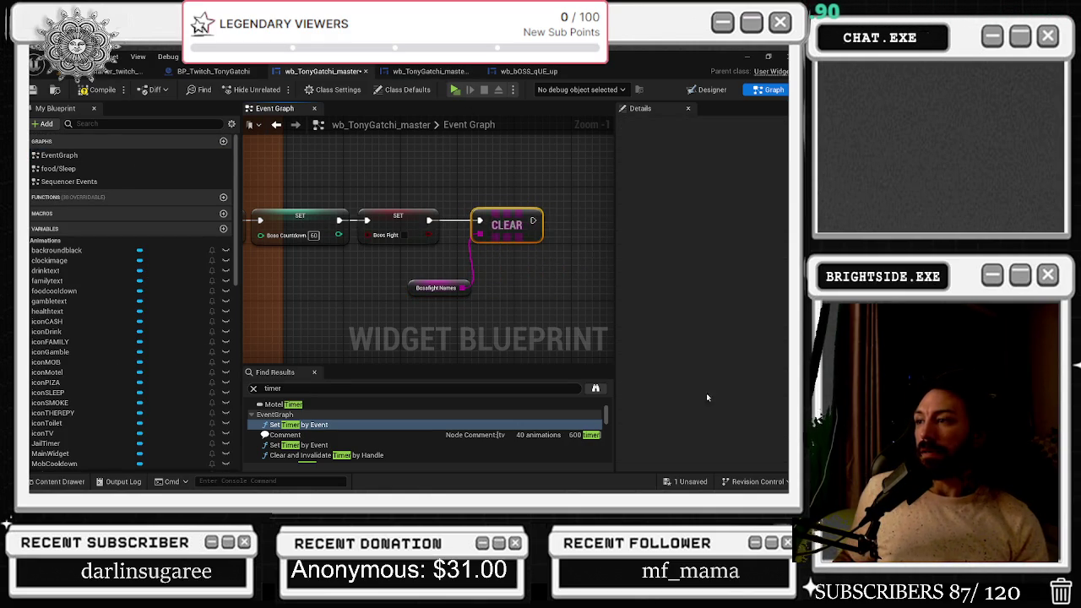
{"action": "left_click", "coordinate": [691, 481]}
{"action": "left_click", "coordinate": [490, 388]}
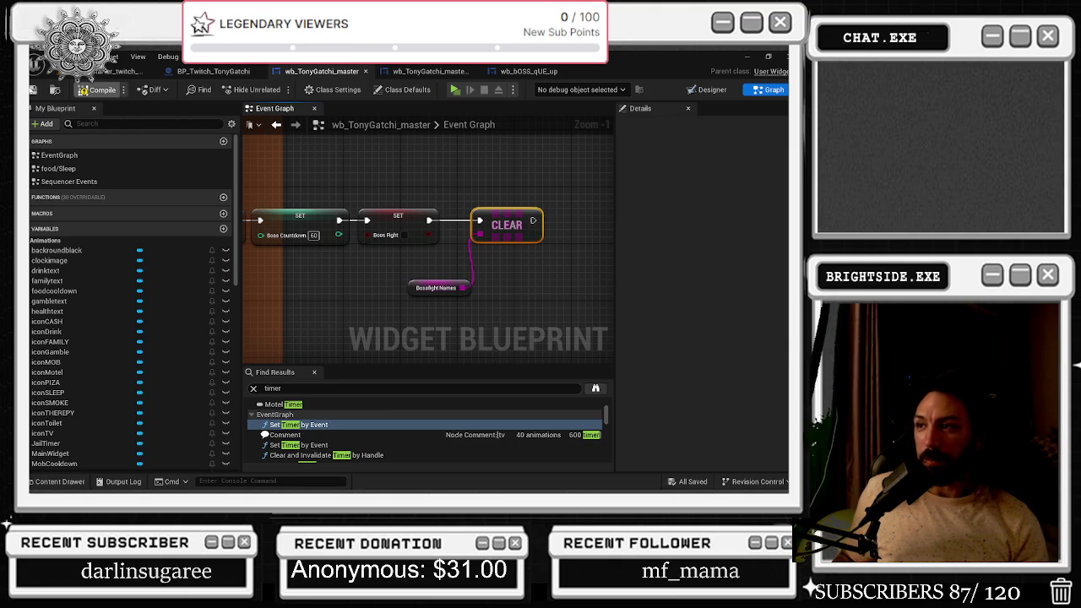
Return to the main EventGraph from the My Blueprint panel
{"action": "left_click", "coordinate": [60, 155]}
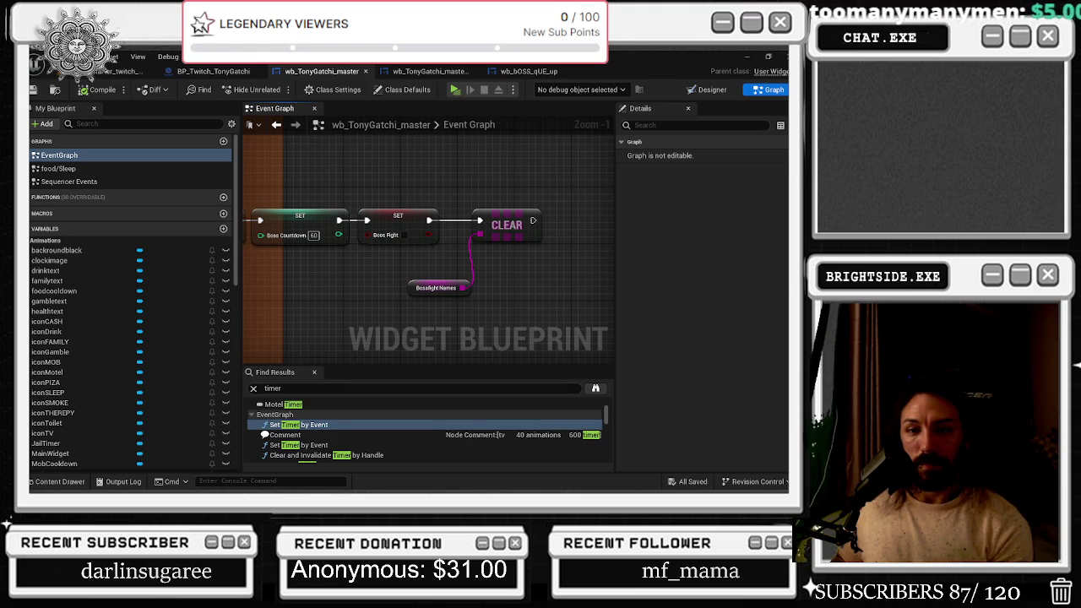
{"action": "left_click", "coordinate": [74, 152]}
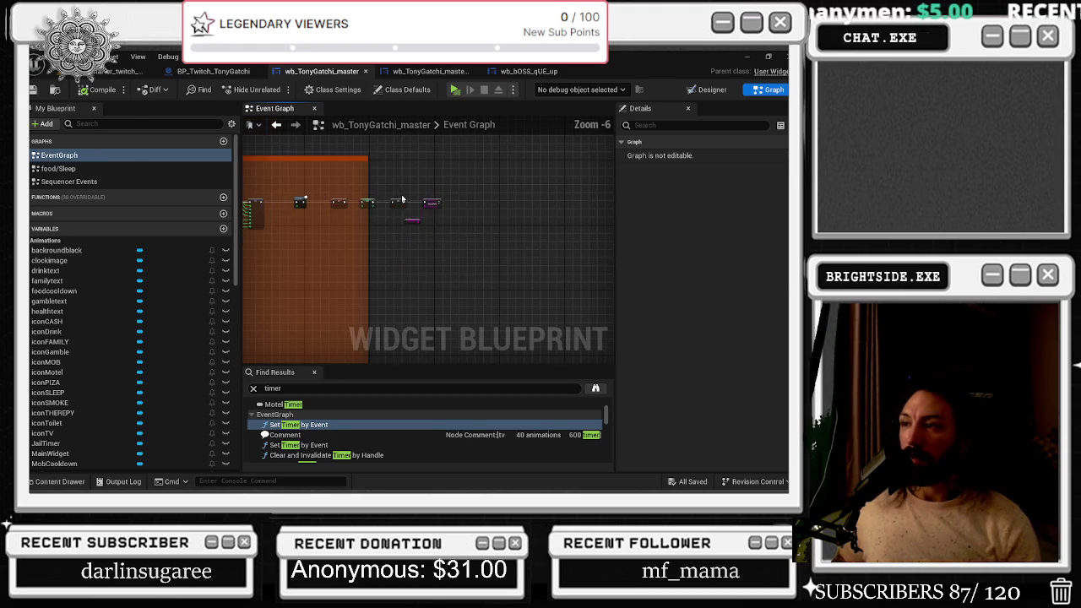
Widen the orange comment box over the new nodes, save the blueprint, and bring up the YouTube video
{"action": "scroll", "coordinate": [374, 188], "scroll_direction": "down", "scroll_amount": 5}
{"action": "left_click_drag", "start_coordinate": [368, 183], "coordinate": [439, 183]}
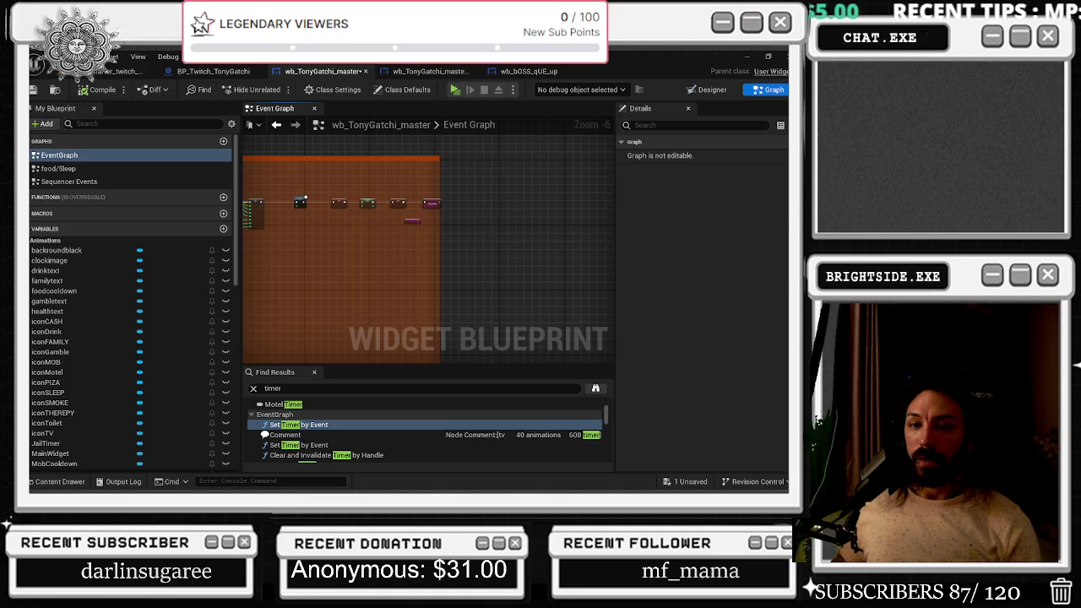
{"action": "left_click_drag", "start_coordinate": [305, 197], "coordinate": [359, 205]}
{"action": "key", "text": "ctrl+s"}
{"action": "key", "text": "alt+Tab"}
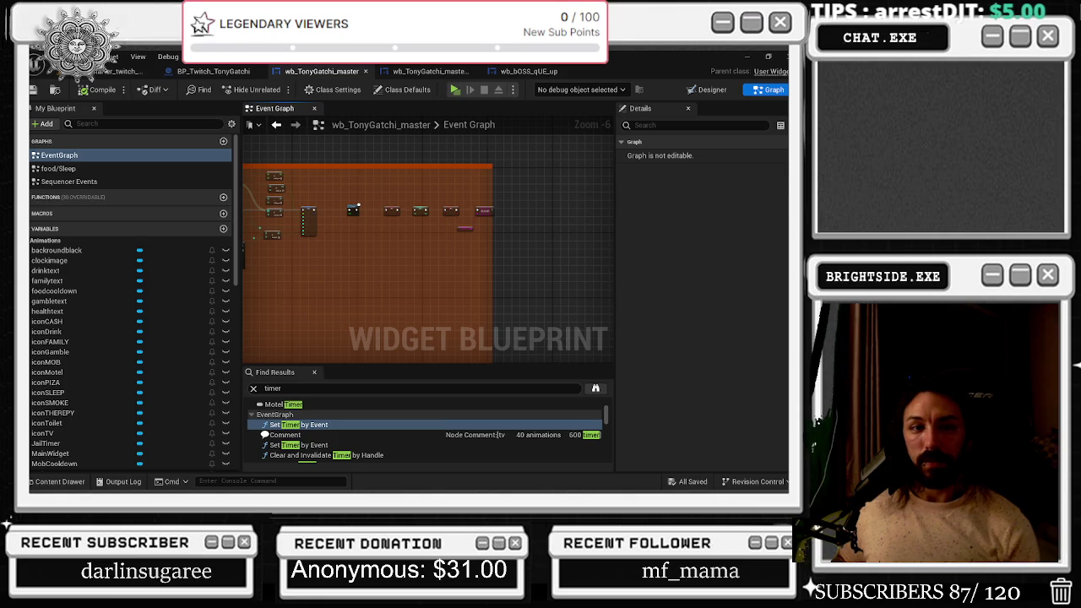
{"action": "key", "text": "alt+Tab"}
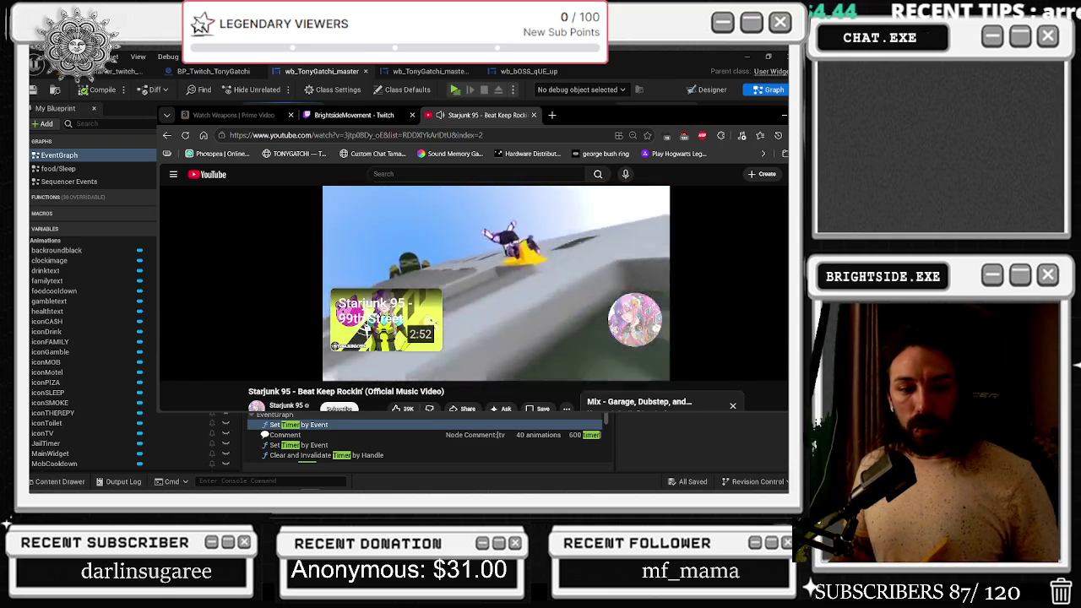
Move past the YouTube window to the Twitch window, then show the desktop to reveal SE.Live
{"action": "key", "text": "alt+Tab"}
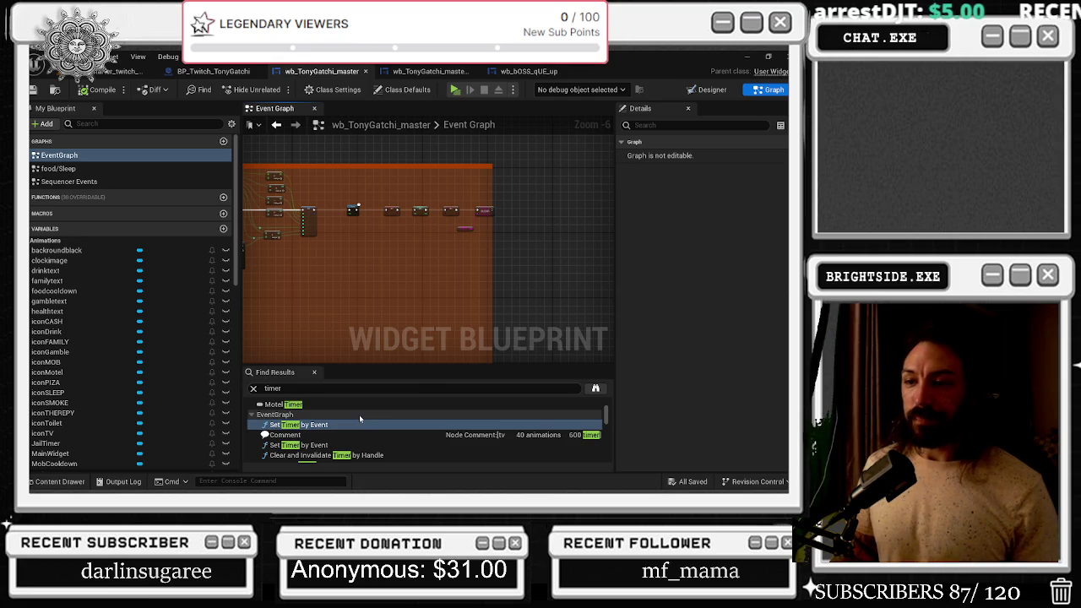
{"action": "key", "text": "alt+Tab"}
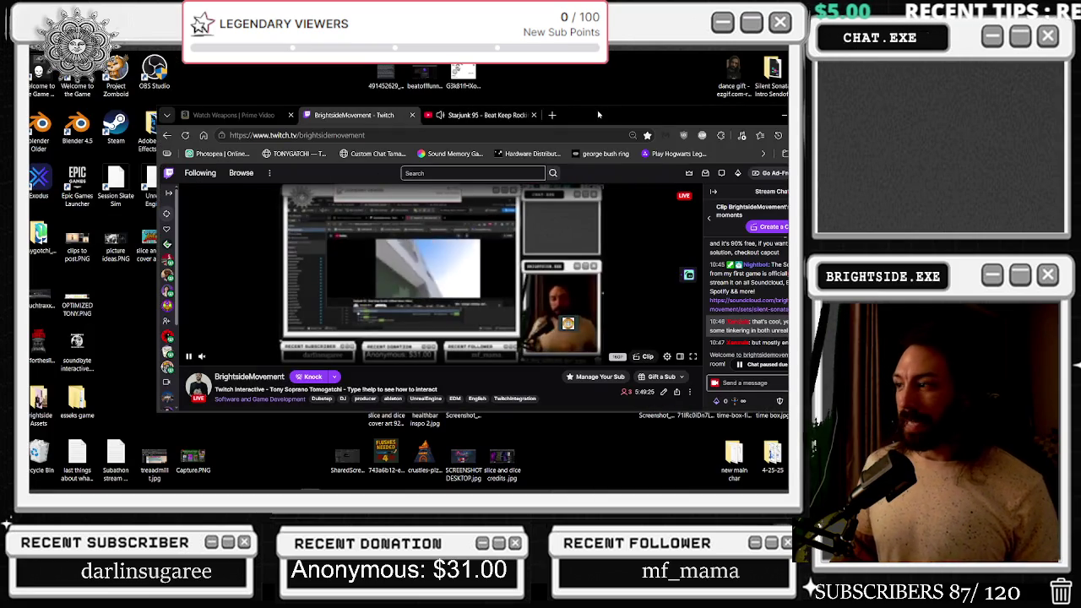
{"action": "key", "text": "super+d"}
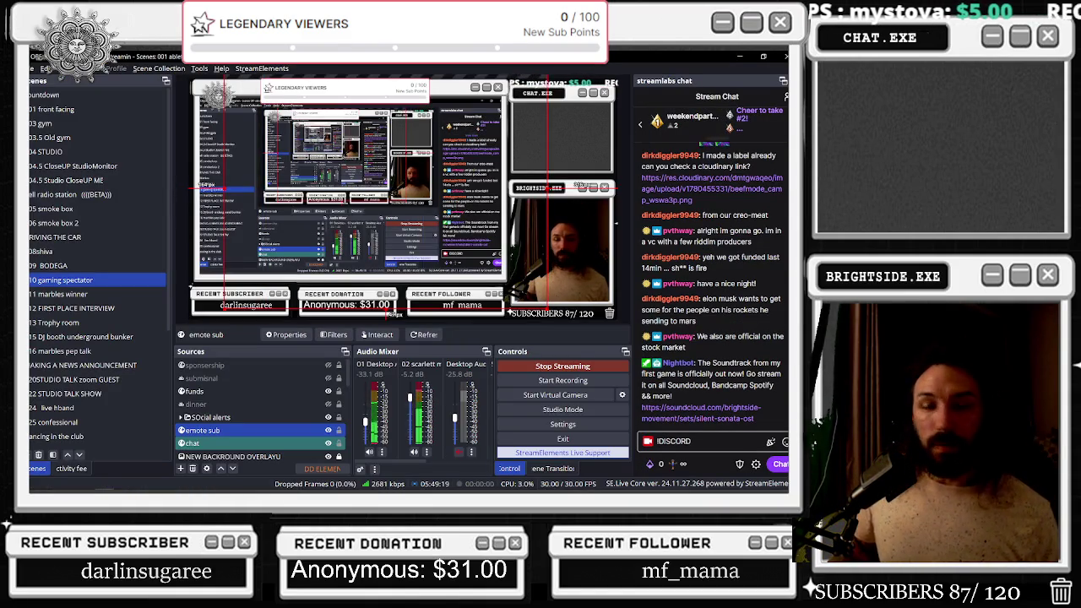
Move the Legendary Viewers goal bar from the top of the layout to mid-screen
{"action": "left_click", "coordinate": [364, 224]}
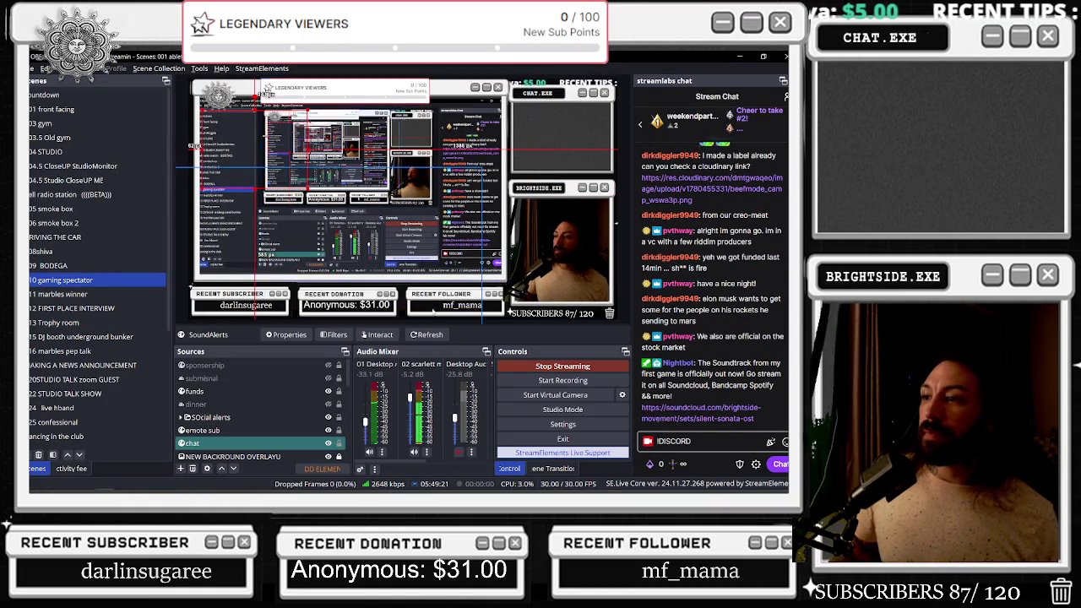
{"action": "left_click_drag", "start_coordinate": [309, 89], "coordinate": [353, 125]}
{"action": "right_click", "coordinate": [354, 251]}
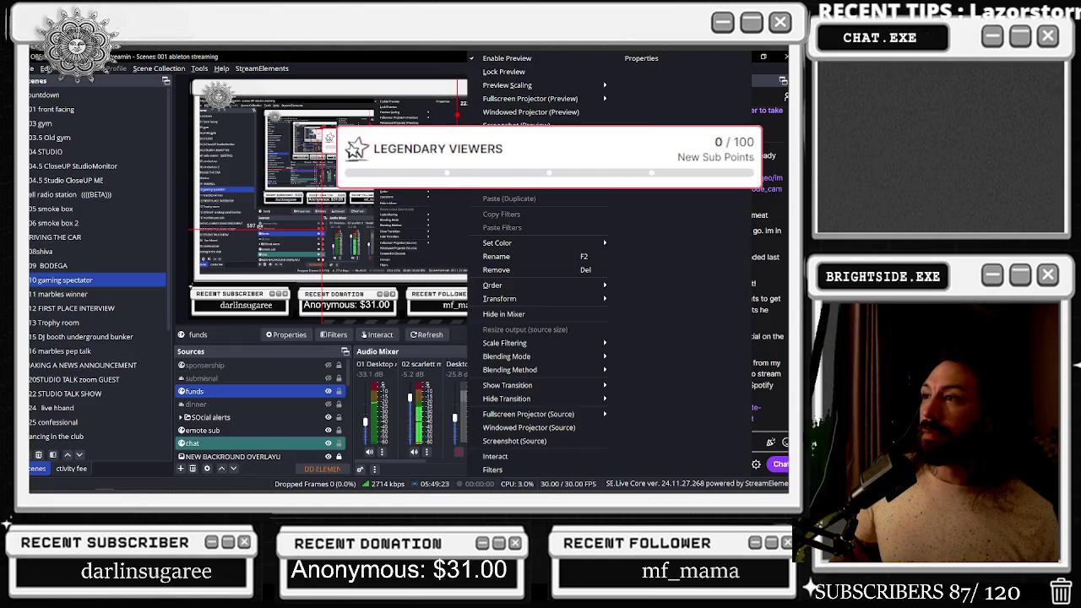
{"action": "left_click", "coordinate": [354, 251]}
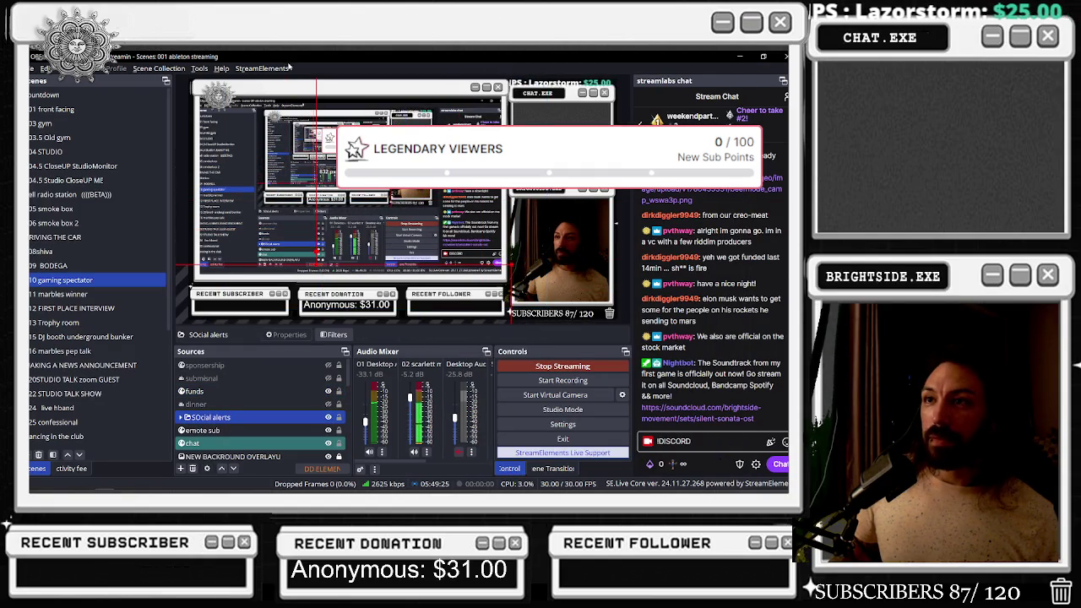
{"action": "left_click", "coordinate": [203, 430]}
Change the preview scaling and drag the streaming window aside to expose the desktop
{"action": "right_click", "coordinate": [310, 243]}
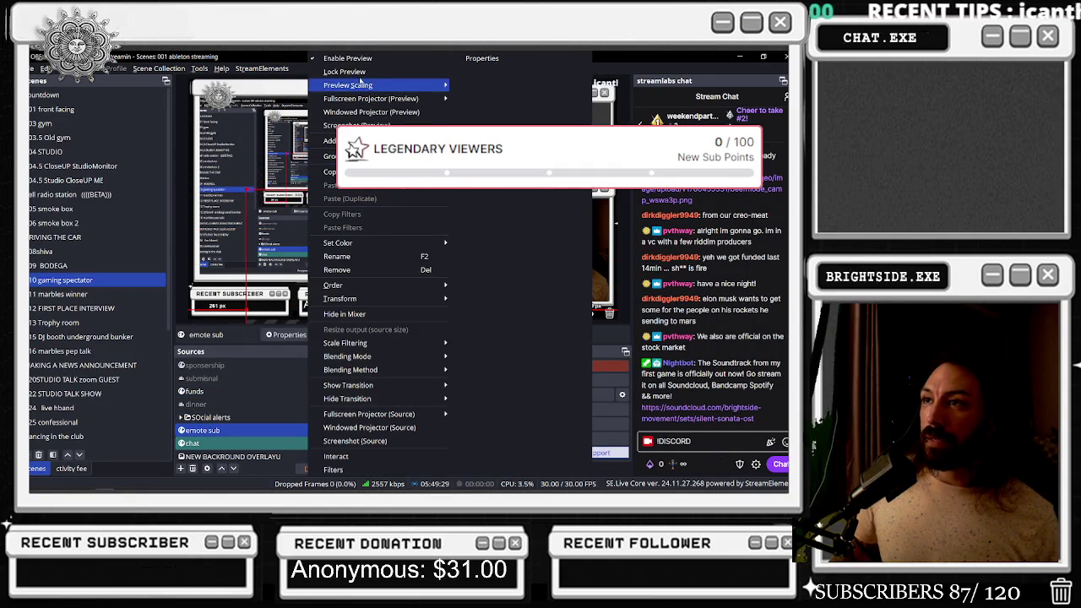
{"action": "mouse_move", "coordinate": [354, 86]}
{"action": "left_click", "coordinate": [486, 85]}
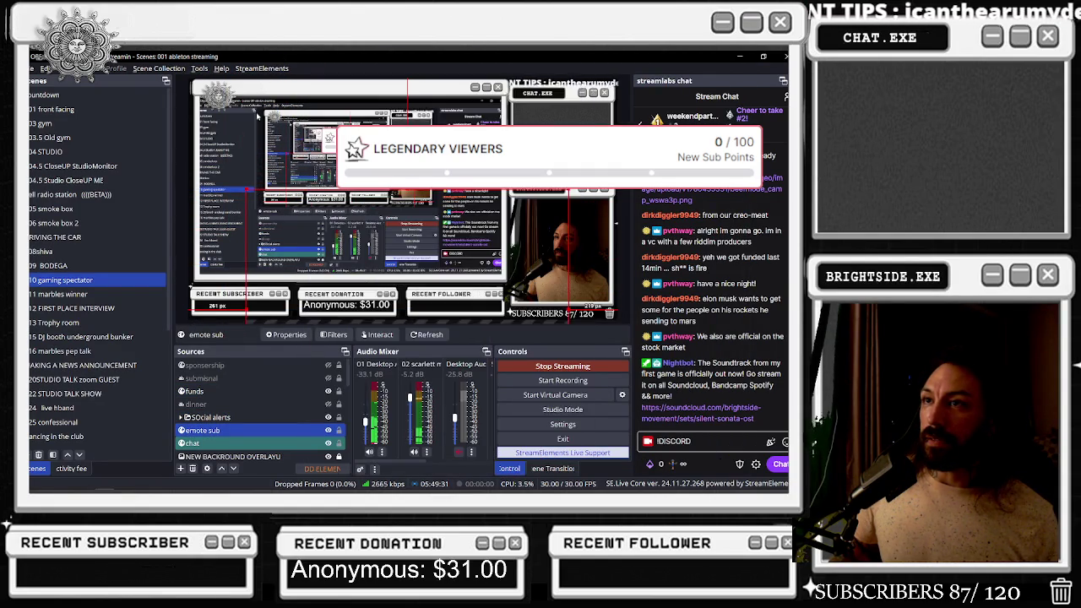
{"action": "mouse_move", "coordinate": [257, 55]}
{"action": "left_mouse_down"}
{"action": "mouse_move", "coordinate": [169, 135]}
{"action": "mouse_move", "coordinate": [34, 127]}
{"action": "mouse_move", "coordinate": [60, 124]}
{"action": "mouse_move", "coordinate": [30, 283]}
{"action": "mouse_move", "coordinate": [464, 141]}
{"action": "mouse_move", "coordinate": [277, 93]}
{"action": "mouse_move", "coordinate": [253, 74]}
{"action": "mouse_move", "coordinate": [238, 245]}
{"action": "mouse_move", "coordinate": [245, 51]}
{"action": "mouse_move", "coordinate": [253, 232]}
{"action": "mouse_move", "coordinate": [169, 257]}
{"action": "mouse_move", "coordinate": [194, 245]}
{"action": "mouse_move", "coordinate": [160, 232]}
{"action": "mouse_move", "coordinate": [0, 237]}
{"action": "left_mouse_up"}
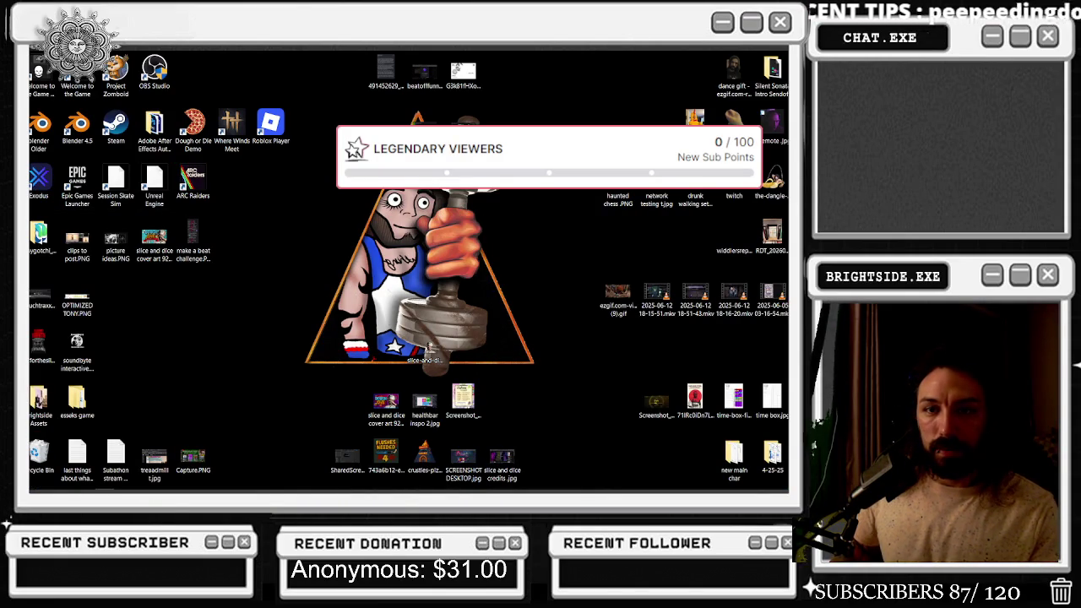
Launch TONYGOTCHI.uproject from Z:\Unreal Projects\TONYGOTCHI in File Explorer
{"action": "key", "text": "alt+Tab"}
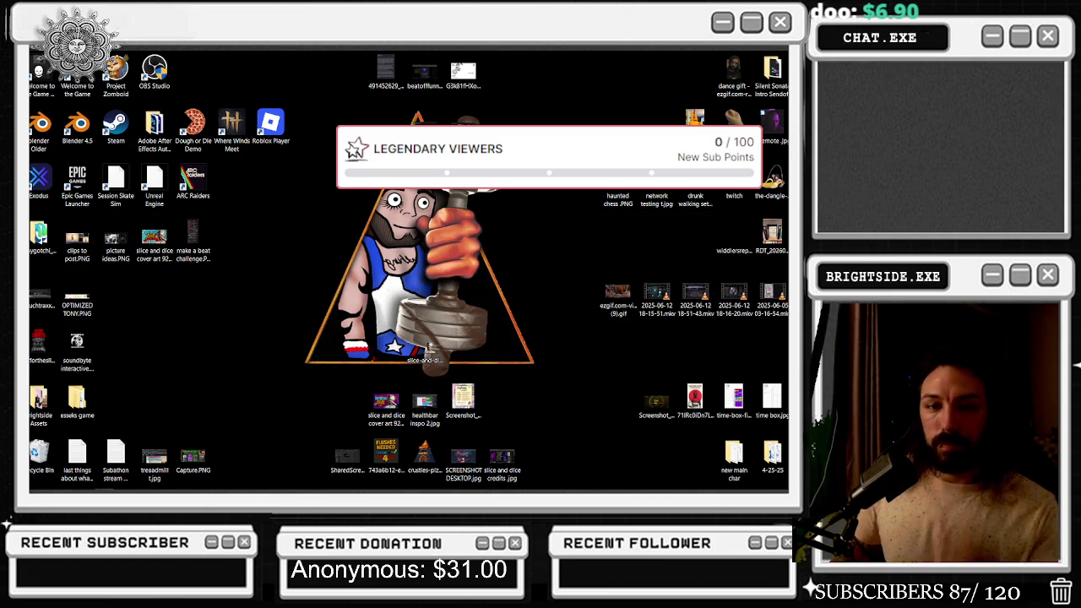
{"action": "mouse_move", "coordinate": [311, 484]}
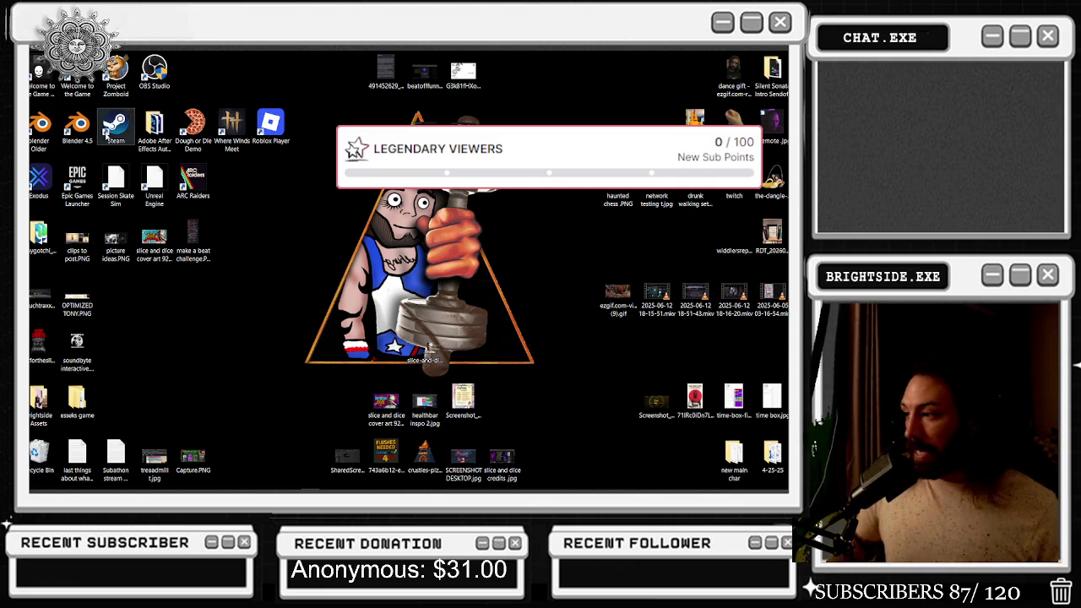
{"action": "mouse_move", "coordinate": [510, 491]}
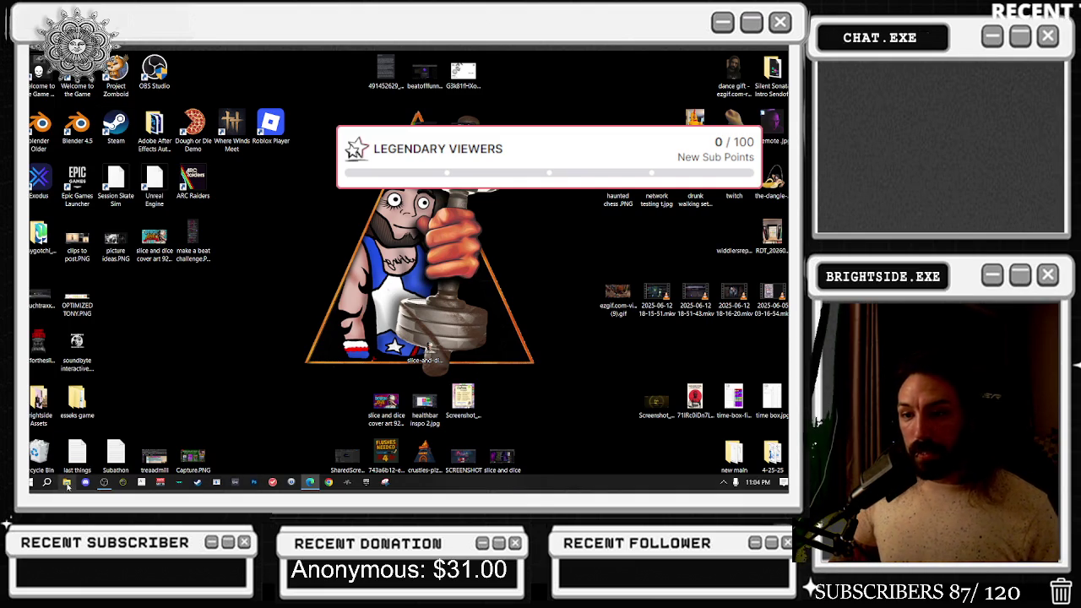
{"action": "left_click", "coordinate": [66, 482]}
{"action": "scroll", "coordinate": [101, 279], "scroll_direction": "down", "scroll_amount": 1}
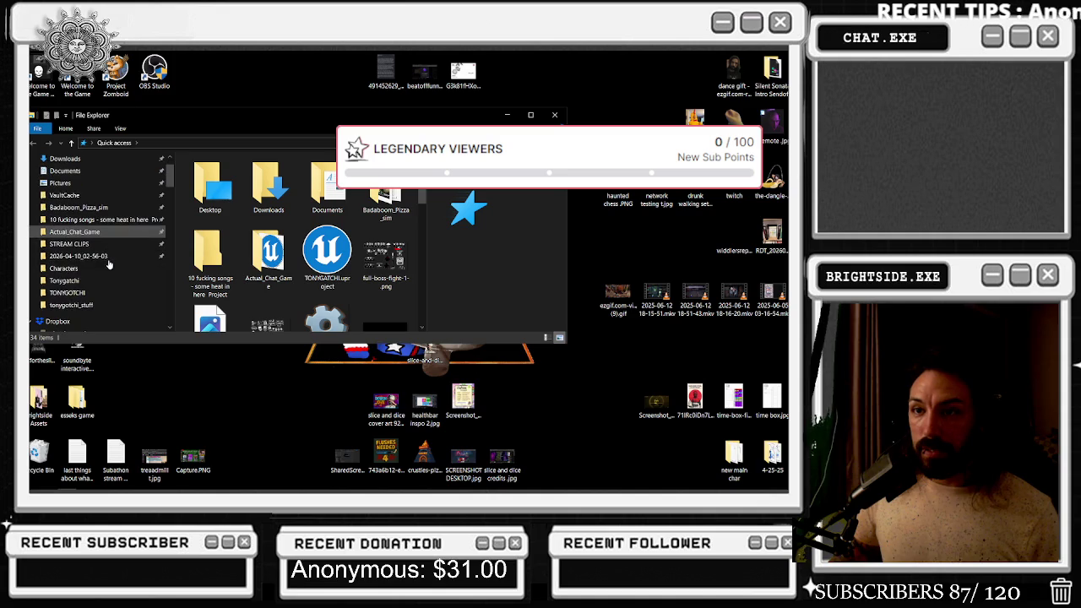
{"action": "left_click", "coordinate": [84, 292]}
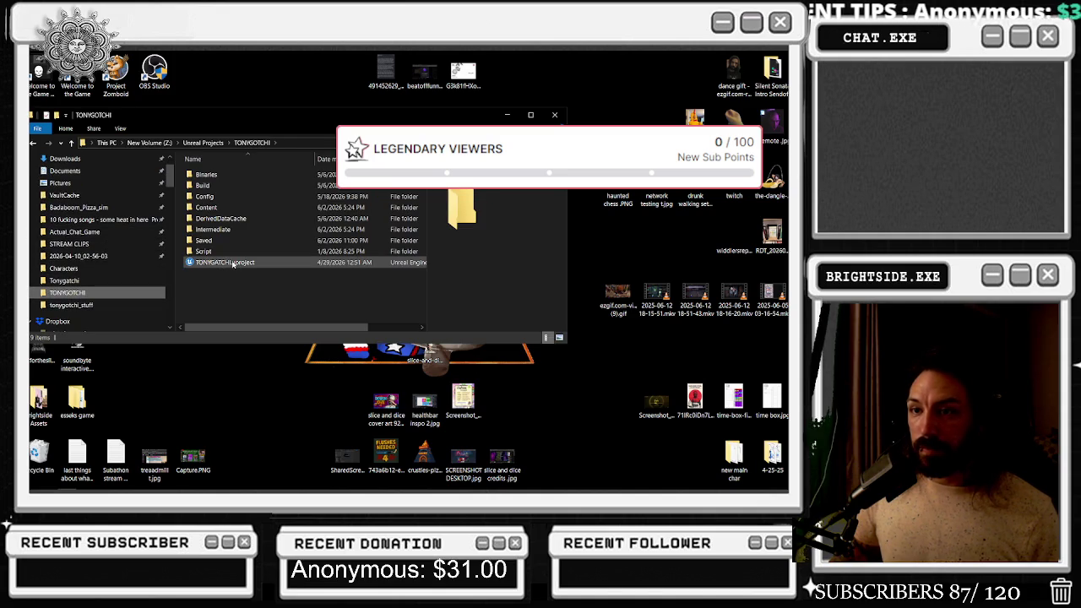
{"action": "left_click", "coordinate": [233, 264]}
{"action": "key", "text": "Return"}
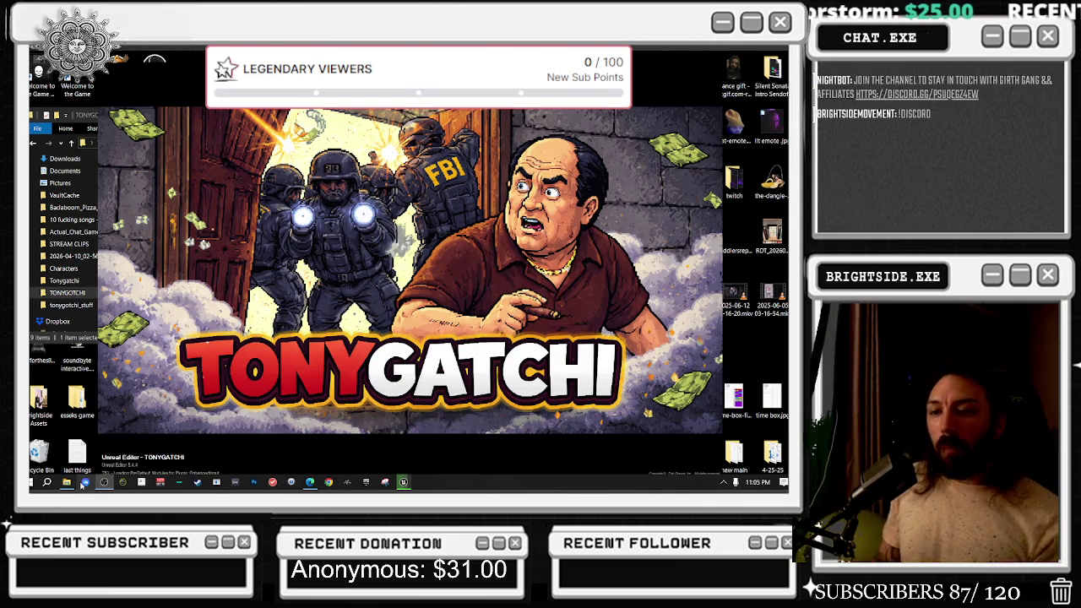
Start Discord from the taskbar while the TONYGATCHI project finishes loading
{"action": "left_click", "coordinate": [84, 482]}
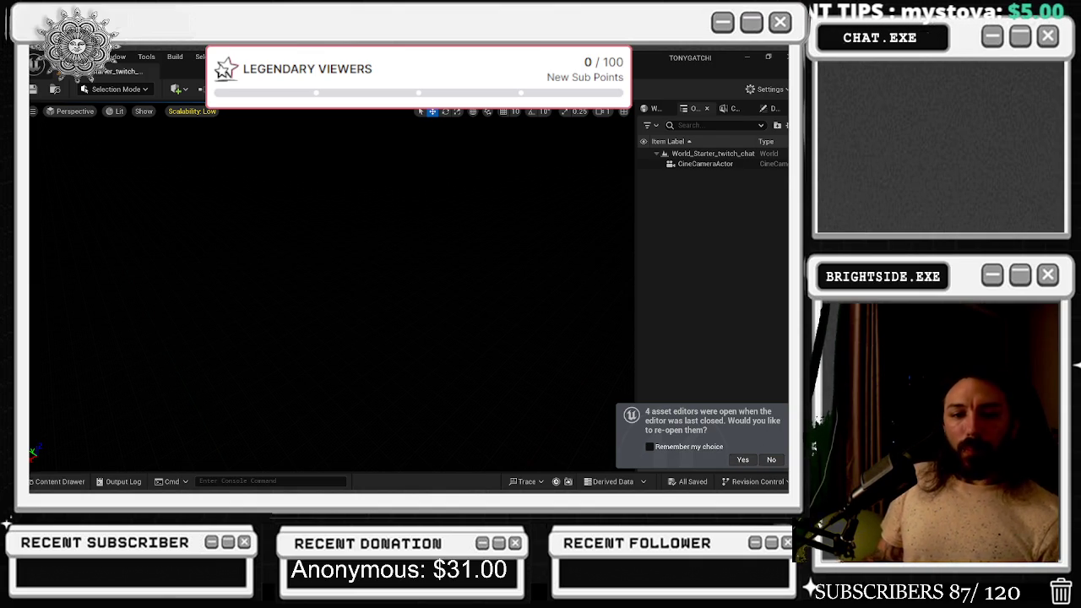
Reopen last session's asset editors and switch to the BP_Twitch_TonyGatchi event graph
{"action": "left_click", "coordinate": [742, 459]}
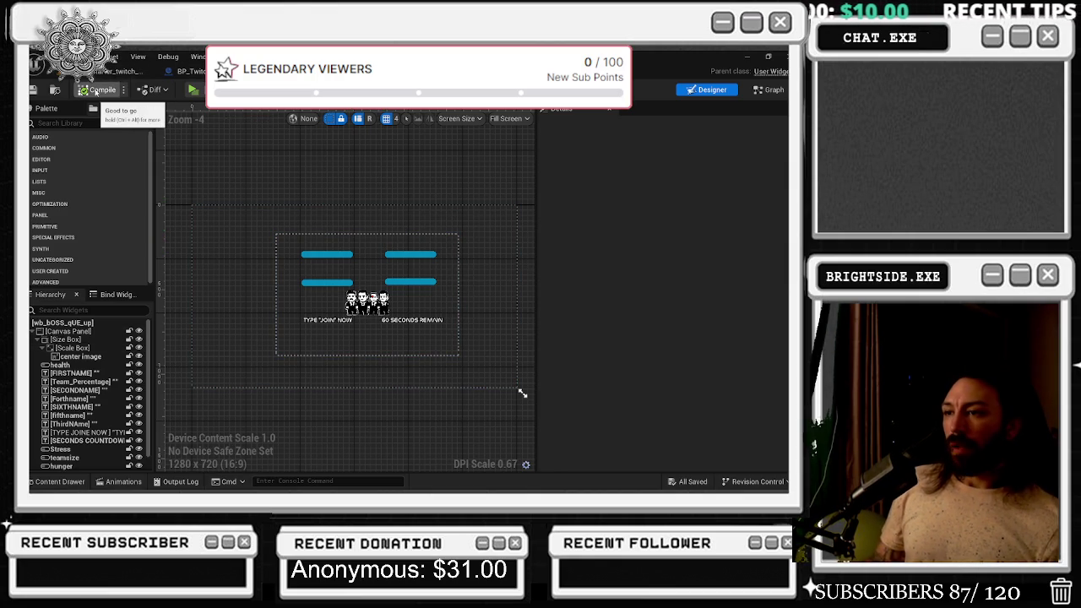
{"action": "left_click", "coordinate": [122, 71]}
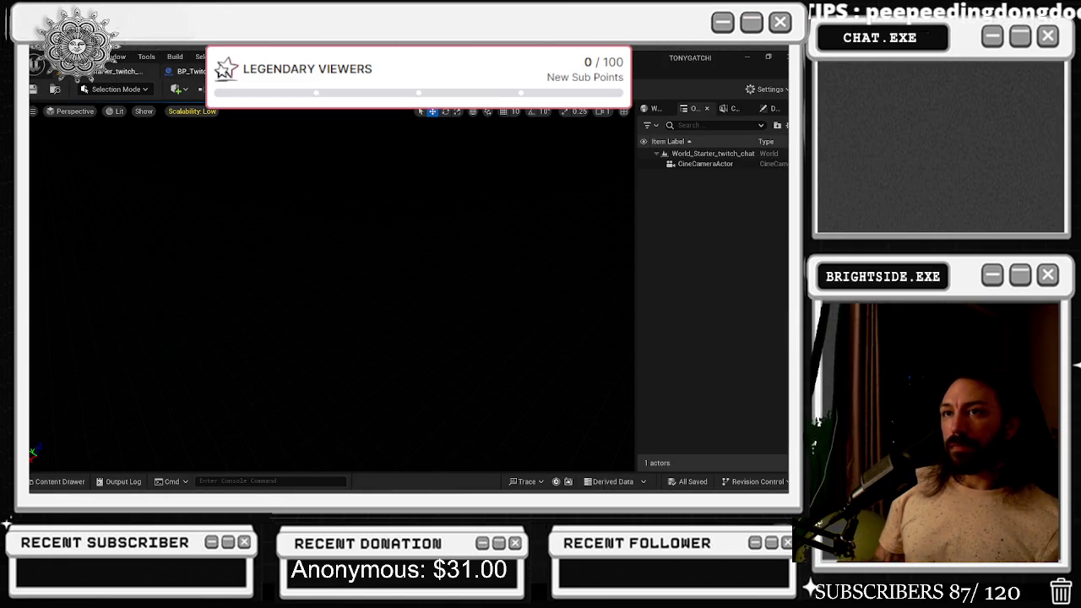
{"action": "left_click", "coordinate": [190, 71]}
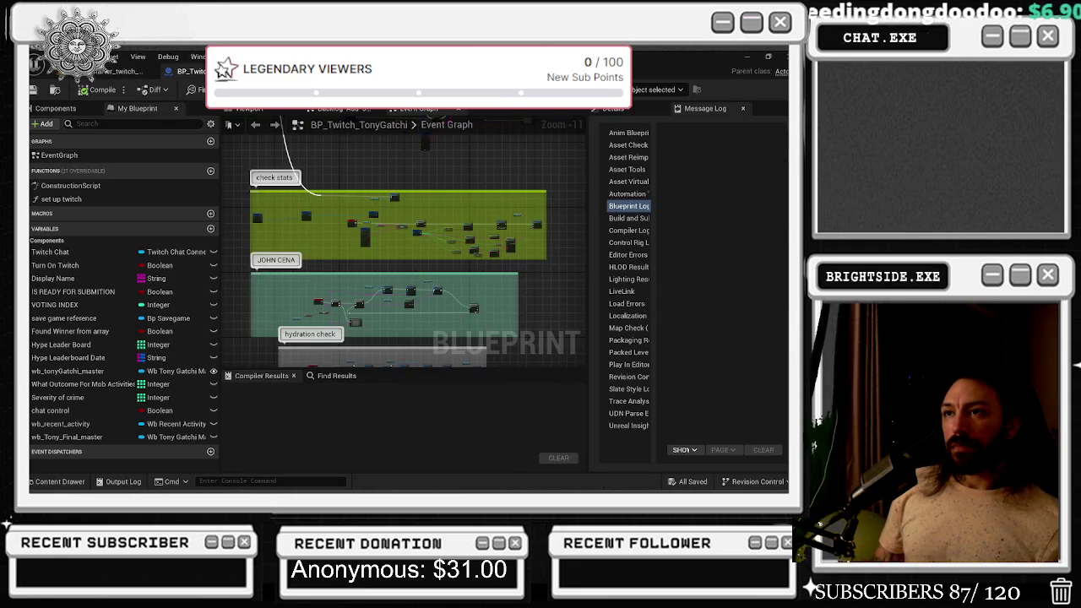
Look through the wb_TonyGatchi_master and wb_TonyGatchi_master_Real layouts, then return to BP_Twitch_TonyGatchi
{"action": "key", "text": "ctrl+Tab"}
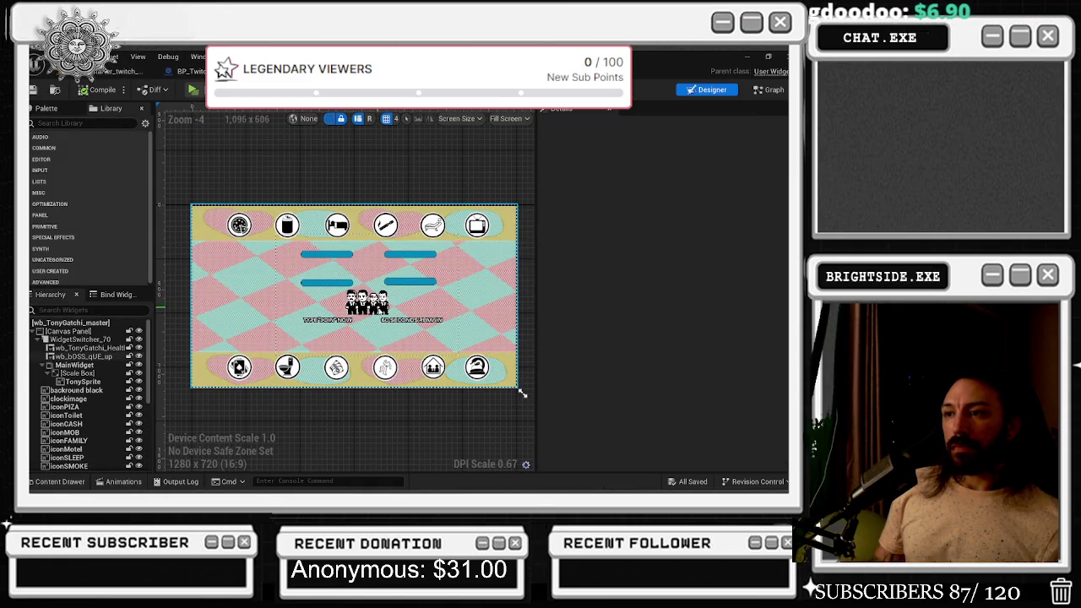
{"action": "scroll", "coordinate": [522, 392], "scroll_direction": "down", "scroll_amount": 1}
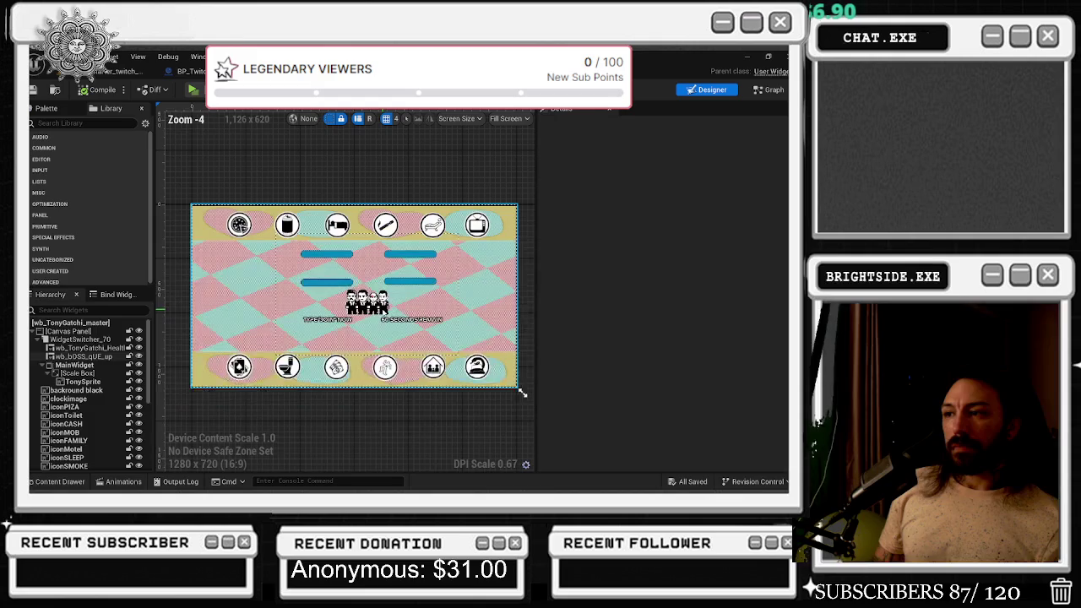
{"action": "key", "text": "ctrl+Tab"}
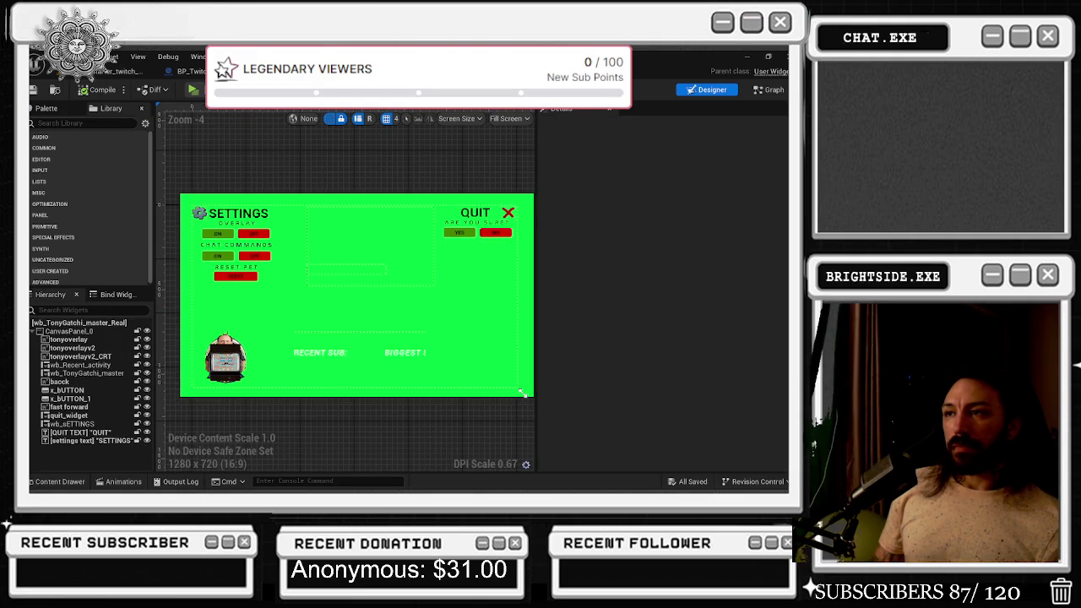
{"action": "key", "text": "ctrl+Tab"}
{"action": "key", "text": "ctrl+Tab"}
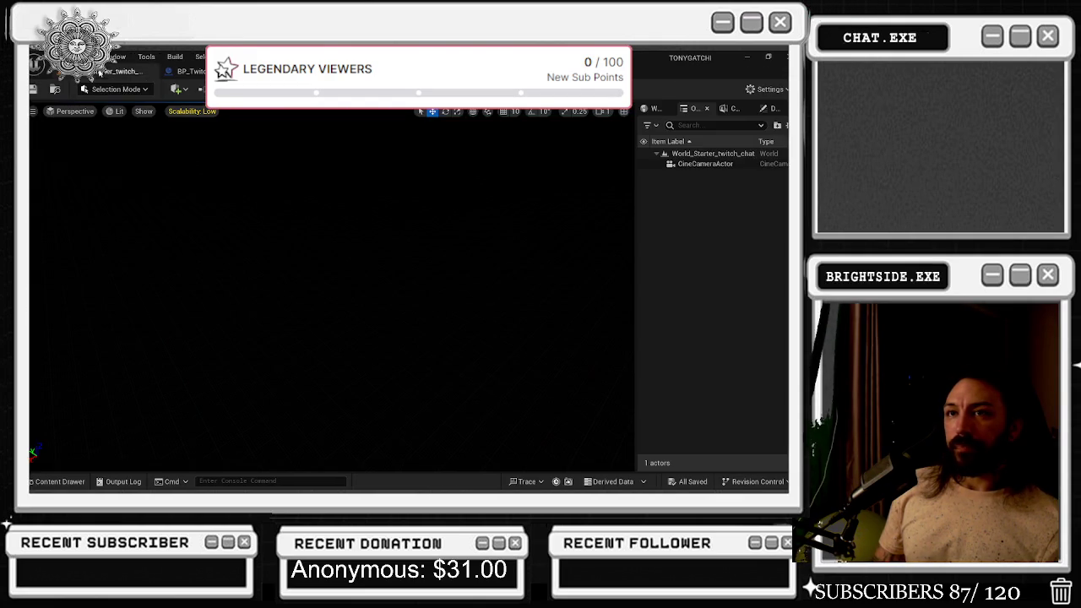
{"action": "left_click", "coordinate": [193, 72]}
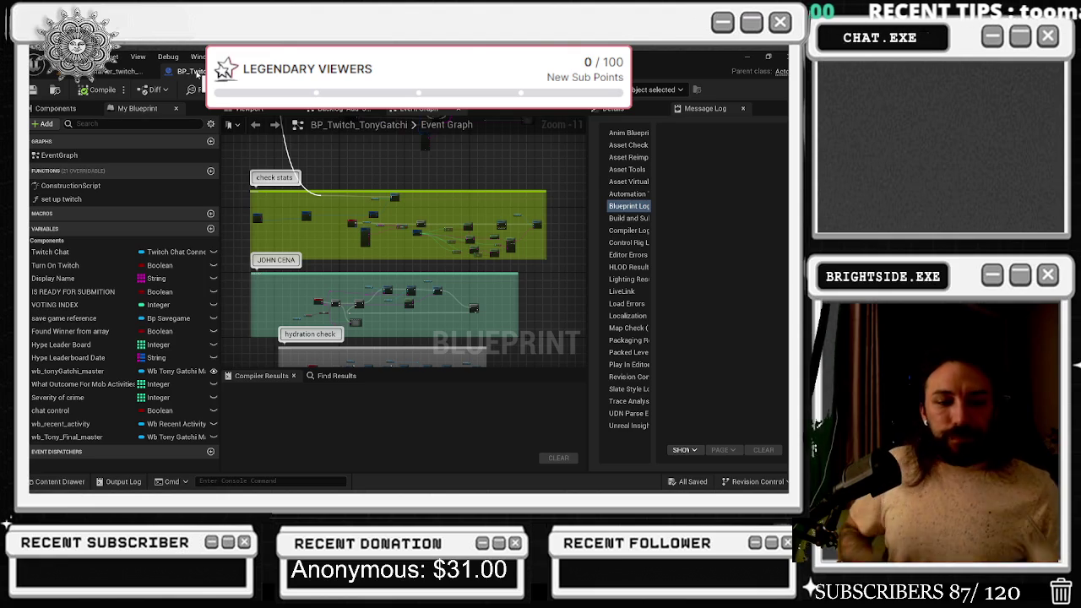
Select the Save Game Reference node and pan to the nodes above check stats
{"action": "scroll", "coordinate": [372, 232], "scroll_direction": "up", "scroll_amount": 8}
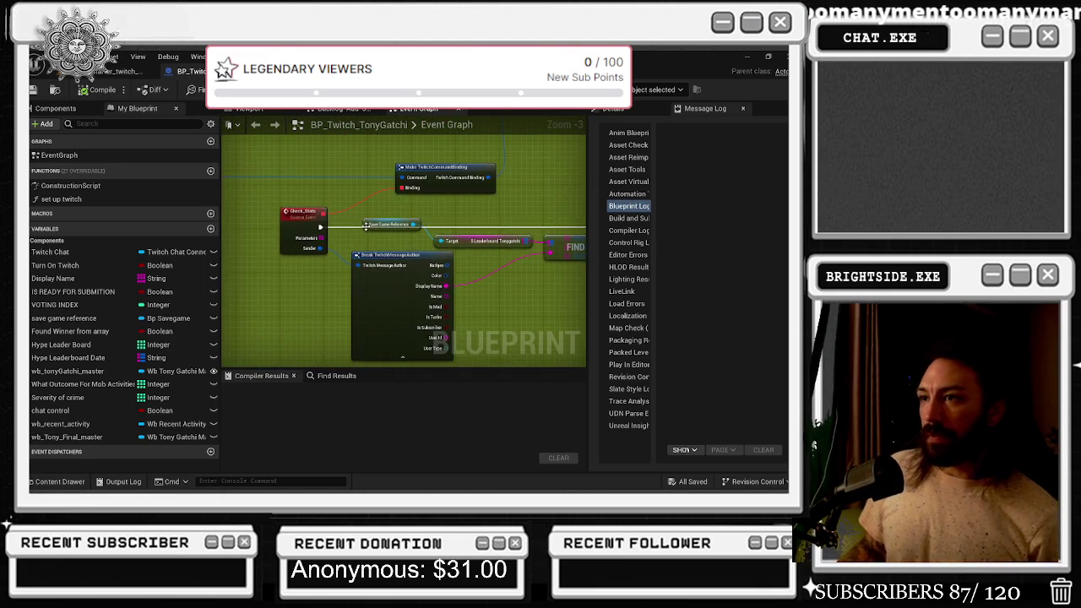
{"action": "left_click", "coordinate": [374, 219]}
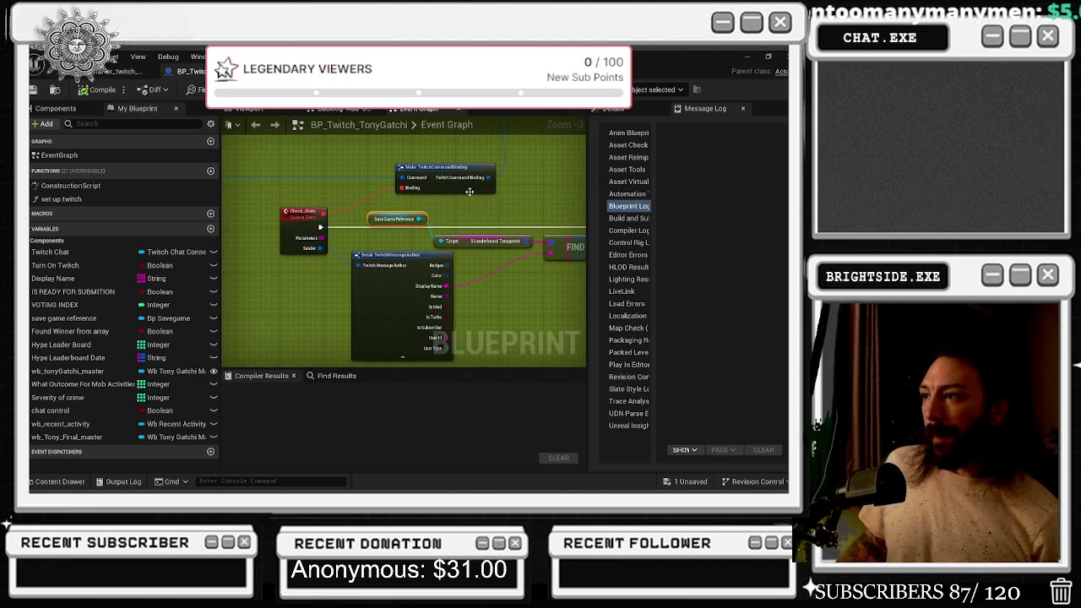
{"action": "scroll", "coordinate": [471, 208], "scroll_direction": "down", "scroll_amount": 1}
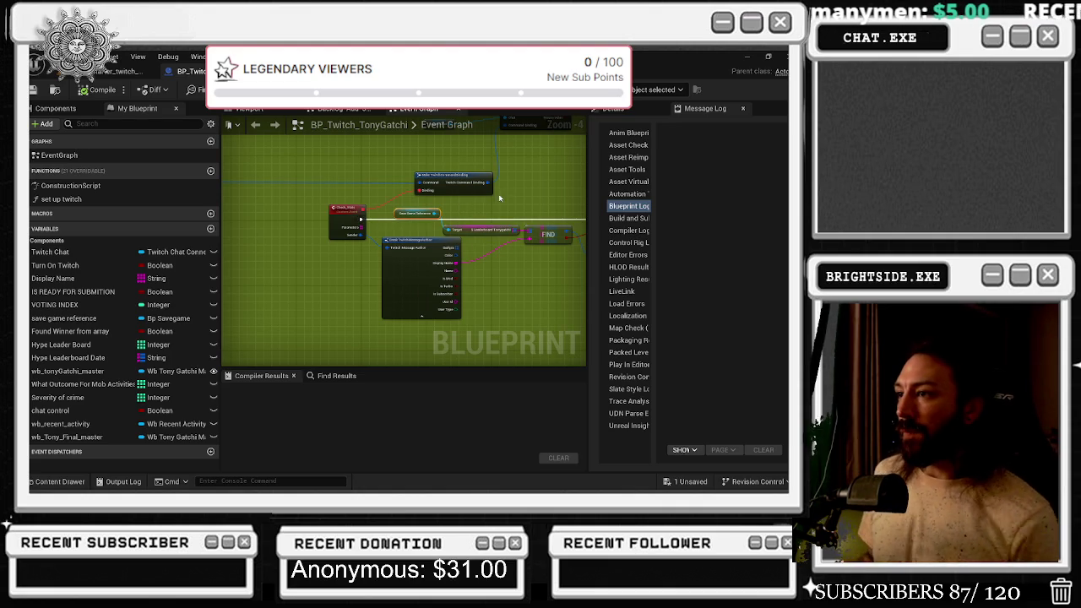
{"action": "scroll", "coordinate": [477, 215], "scroll_direction": "down", "scroll_amount": 4}
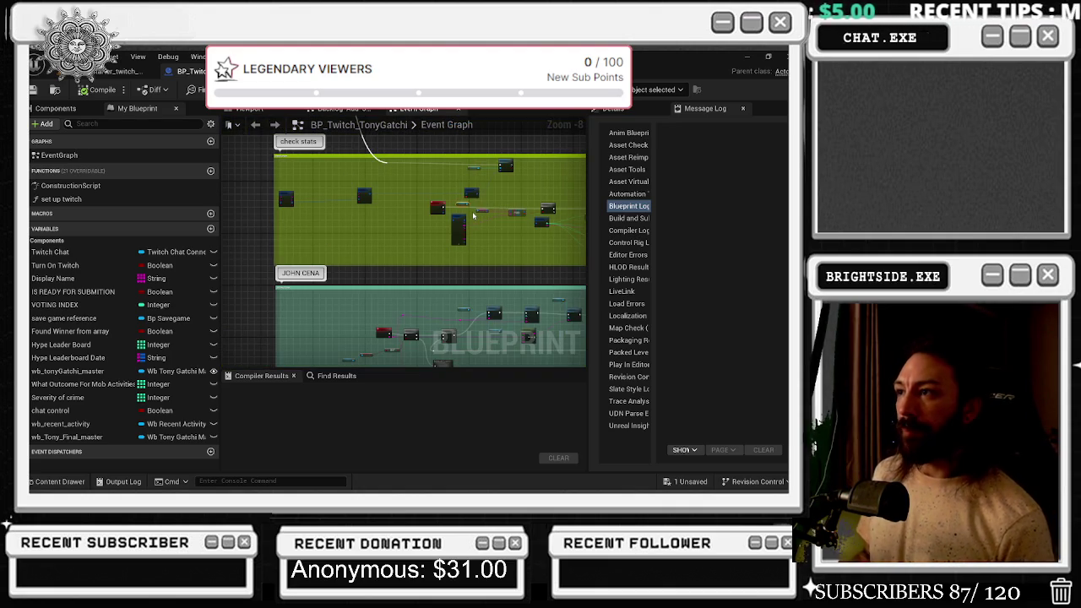
{"action": "scroll", "coordinate": [390, 163], "scroll_direction": "up", "scroll_amount": 2}
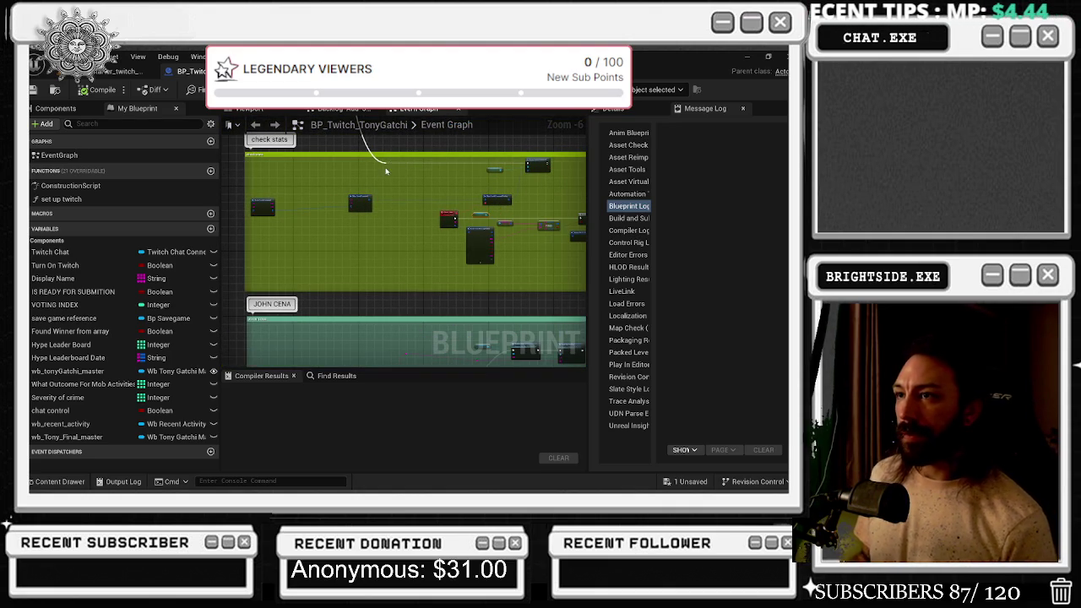
{"action": "scroll", "coordinate": [294, 175], "scroll_direction": "down", "scroll_amount": 6}
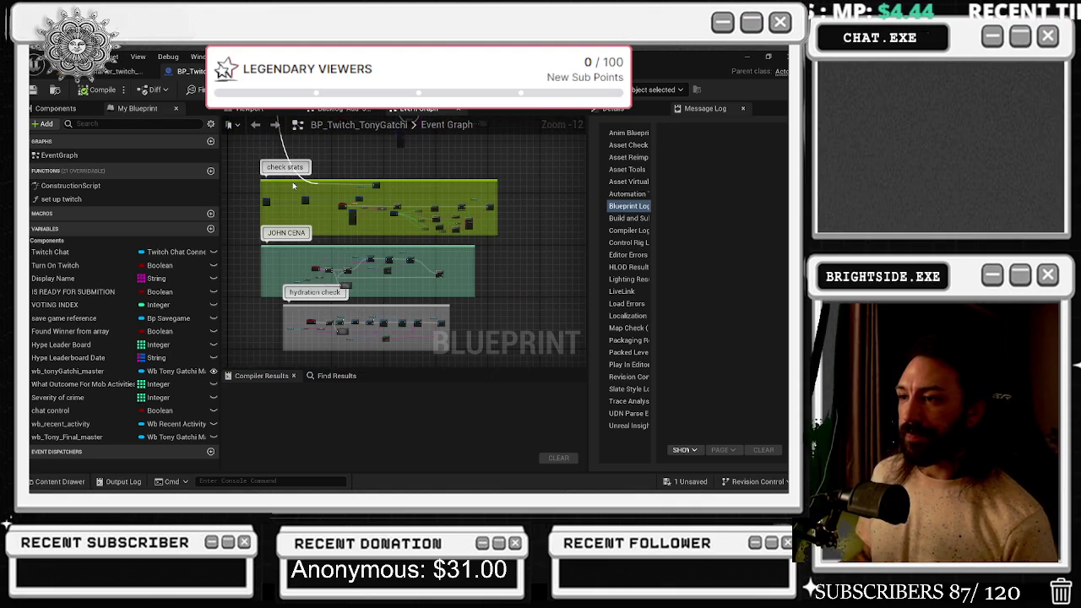
{"action": "left_click_drag", "start_coordinate": [294, 186], "coordinate": [295, 350]}
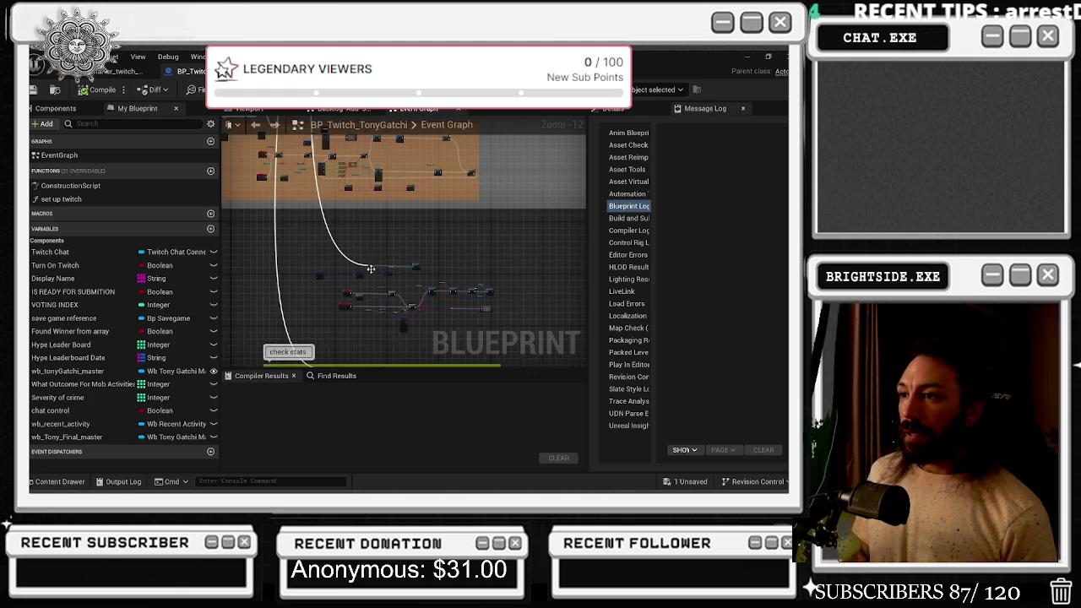
{"action": "scroll", "coordinate": [457, 246], "scroll_direction": "up", "scroll_amount": 8}
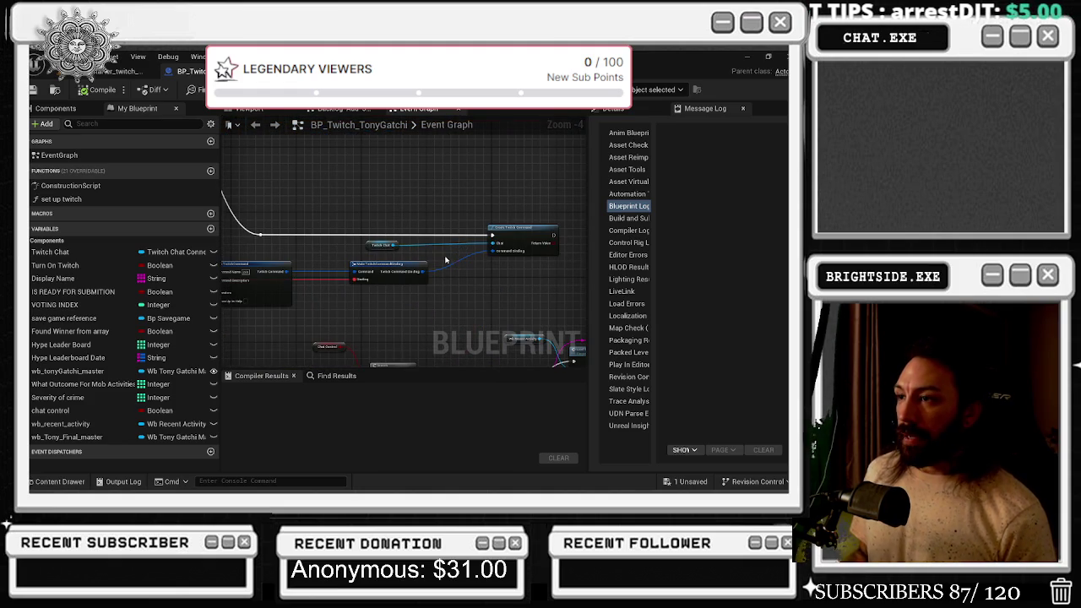
Realign the Twitch Chat, Create Twitch Command and Make TwitchCommand nodes, then save
{"action": "mouse_move", "coordinate": [370, 217]}
{"action": "left_mouse_down"}
{"action": "mouse_move", "coordinate": [495, 247]}
{"action": "mouse_move", "coordinate": [487, 237]}
{"action": "left_mouse_up"}
{"action": "left_click", "coordinate": [329, 262]}
{"action": "left_click_drag", "start_coordinate": [337, 246], "coordinate": [420, 223]}
{"action": "scroll", "coordinate": [278, 262], "scroll_direction": "up", "scroll_amount": 2}
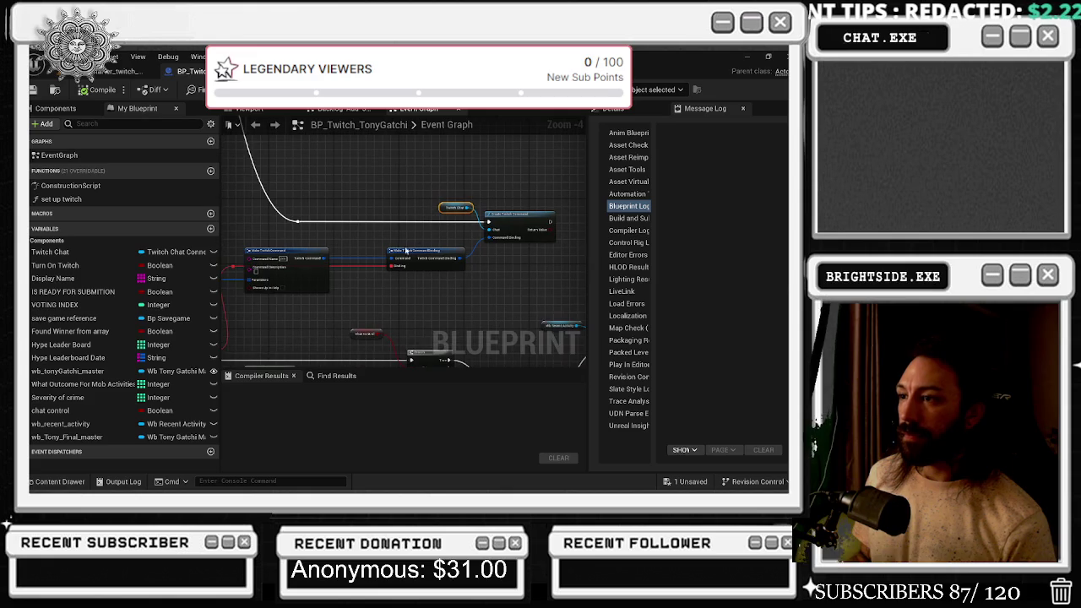
{"action": "left_click_drag", "start_coordinate": [282, 263], "coordinate": [317, 263]}
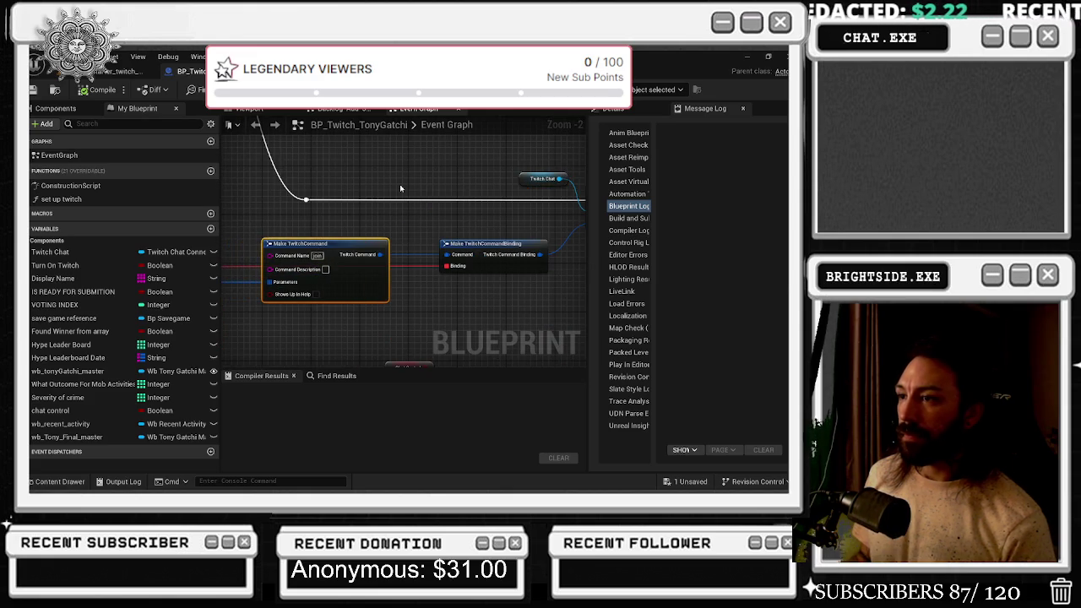
{"action": "mouse_move", "coordinate": [355, 217]}
{"action": "left_mouse_down"}
{"action": "mouse_move", "coordinate": [411, 204]}
{"action": "mouse_move", "coordinate": [333, 198]}
{"action": "mouse_move", "coordinate": [546, 222]}
{"action": "mouse_move", "coordinate": [570, 212]}
{"action": "left_mouse_up"}
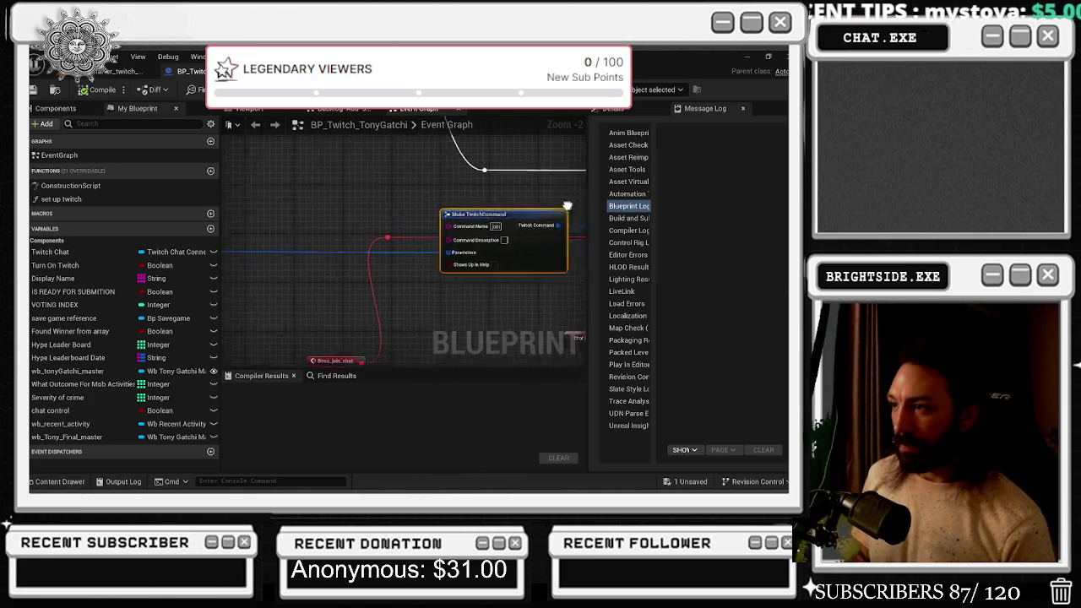
{"action": "scroll", "coordinate": [453, 230], "scroll_direction": "down", "scroll_amount": 3}
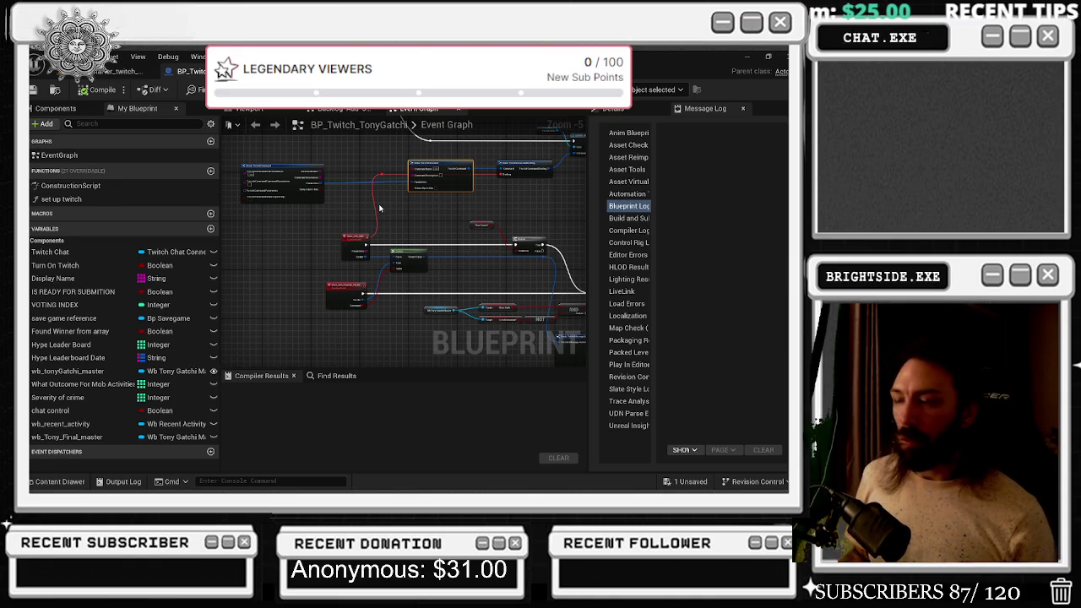
{"action": "scroll", "coordinate": [382, 270], "scroll_direction": "down", "scroll_amount": 1}
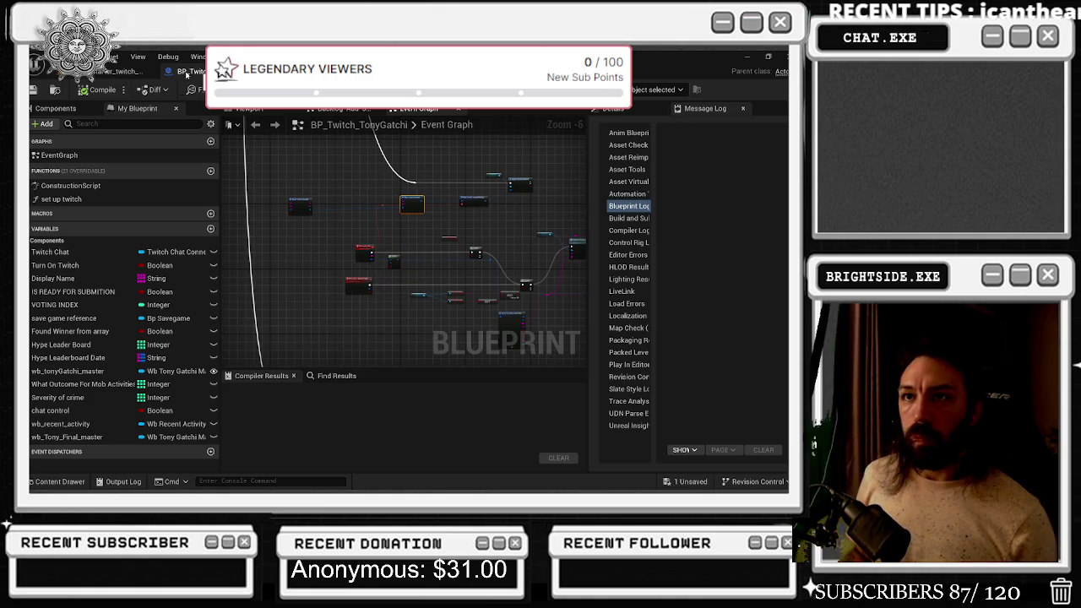
{"action": "left_click", "coordinate": [34, 89]}
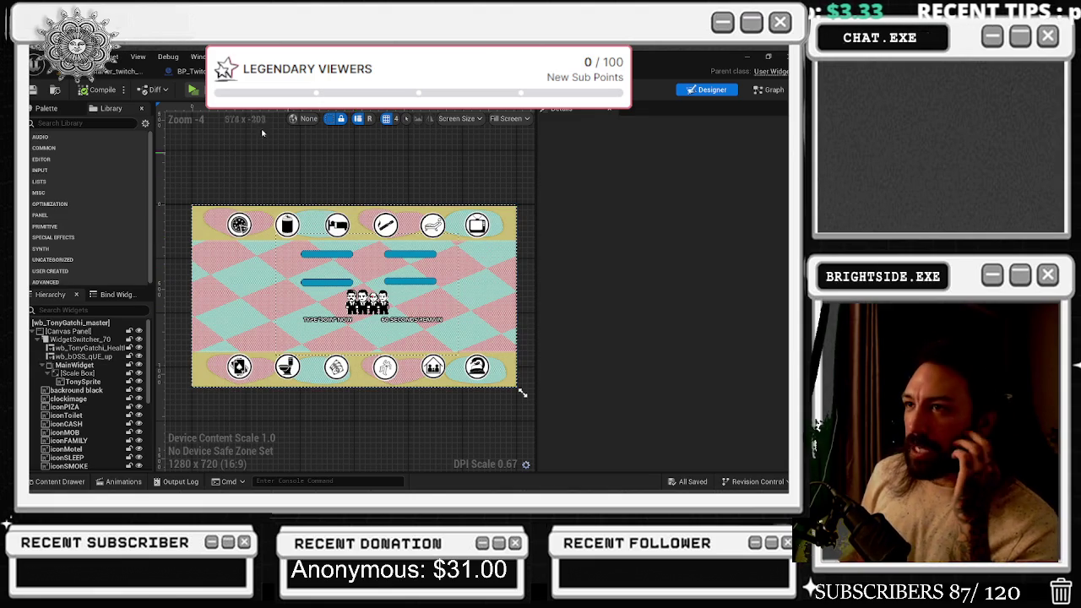
Save BP_Twitch_TonyGatchi and open wb_TonyGatchi_master in the widget Designer
{"action": "left_click", "coordinate": [194, 72]}
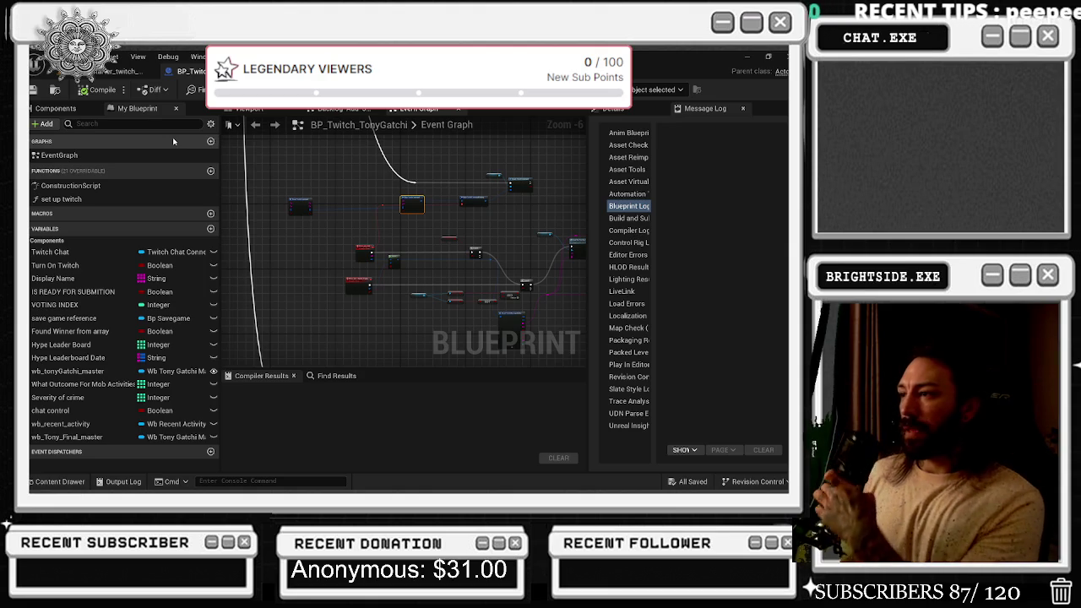
{"action": "scroll", "coordinate": [416, 207], "scroll_direction": "up", "scroll_amount": 4}
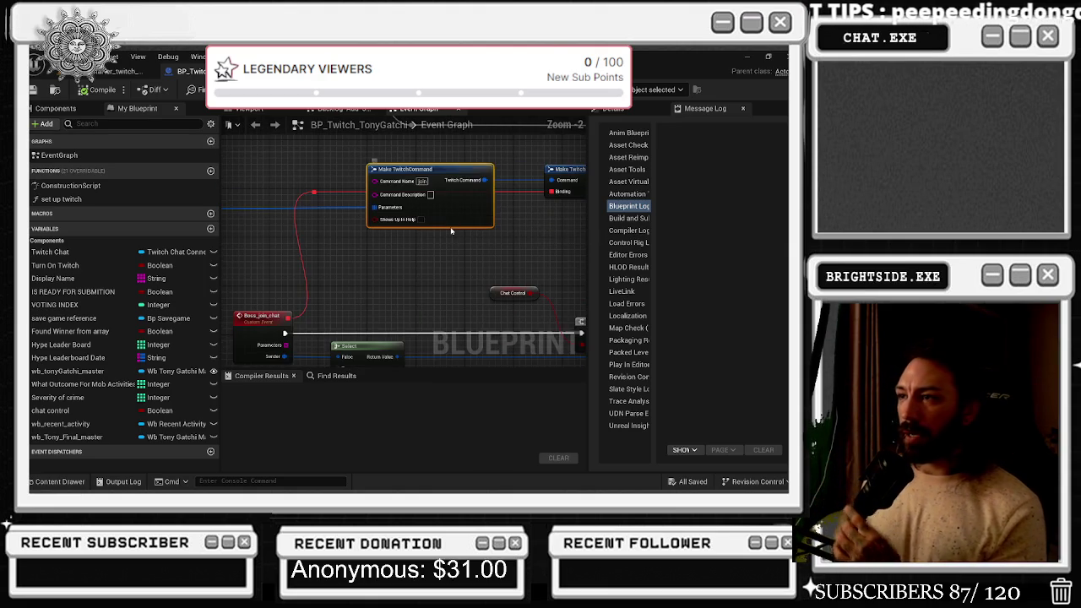
{"action": "scroll", "coordinate": [451, 234], "scroll_direction": "down", "scroll_amount": 3}
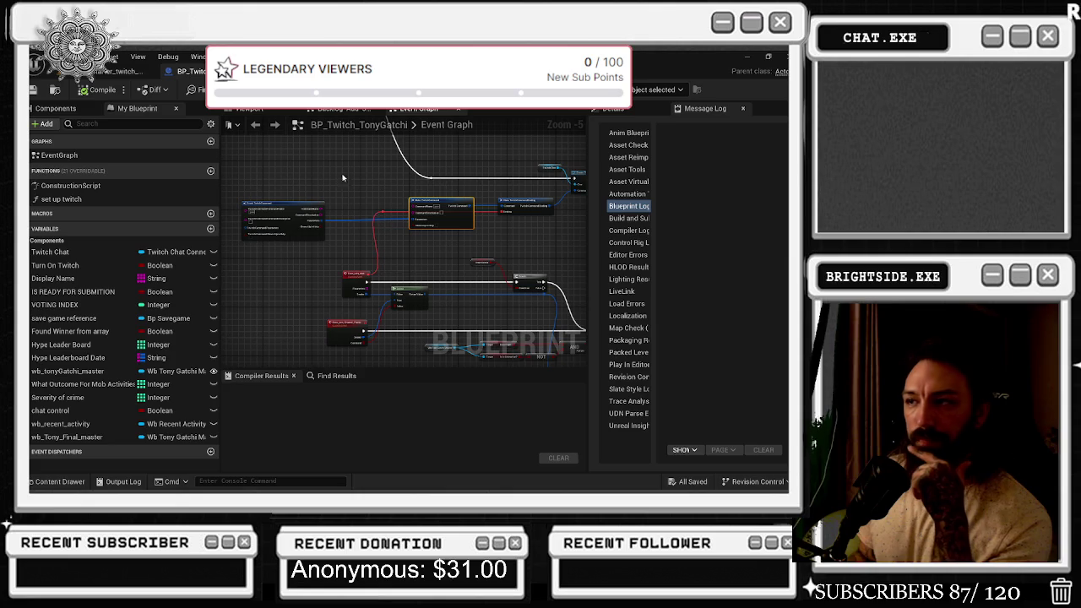
{"action": "left_click", "coordinate": [34, 89]}
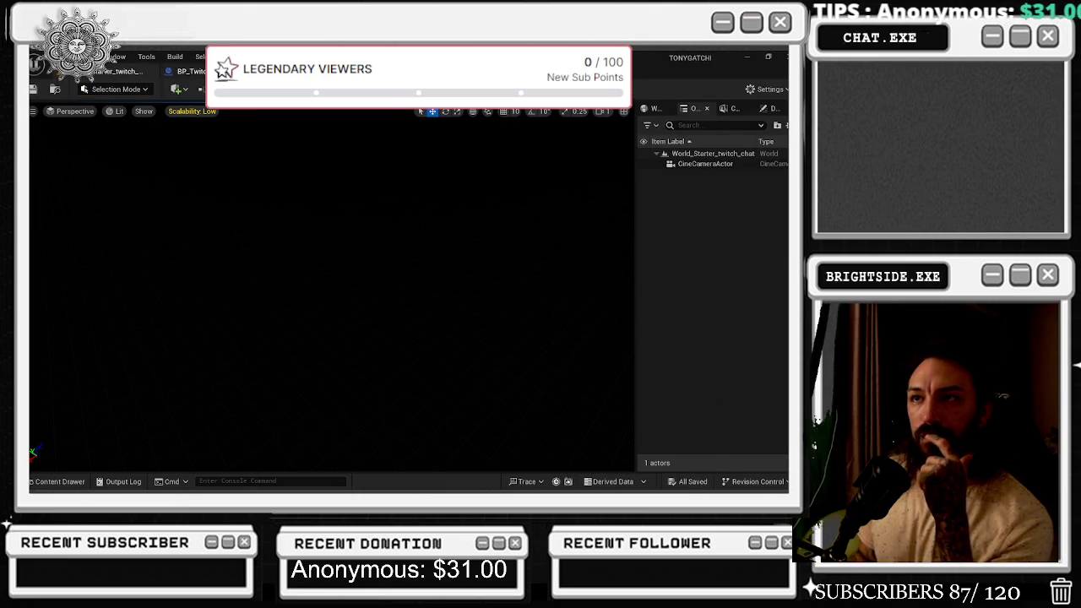
{"action": "left_click", "coordinate": [186, 71]}
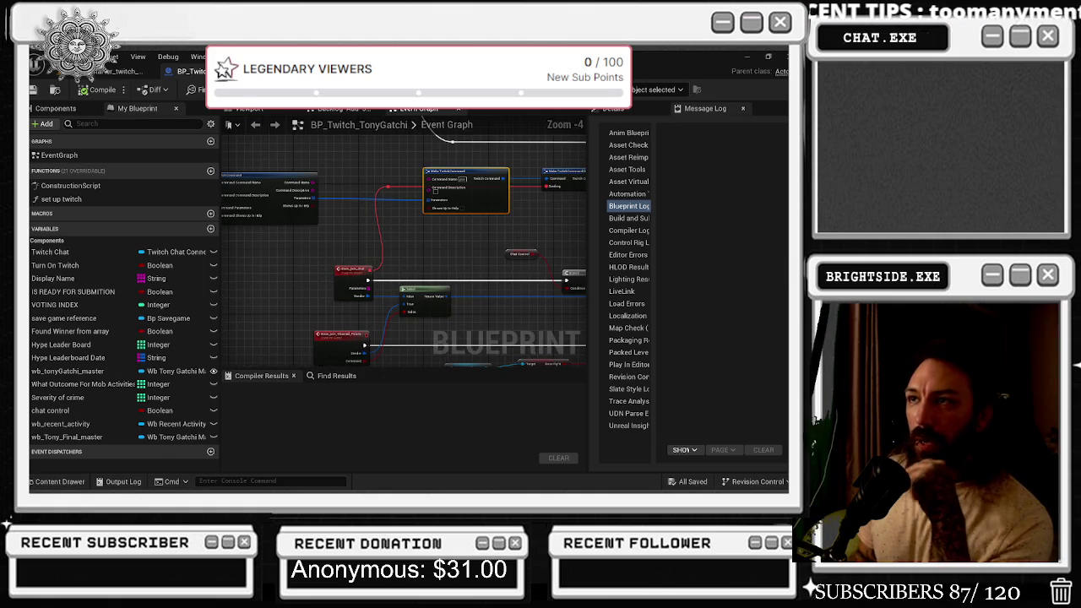
{"action": "double_click", "coordinate": [361, 287]}
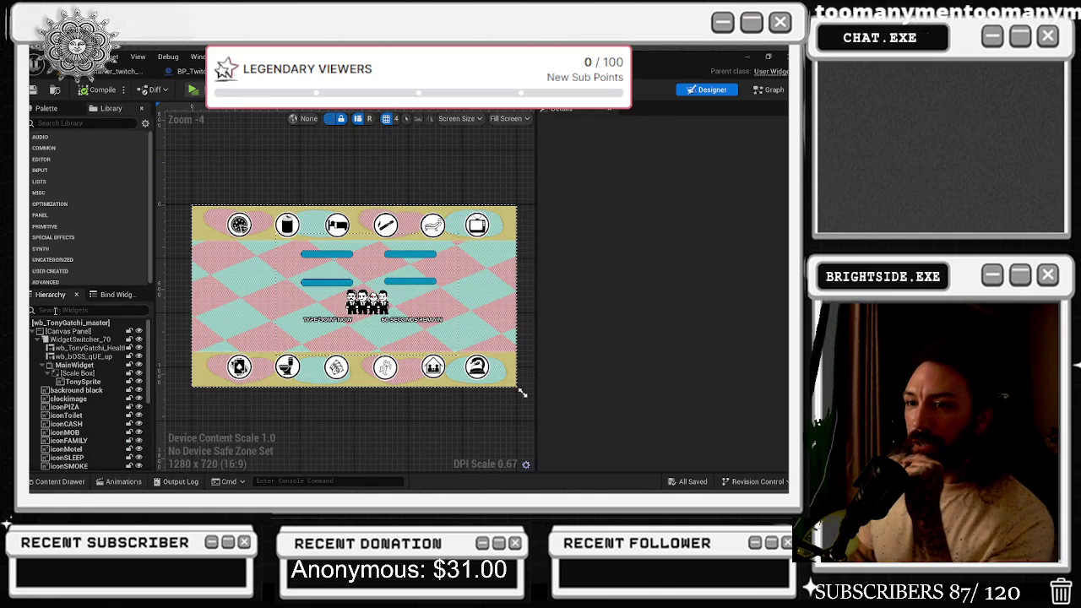
Set TonySprite's Brush Image to the tonygatchi-Idle-2 sprite and save the widget
{"action": "left_click", "coordinate": [84, 382]}
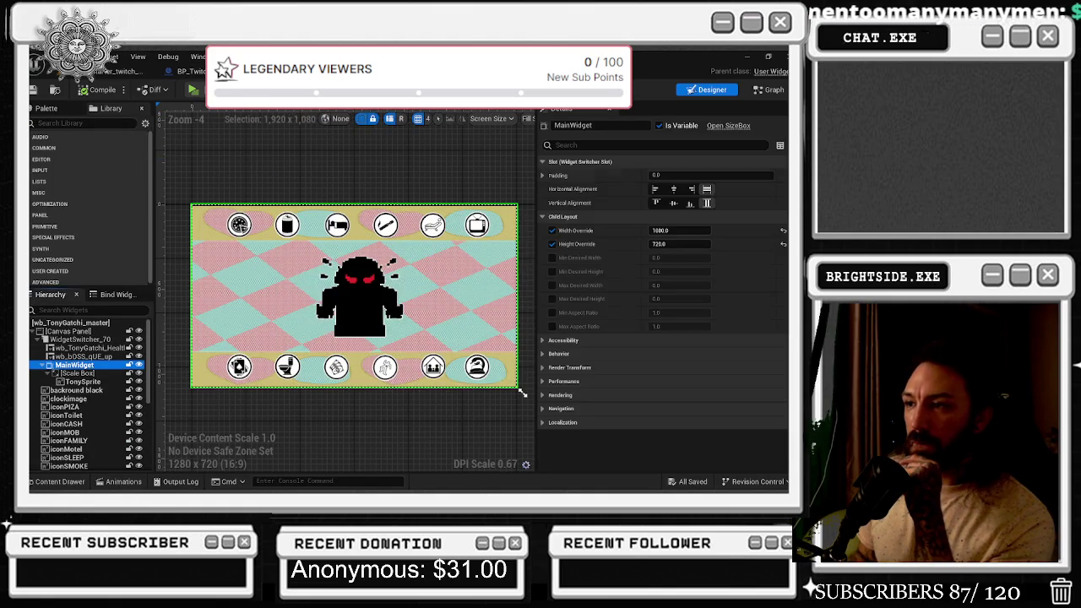
{"action": "left_click", "coordinate": [697, 243]}
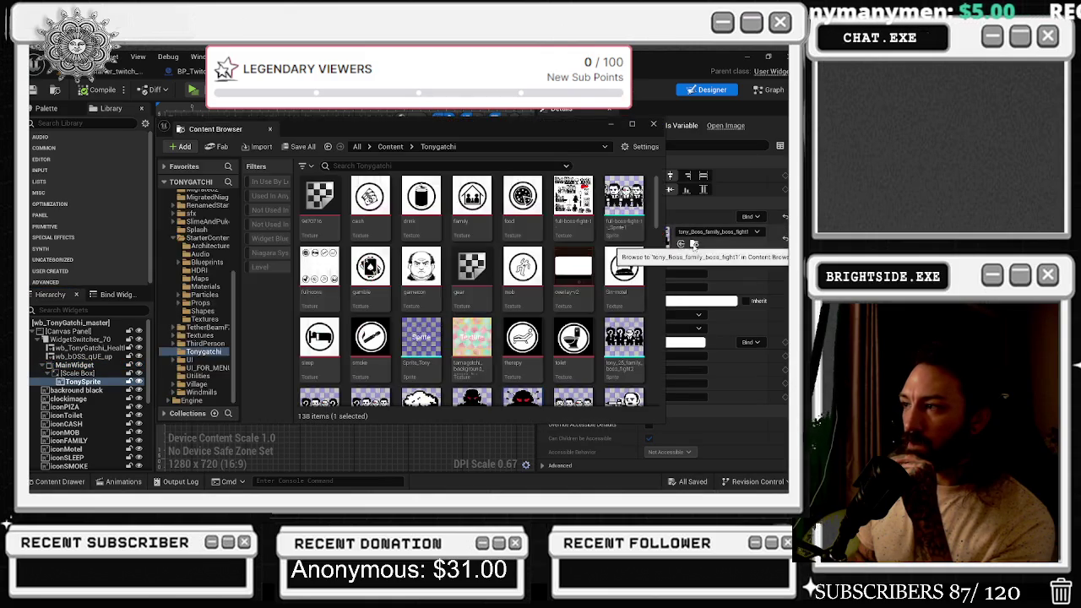
{"action": "scroll", "coordinate": [592, 374], "scroll_direction": "down", "scroll_amount": 10}
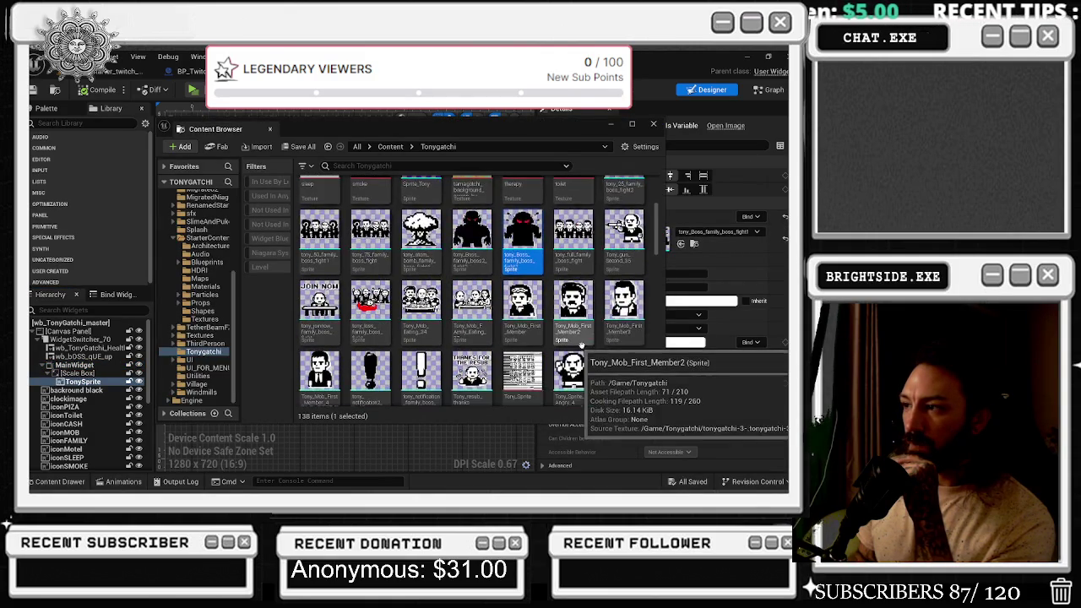
{"action": "scroll", "coordinate": [592, 374], "scroll_direction": "down", "scroll_amount": 5}
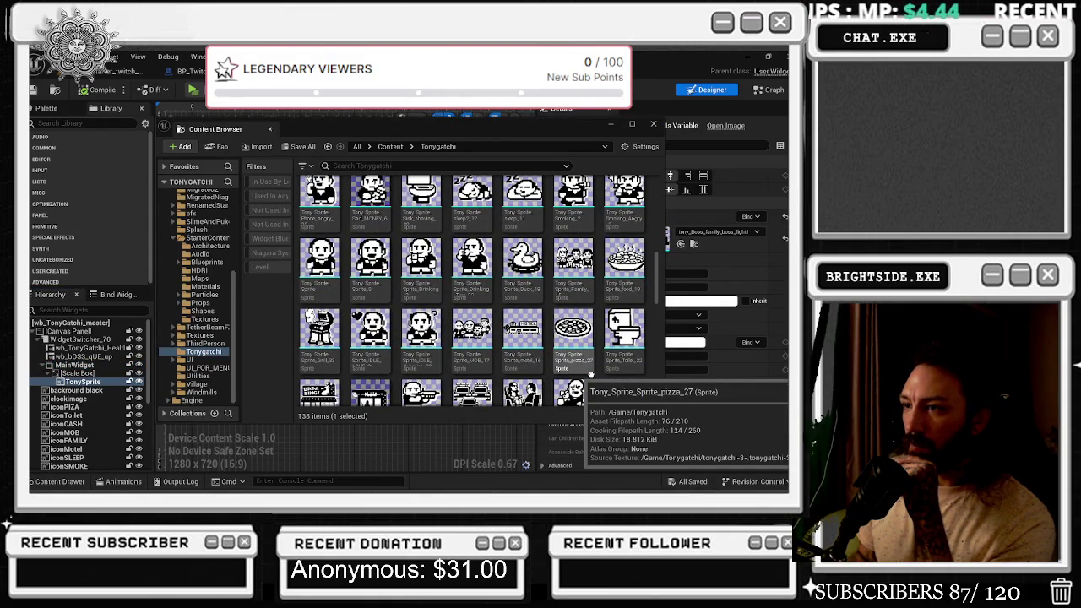
{"action": "scroll", "coordinate": [592, 374], "scroll_direction": "down", "scroll_amount": 6}
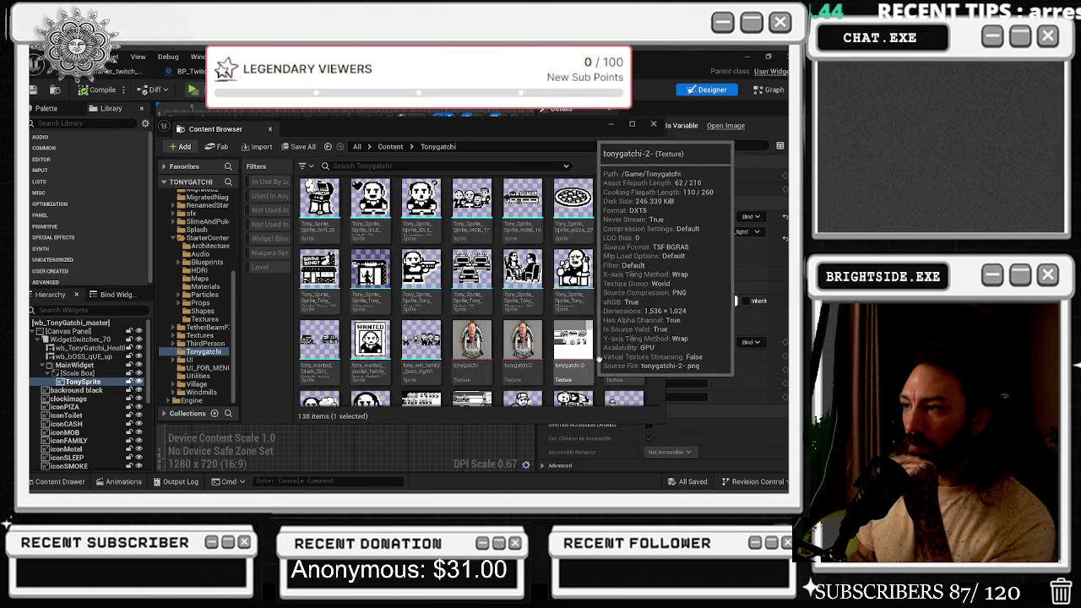
{"action": "scroll", "coordinate": [581, 272], "scroll_direction": "down", "scroll_amount": 5}
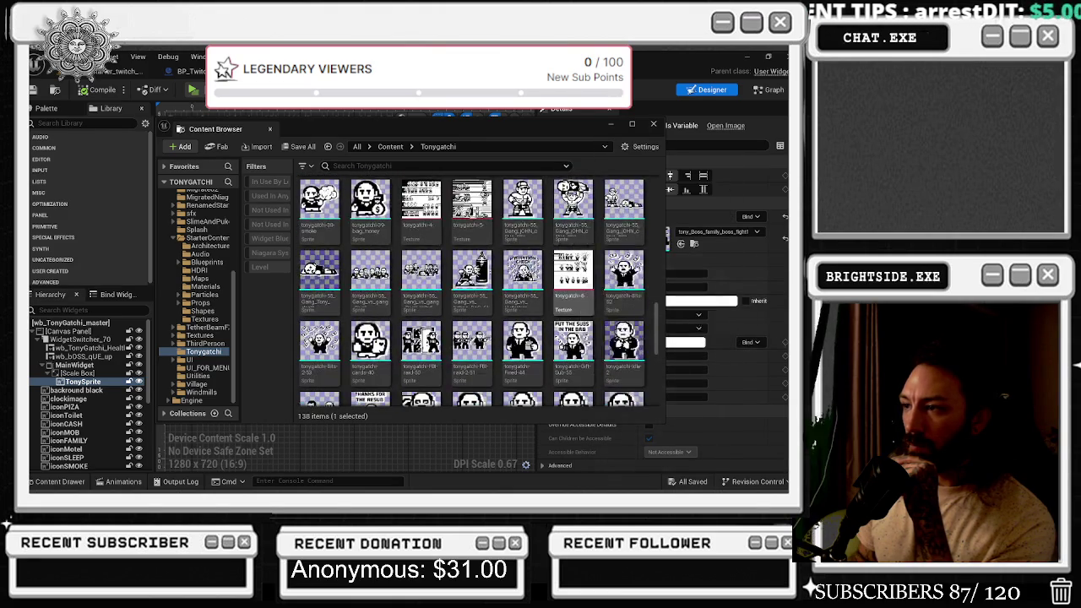
{"action": "scroll", "coordinate": [581, 272], "scroll_direction": "down", "scroll_amount": 8}
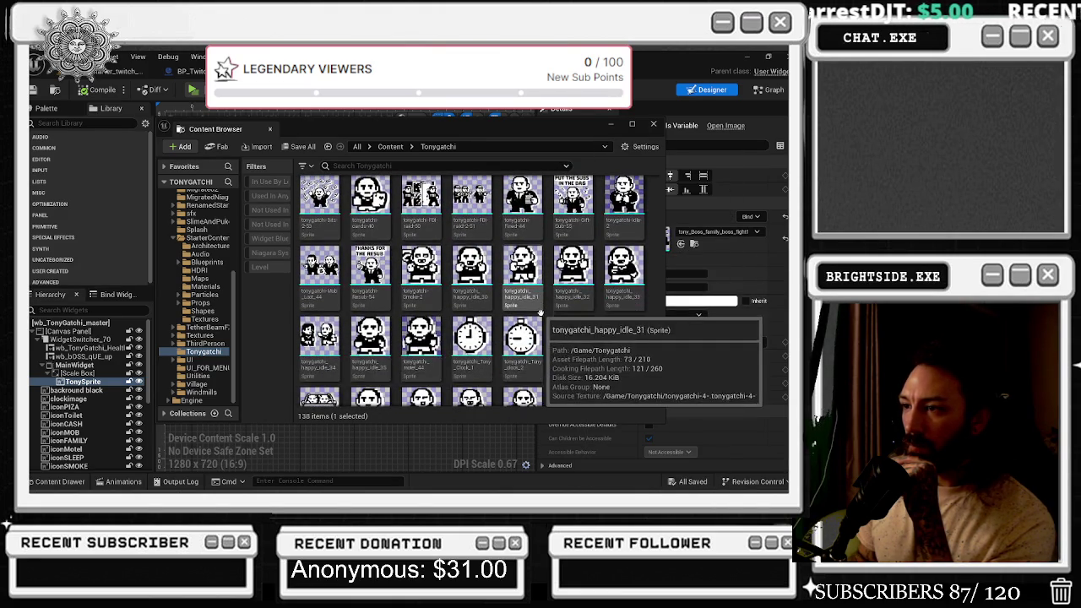
{"action": "scroll", "coordinate": [538, 312], "scroll_direction": "down", "scroll_amount": 3}
{"action": "scroll", "coordinate": [538, 313], "scroll_direction": "up", "scroll_amount": 10}
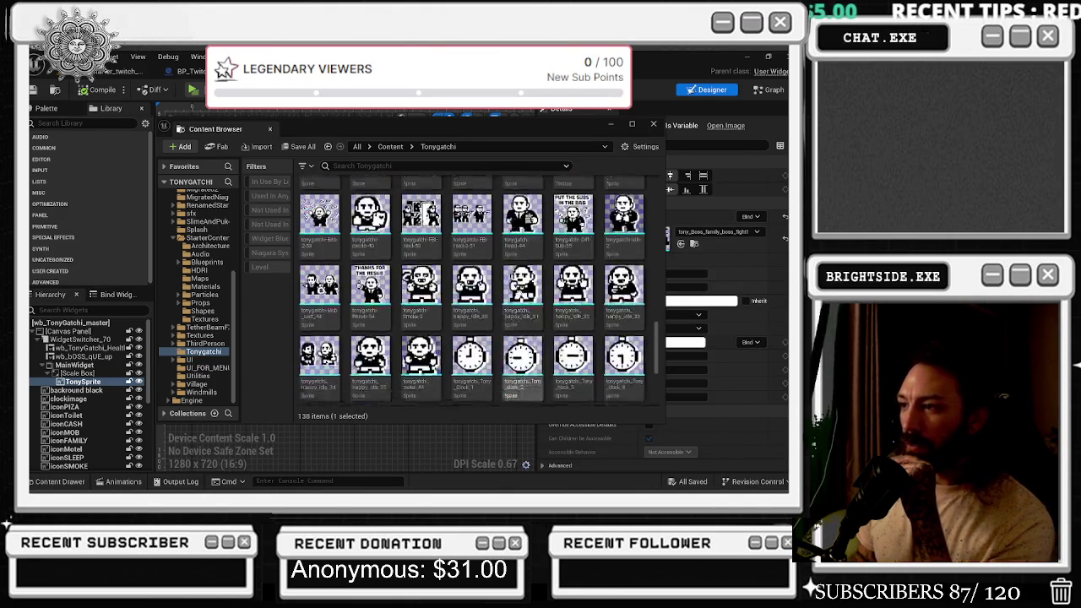
{"action": "scroll", "coordinate": [591, 338], "scroll_direction": "down", "scroll_amount": 3}
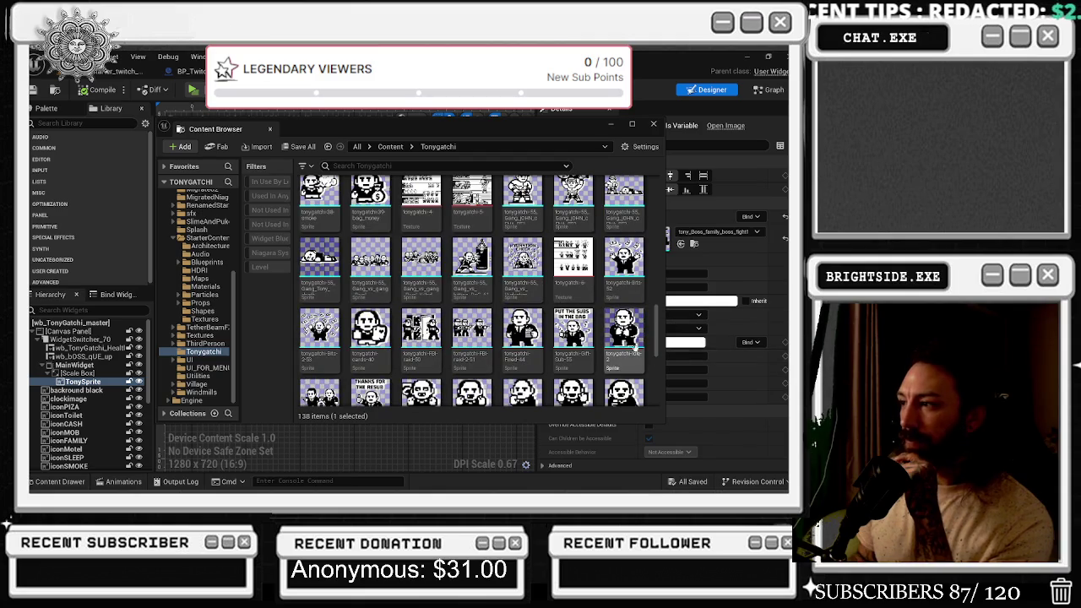
{"action": "left_click", "coordinate": [623, 329]}
{"action": "left_click", "coordinate": [681, 243]}
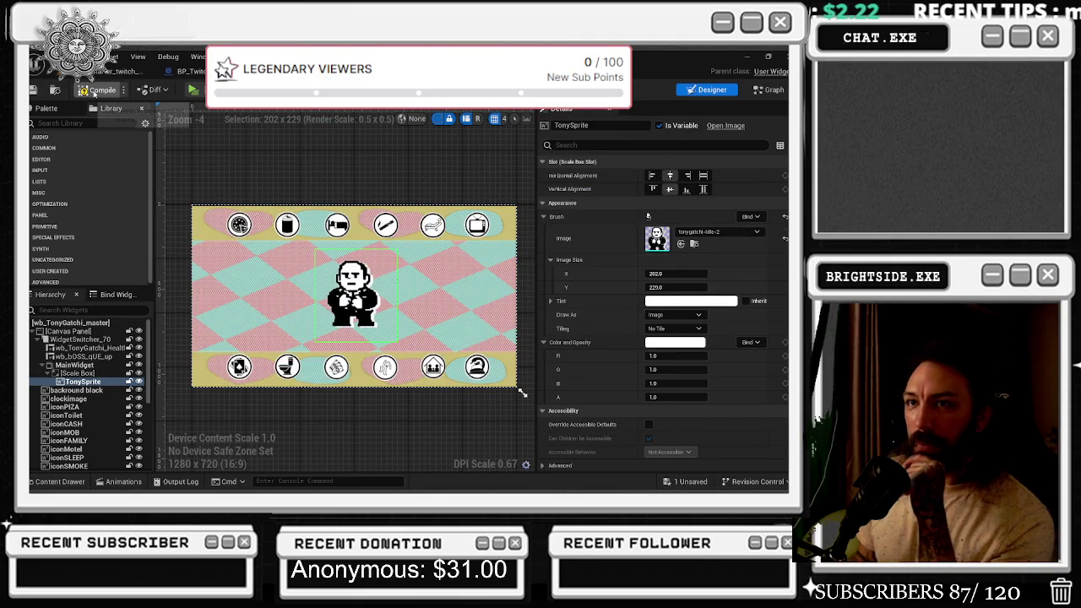
{"action": "key", "text": "ctrl+s"}
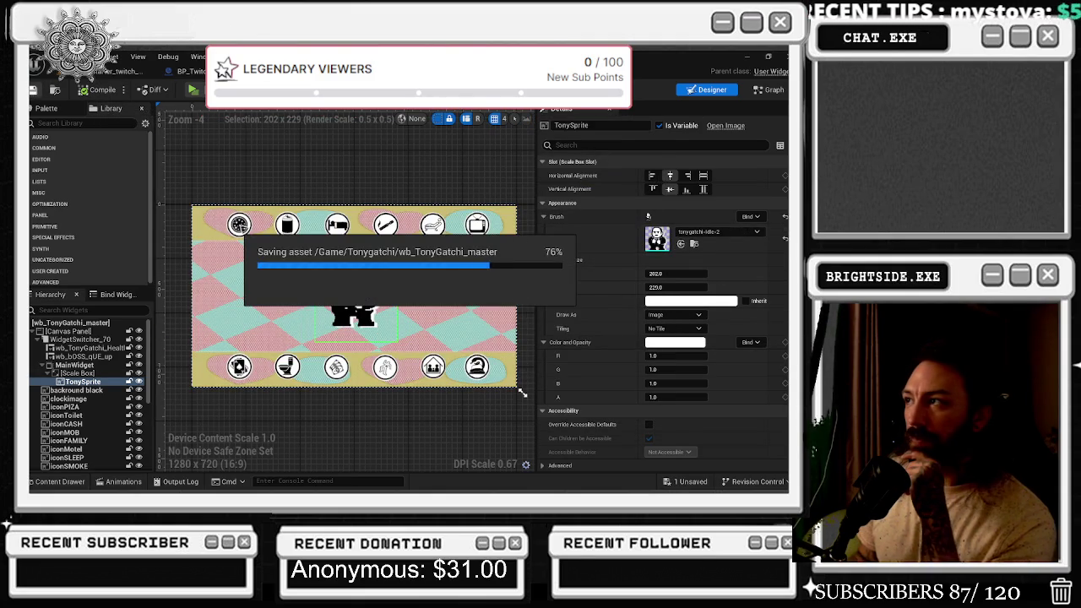
Nudge the CLEAR and Bossfight Names nodes in the widget graph, save, and return to World_Starter_twitch_chat
{"action": "left_click", "coordinate": [770, 89]}
{"action": "left_click_drag", "start_coordinate": [453, 222], "coordinate": [501, 291]}
{"action": "left_click_drag", "start_coordinate": [507, 226], "coordinate": [500, 227]}
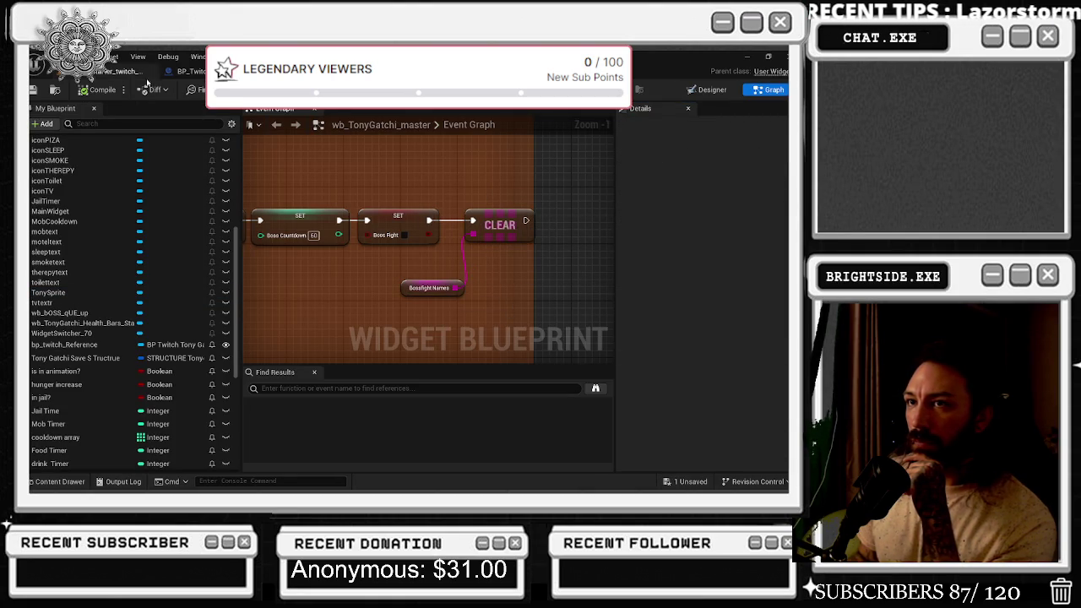
{"action": "key", "text": "ctrl+s"}
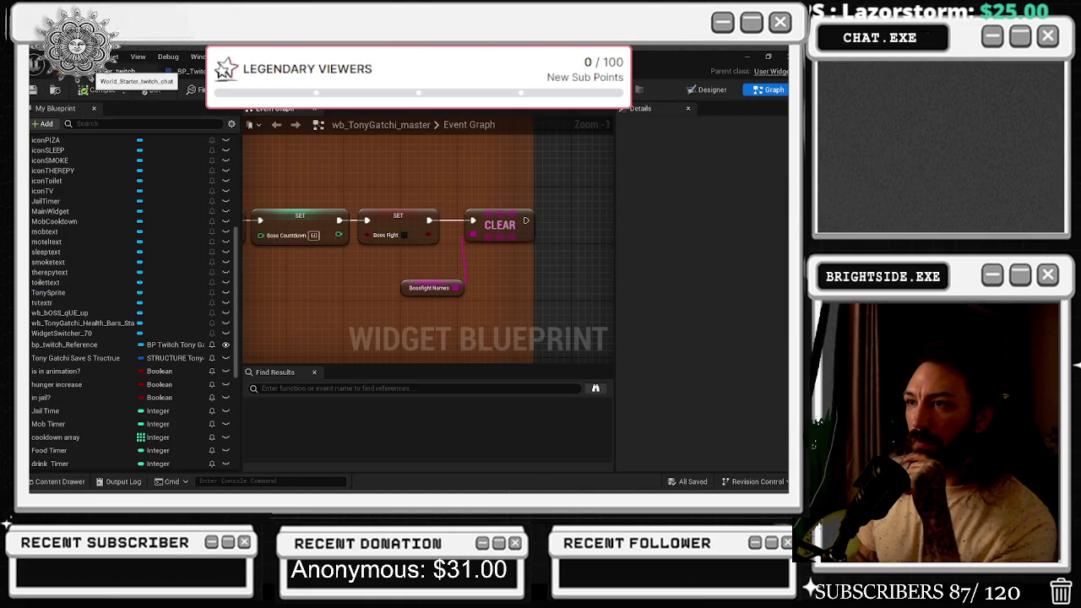
{"action": "left_click", "coordinate": [118, 71]}
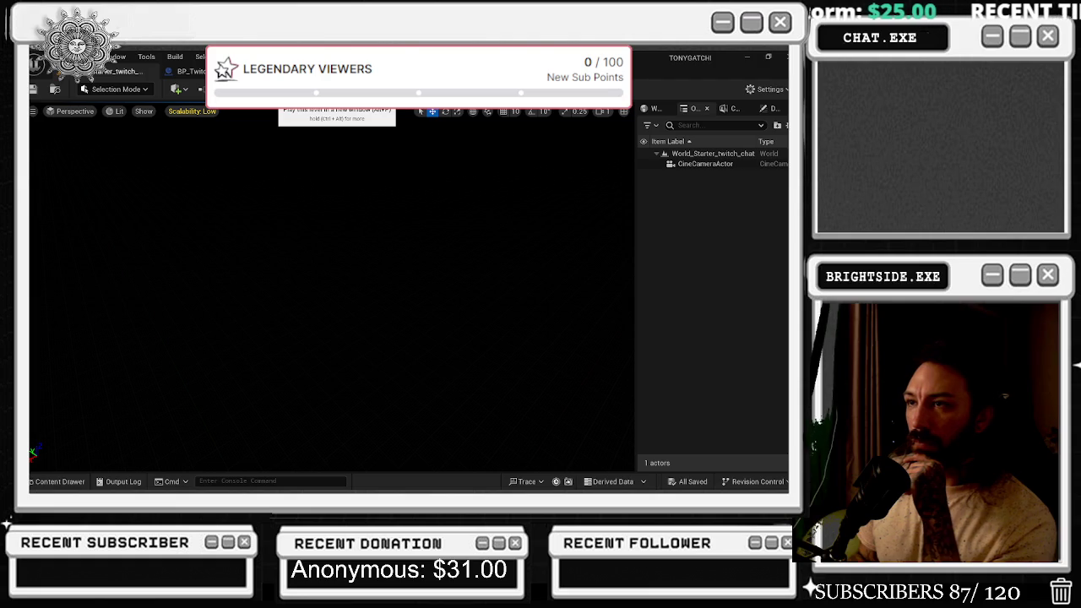
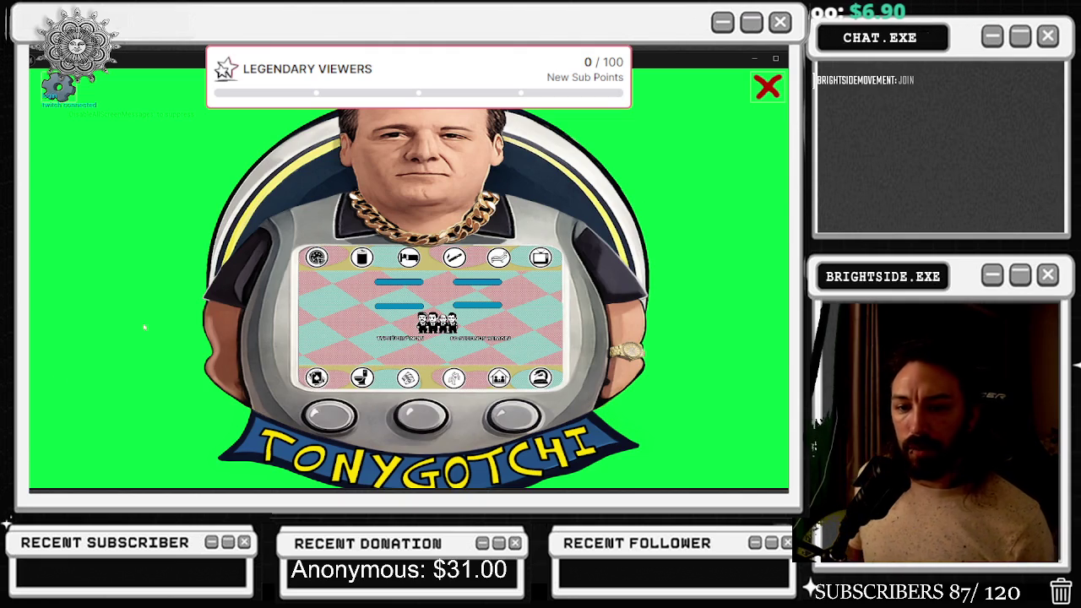
End the play test and show wb_TonyGatchi_master's Event Graph at the boss fight initialize nodes
{"action": "key", "text": "Escape"}
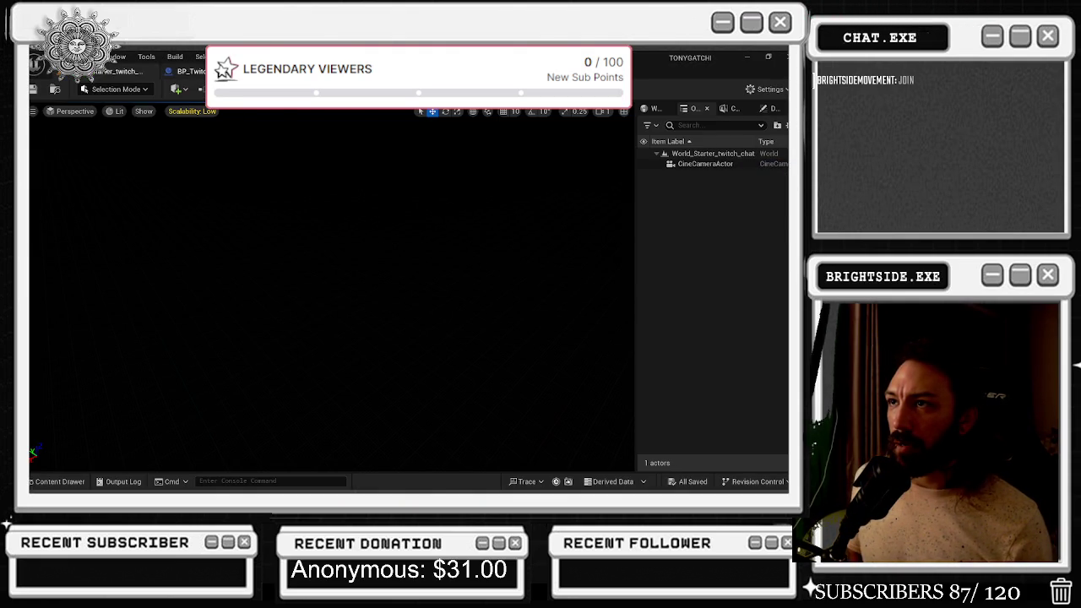
{"action": "left_click", "coordinate": [188, 70]}
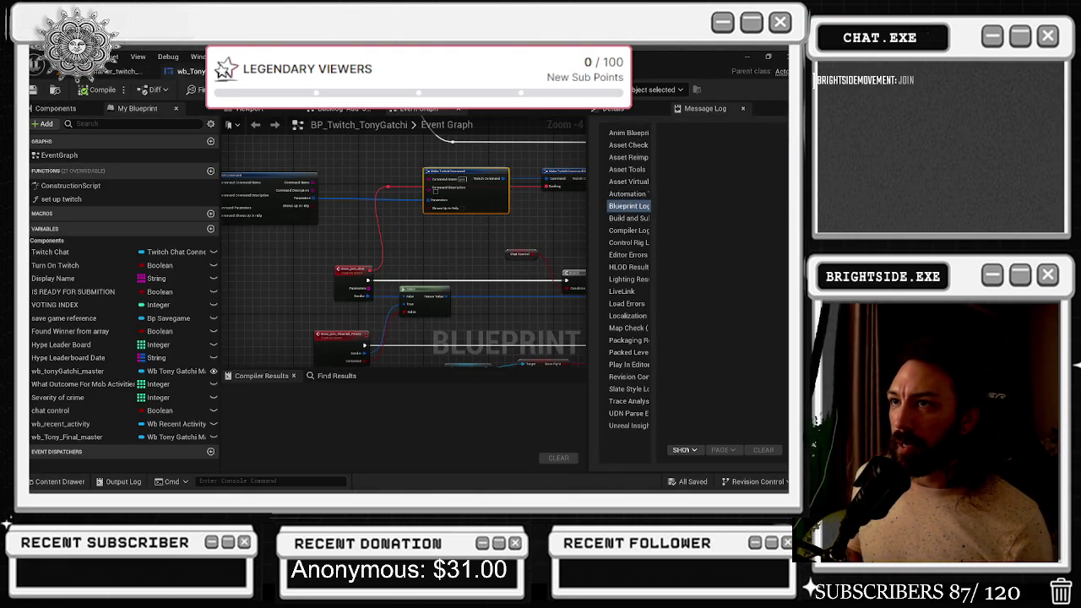
{"action": "left_click", "coordinate": [188, 71]}
{"action": "scroll", "coordinate": [365, 177], "scroll_direction": "down", "scroll_amount": 5}
{"action": "mouse_move", "coordinate": [498, 251]}
{"action": "left_mouse_down"}
{"action": "mouse_move", "coordinate": [456, 220]}
{"action": "mouse_move", "coordinate": [289, 307]}
{"action": "mouse_move", "coordinate": [265, 441]}
{"action": "left_mouse_up"}
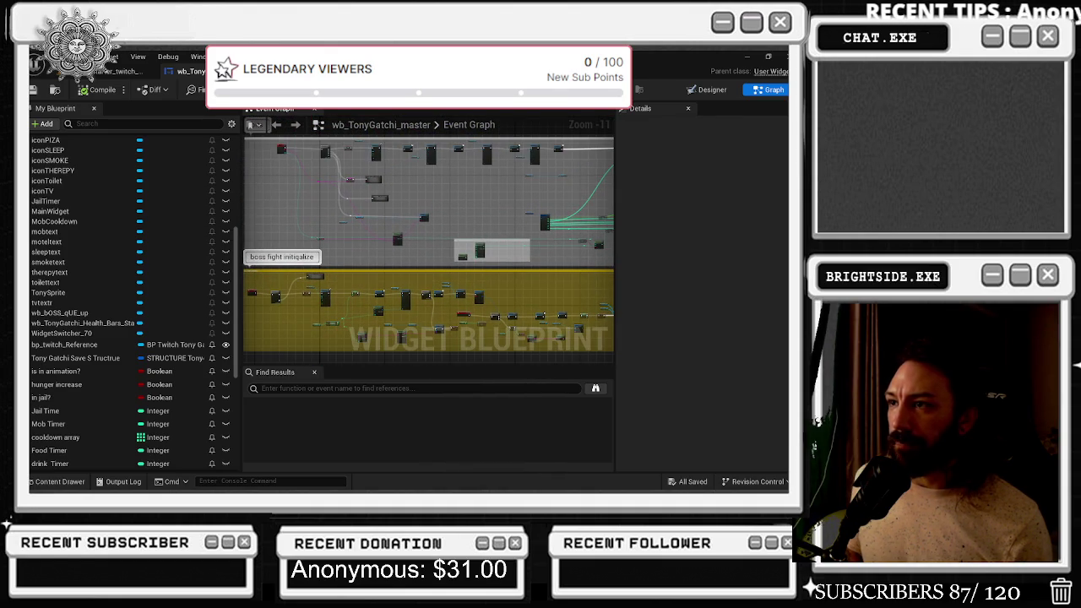
Inspect the collapsed play animation graph and the WHICH BOSS FIGHT IS IT variable
{"action": "scroll", "coordinate": [330, 185], "scroll_direction": "up", "scroll_amount": 7}
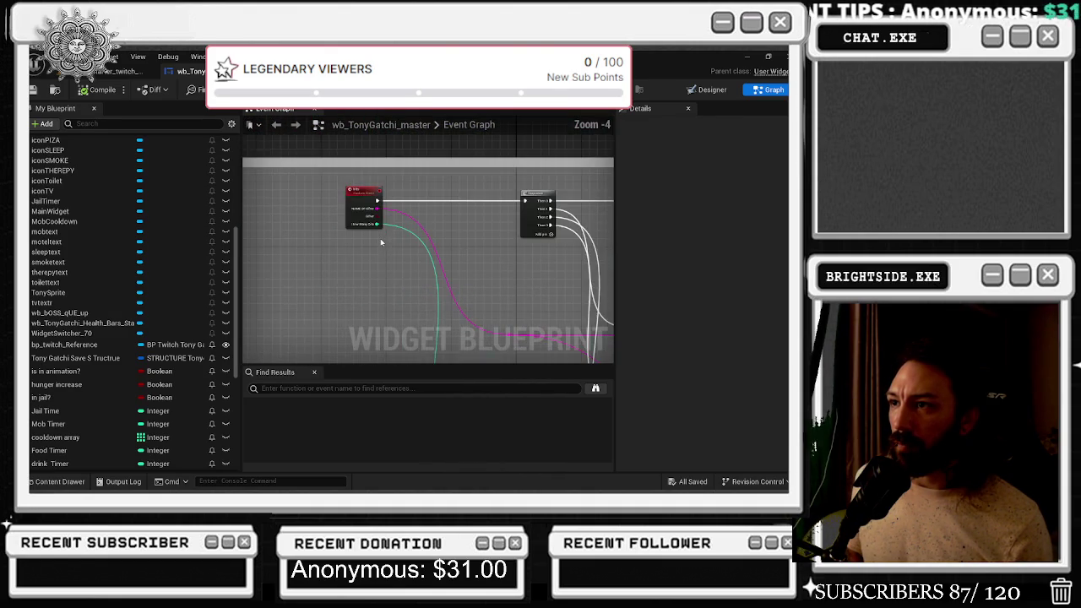
{"action": "scroll", "coordinate": [384, 245], "scroll_direction": "down", "scroll_amount": 3}
{"action": "mouse_move", "coordinate": [384, 245]}
{"action": "left_mouse_down"}
{"action": "mouse_move", "coordinate": [393, 206]}
{"action": "mouse_move", "coordinate": [321, 250]}
{"action": "mouse_move", "coordinate": [450, 238]}
{"action": "left_mouse_up"}
{"action": "scroll", "coordinate": [337, 210], "scroll_direction": "up", "scroll_amount": 4}
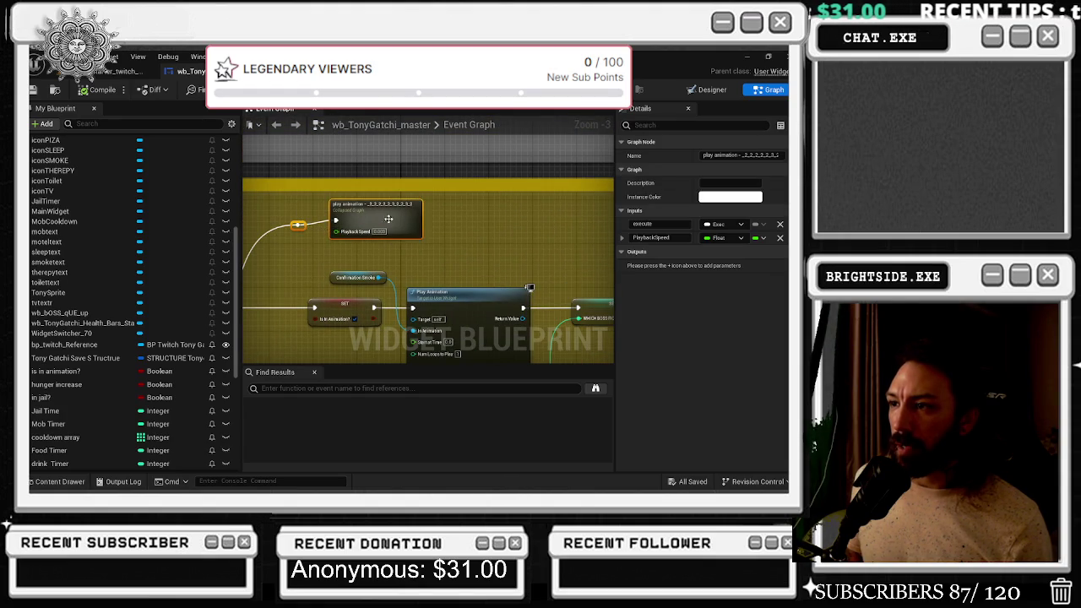
{"action": "double_click", "coordinate": [388, 215]}
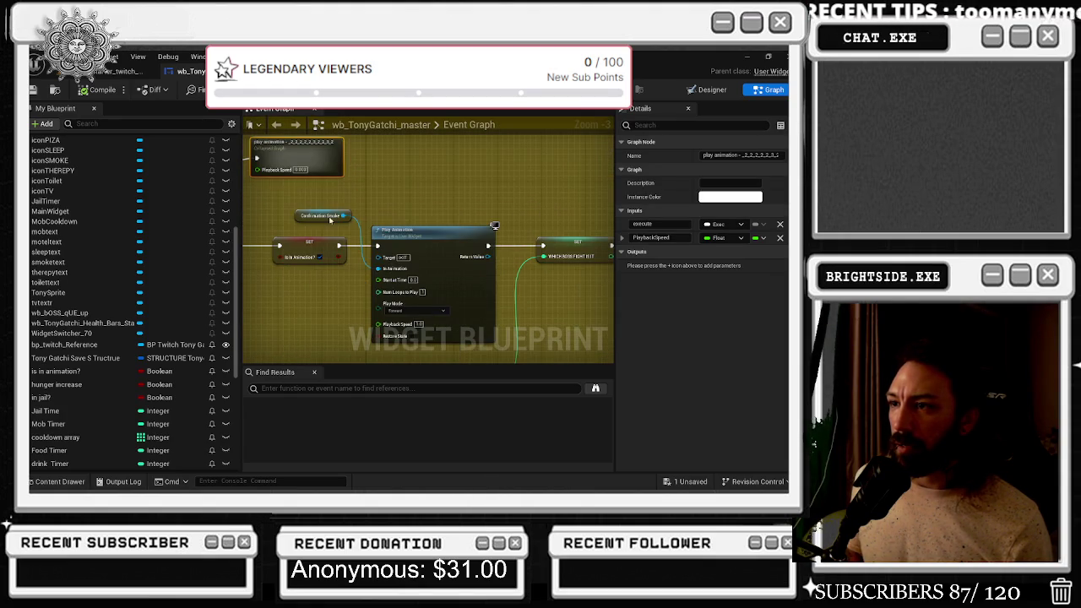
{"action": "left_click", "coordinate": [469, 124]}
{"action": "left_click", "coordinate": [386, 216]}
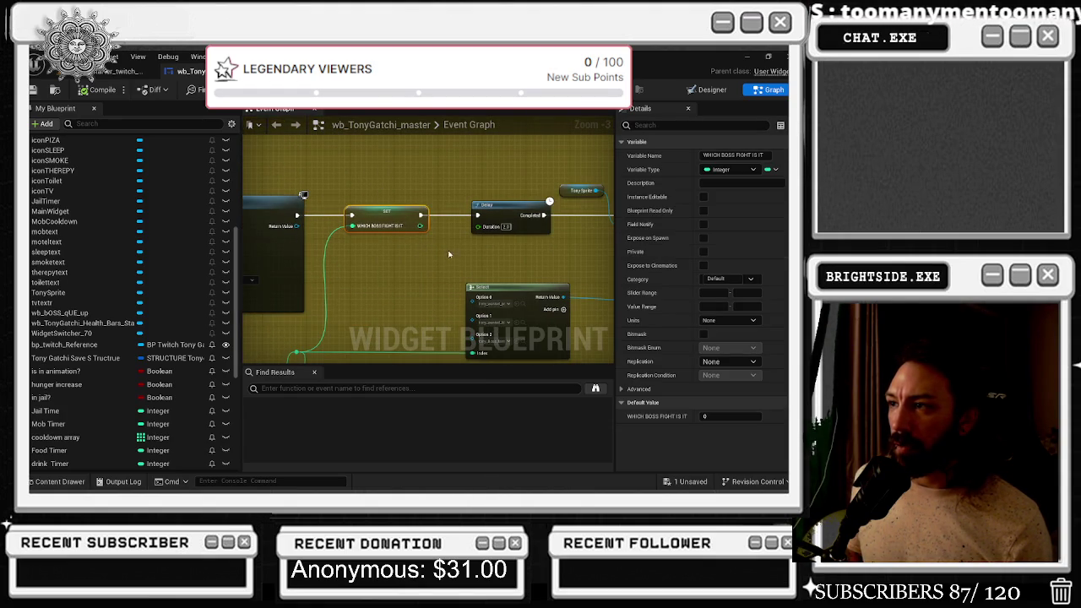
Nudge the Select node slightly left beside the Set Brush and Sequence nodes
{"action": "left_click_drag", "start_coordinate": [302, 195], "coordinate": [267, 232]}
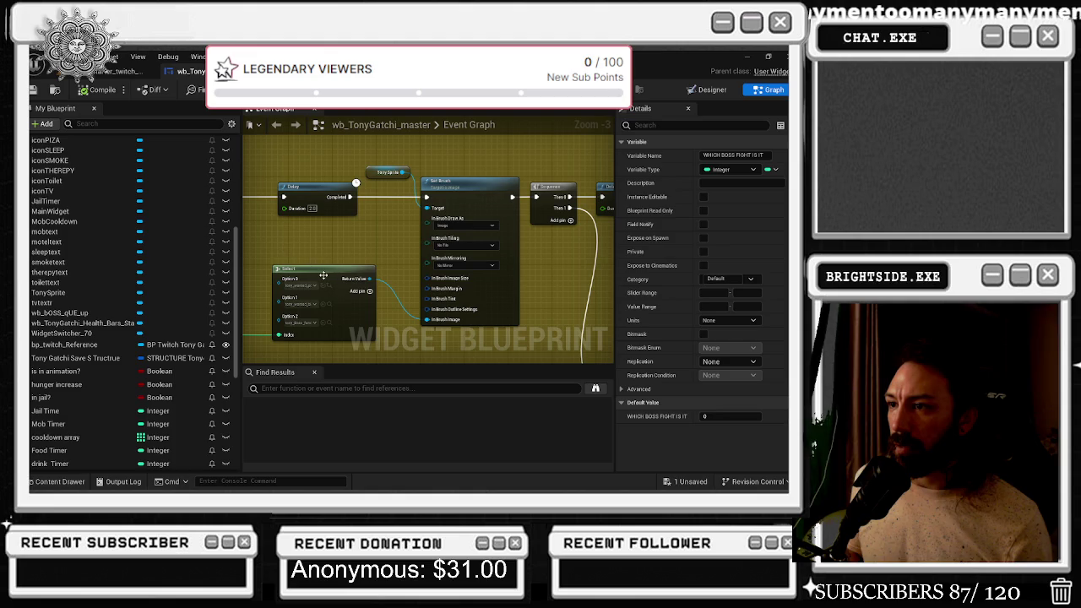
{"action": "left_click_drag", "start_coordinate": [325, 275], "coordinate": [312, 275]}
{"action": "scroll", "coordinate": [346, 236], "scroll_direction": "down", "scroll_amount": 2}
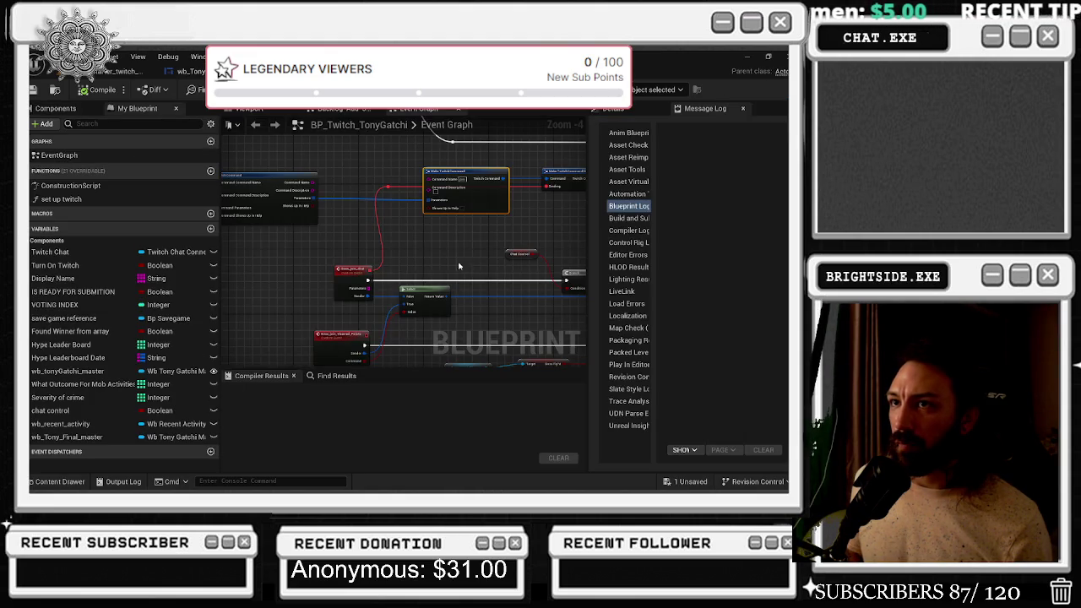
{"action": "scroll", "coordinate": [452, 244], "scroll_direction": "down", "scroll_amount": 4}
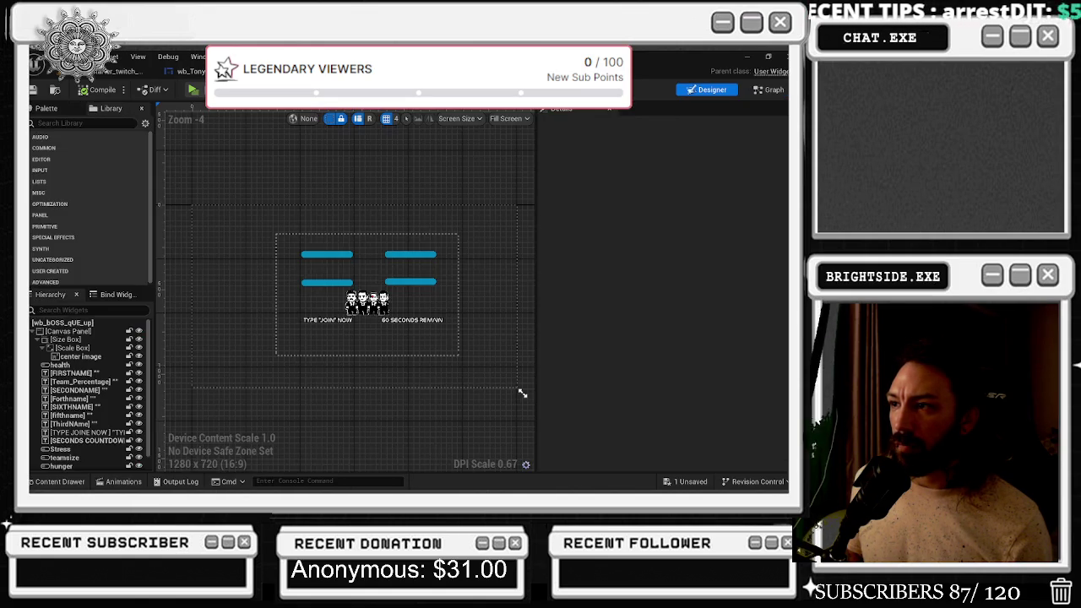
Switch the boss queue widget to Graph mode and look over its Event Graph
{"action": "left_click", "coordinate": [768, 89]}
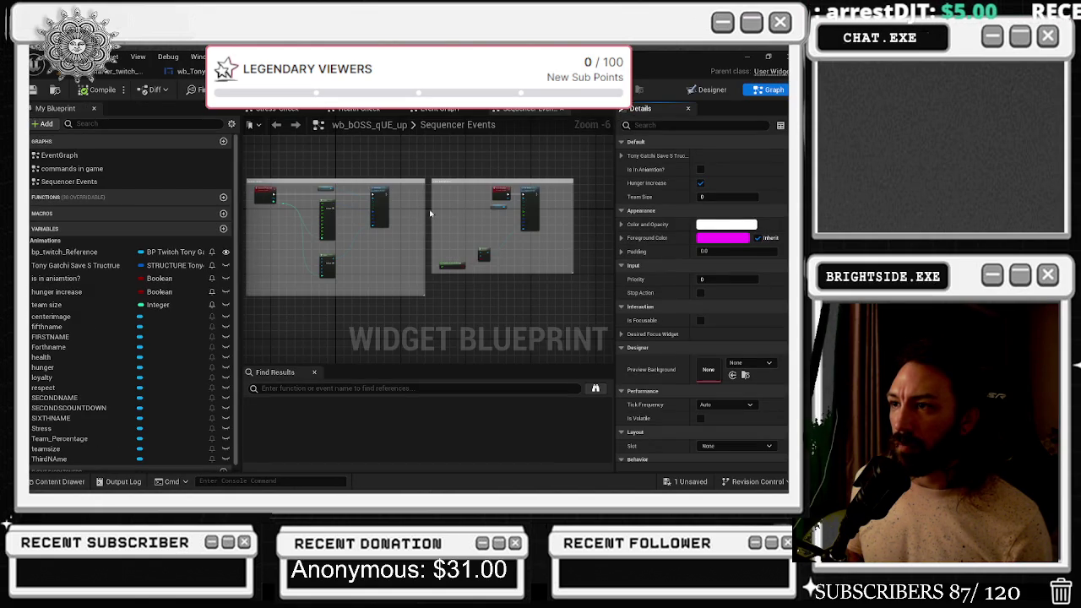
{"action": "left_click", "coordinate": [446, 111]}
{"action": "mouse_move", "coordinate": [469, 199]}
{"action": "left_mouse_down"}
{"action": "mouse_move", "coordinate": [355, 222]}
{"action": "mouse_move", "coordinate": [300, 246]}
{"action": "left_mouse_up"}
{"action": "scroll", "coordinate": [301, 246], "scroll_direction": "up", "scroll_amount": 5}
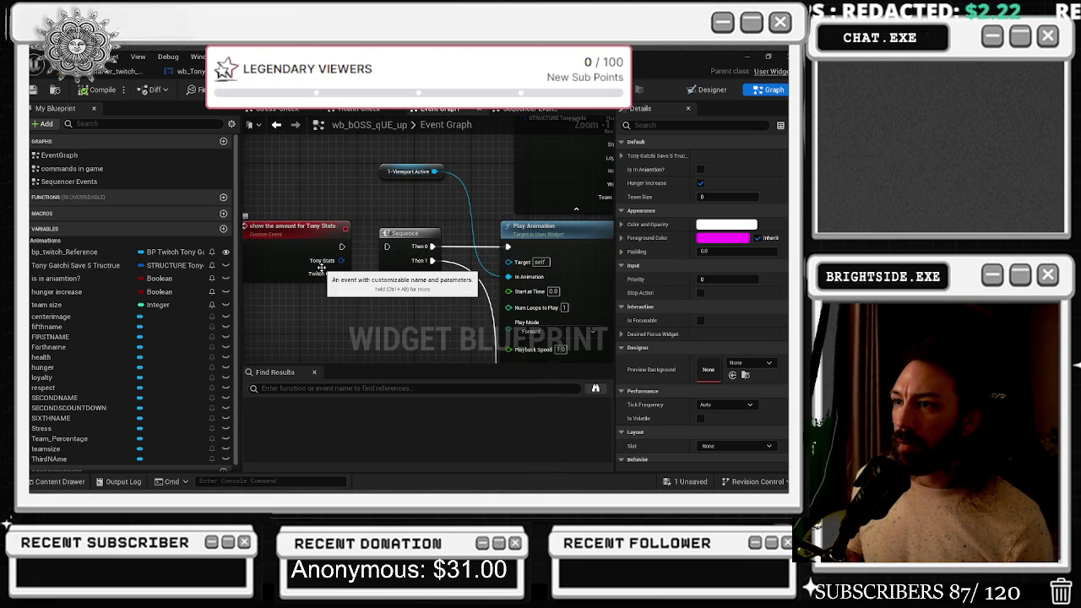
{"action": "scroll", "coordinate": [322, 267], "scroll_direction": "down", "scroll_amount": 10}
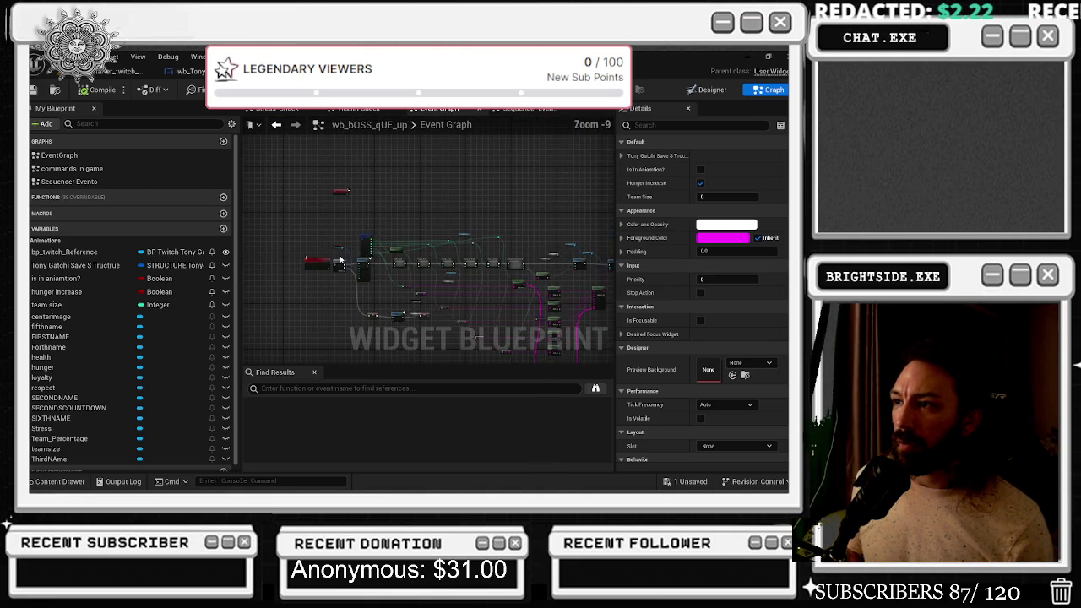
Close the Event Graph, Health Check and Stress Check tabs, returning to the master overlay layout
{"action": "left_click", "coordinate": [478, 110]}
{"action": "left_click", "coordinate": [395, 110]}
{"action": "left_click", "coordinate": [310, 110]}
{"action": "left_click", "coordinate": [311, 110]}
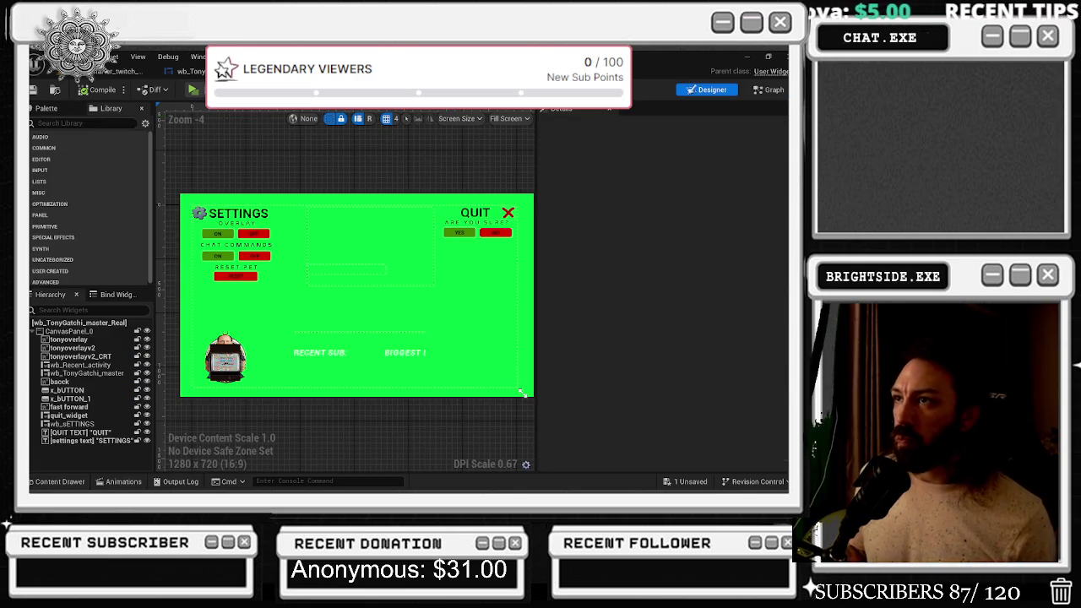
Return to the wb_TonyGatchi_master Event Graph and pan around the timer and Boss Fight Attack nodes
{"action": "left_click", "coordinate": [127, 71]}
{"action": "left_click", "coordinate": [193, 71]}
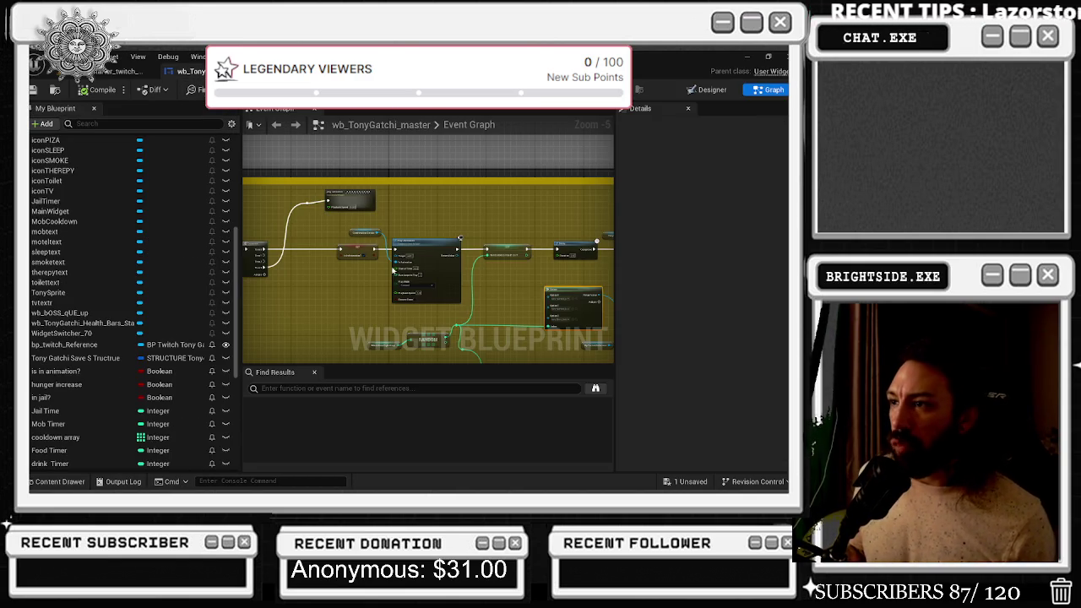
{"action": "scroll", "coordinate": [574, 300], "scroll_direction": "up", "scroll_amount": 2}
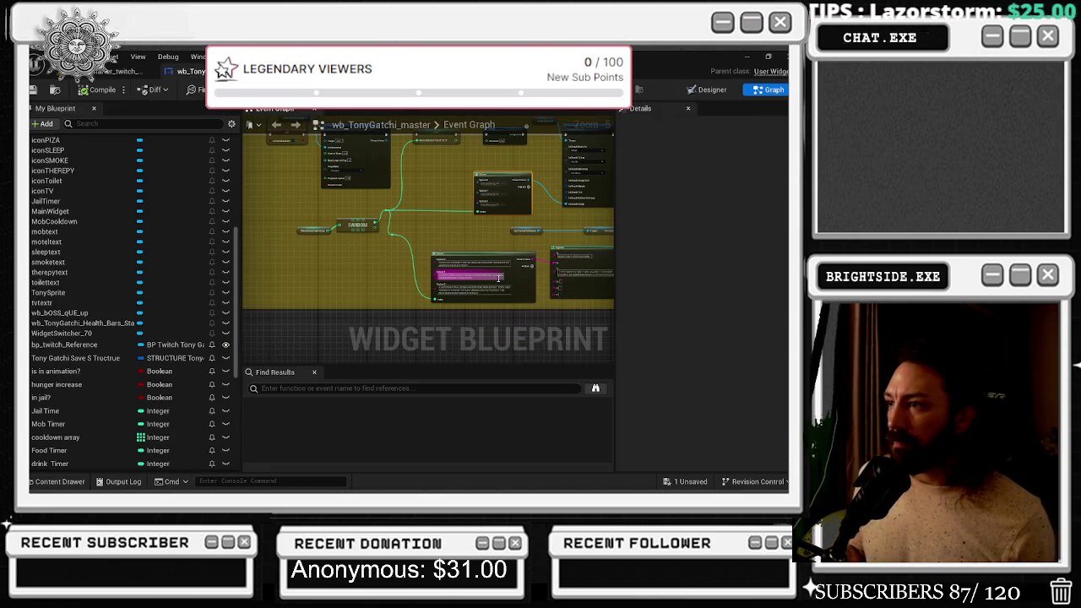
{"action": "scroll", "coordinate": [507, 277], "scroll_direction": "up", "scroll_amount": 2}
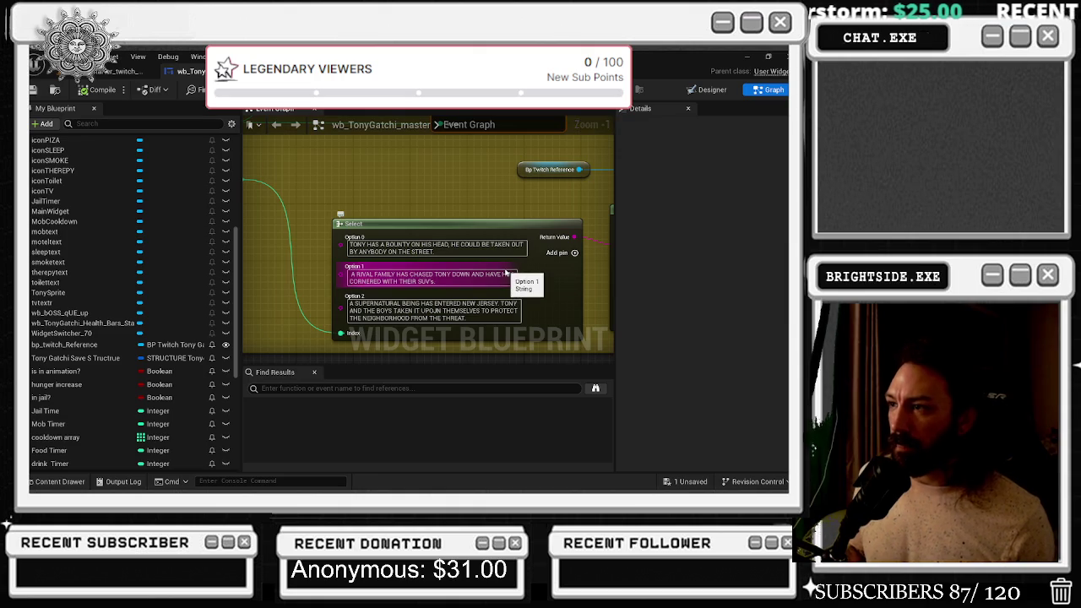
{"action": "scroll", "coordinate": [519, 270], "scroll_direction": "down", "scroll_amount": 8}
{"action": "scroll", "coordinate": [456, 246], "scroll_direction": "up", "scroll_amount": 6}
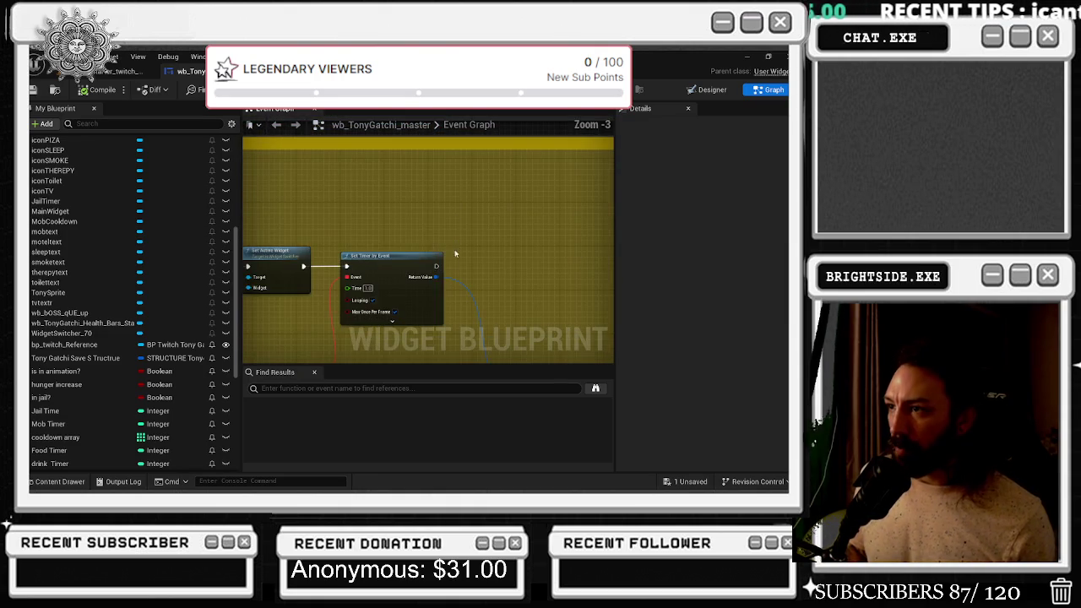
{"action": "mouse_move", "coordinate": [429, 308]}
{"action": "left_mouse_down"}
{"action": "mouse_move", "coordinate": [477, 264]}
{"action": "mouse_move", "coordinate": [492, 228]}
{"action": "mouse_move", "coordinate": [475, 191]}
{"action": "mouse_move", "coordinate": [437, 227]}
{"action": "mouse_move", "coordinate": [408, 228]}
{"action": "left_mouse_up"}
{"action": "scroll", "coordinate": [467, 226], "scroll_direction": "down", "scroll_amount": 2}
{"action": "scroll", "coordinate": [408, 228], "scroll_direction": "up", "scroll_amount": 3}
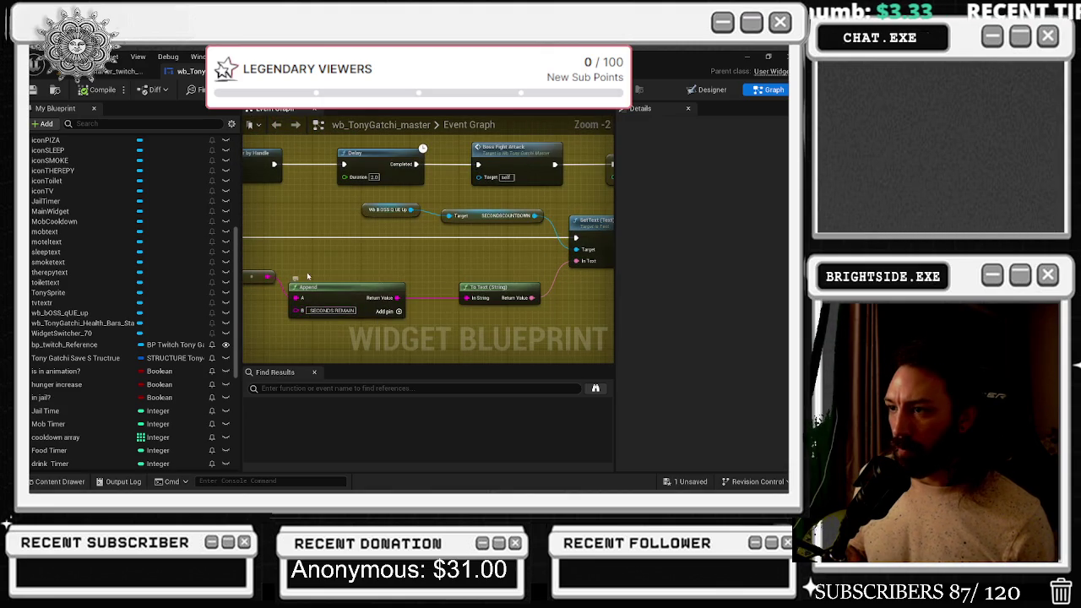
{"action": "left_click_drag", "start_coordinate": [423, 328], "coordinate": [378, 328]}
{"action": "scroll", "coordinate": [410, 307], "scroll_direction": "down", "scroll_amount": 3}
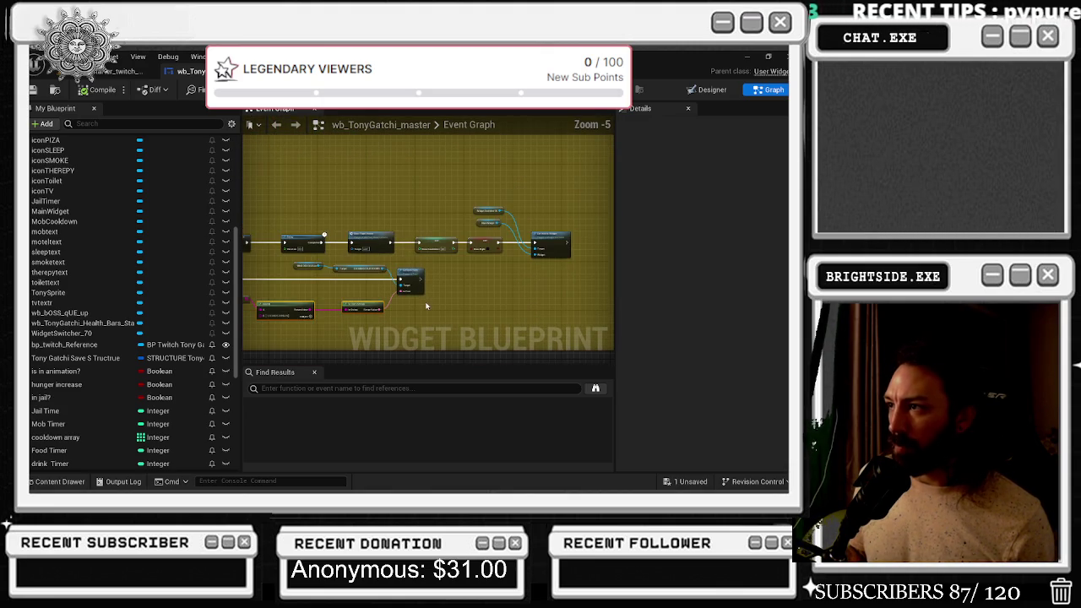
{"action": "mouse_move", "coordinate": [439, 281]}
{"action": "left_mouse_down"}
{"action": "mouse_move", "coordinate": [583, 253]}
{"action": "mouse_move", "coordinate": [389, 287]}
{"action": "left_mouse_up"}
{"action": "scroll", "coordinate": [389, 287], "scroll_direction": "up", "scroll_amount": 3}
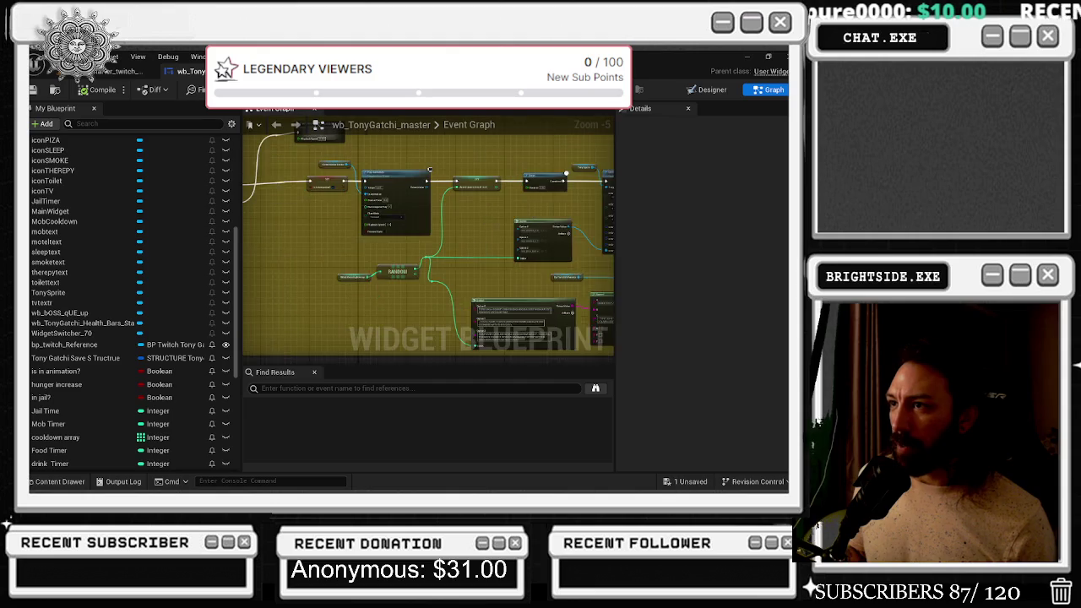
Inspect the Is In animation? variable and pan to the mob and family activities comments
{"action": "left_click", "coordinate": [366, 193]}
{"action": "mouse_move", "coordinate": [366, 192]}
{"action": "left_mouse_down"}
{"action": "mouse_move", "coordinate": [439, 211]}
{"action": "mouse_move", "coordinate": [371, 270]}
{"action": "left_mouse_up"}
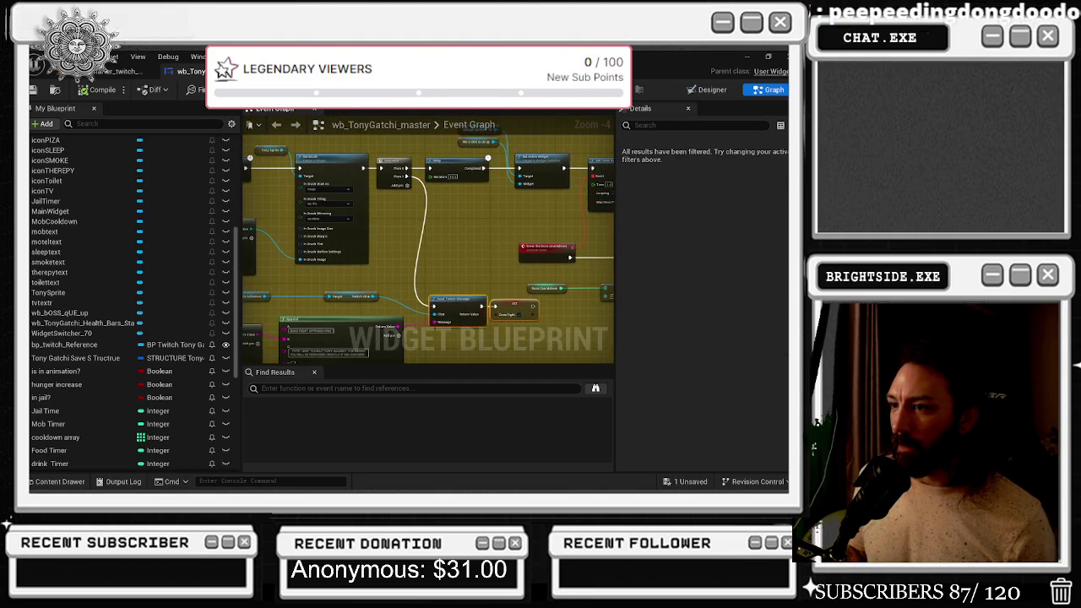
{"action": "left_click_drag", "start_coordinate": [486, 328], "coordinate": [600, 288]}
{"action": "scroll", "coordinate": [600, 288], "scroll_direction": "down", "scroll_amount": 8}
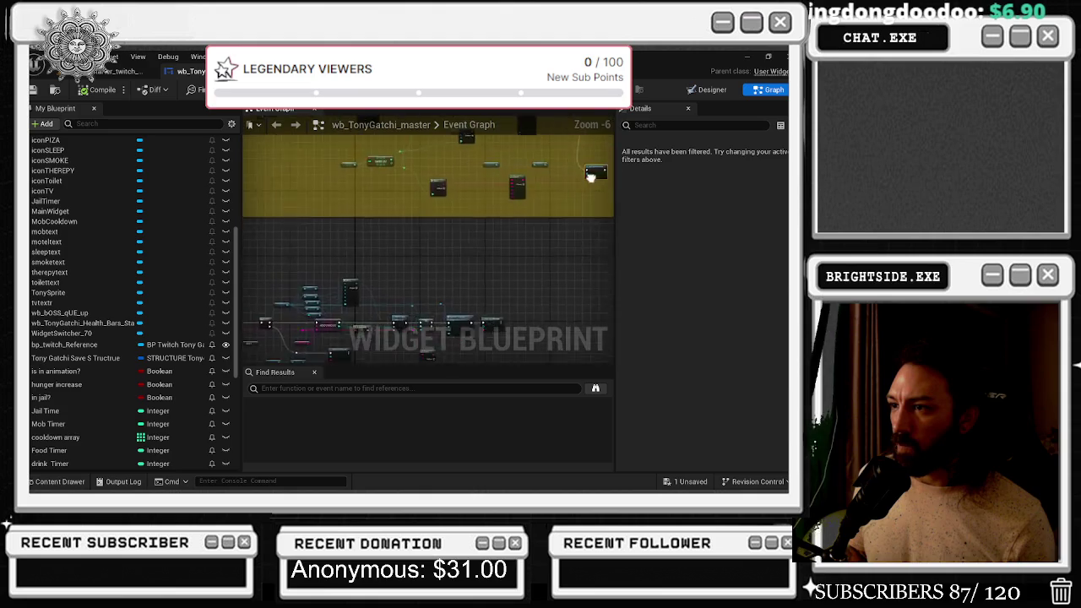
{"action": "scroll", "coordinate": [493, 229], "scroll_direction": "down", "scroll_amount": 5}
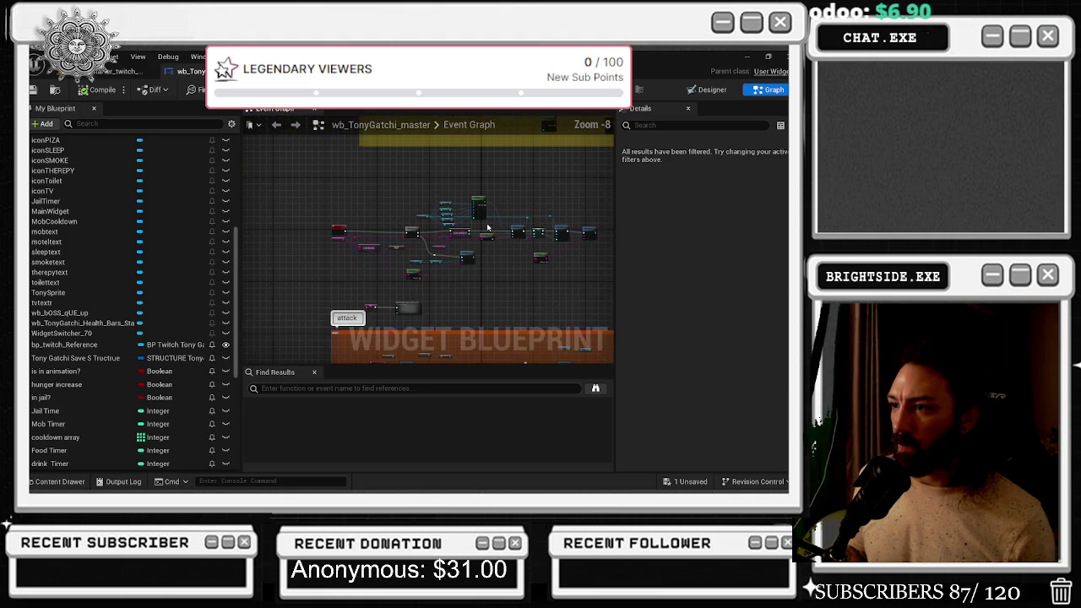
{"action": "left_click_drag", "start_coordinate": [493, 230], "coordinate": [507, 439]}
{"action": "left_click_drag", "start_coordinate": [473, 126], "coordinate": [463, 358]}
{"action": "left_click_drag", "start_coordinate": [405, 271], "coordinate": [581, 230]}
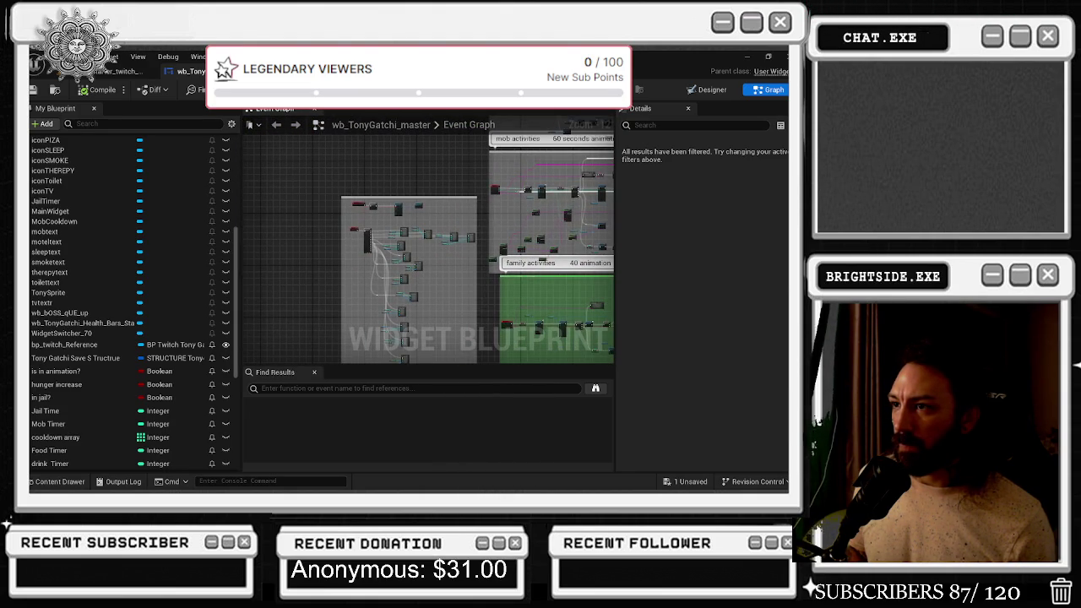
{"action": "scroll", "coordinate": [395, 179], "scroll_direction": "up", "scroll_amount": 5}
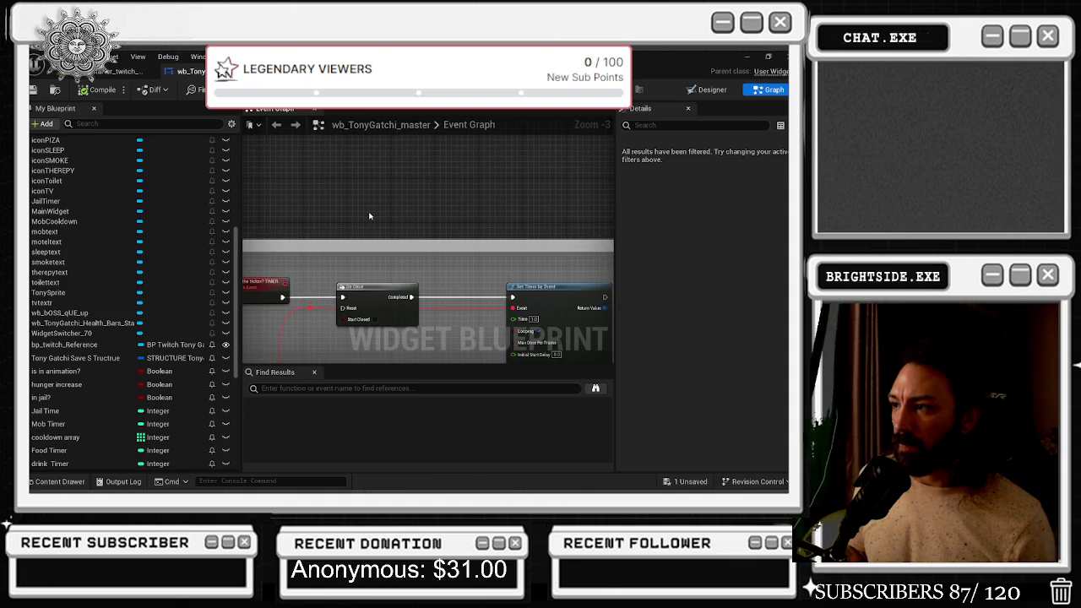
{"action": "scroll", "coordinate": [369, 217], "scroll_direction": "down", "scroll_amount": 5}
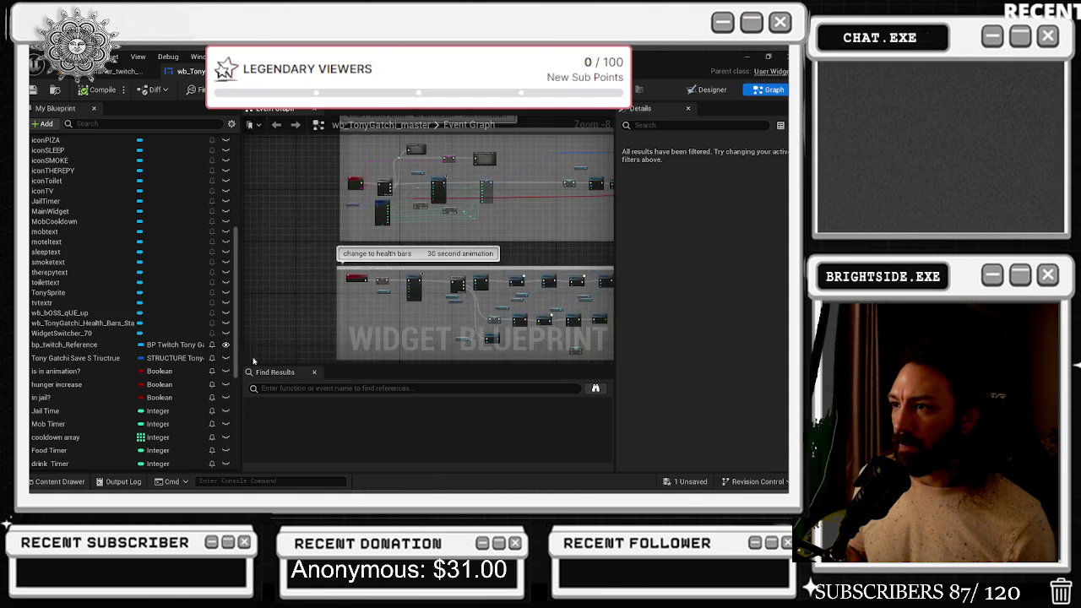
Pan past the therapy and toilet sprite sections to the timer's Initial Start Delay setting
{"action": "left_click_drag", "start_coordinate": [253, 355], "coordinate": [304, 456]}
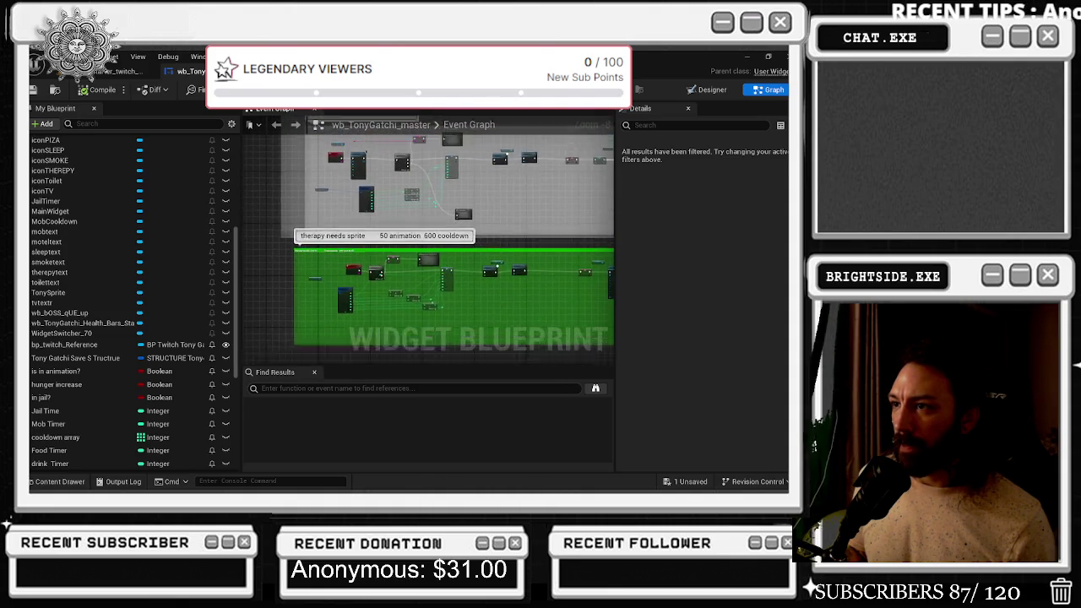
{"action": "scroll", "coordinate": [447, 254], "scroll_direction": "down", "scroll_amount": 5}
{"action": "scroll", "coordinate": [428, 244], "scroll_direction": "down", "scroll_amount": 4}
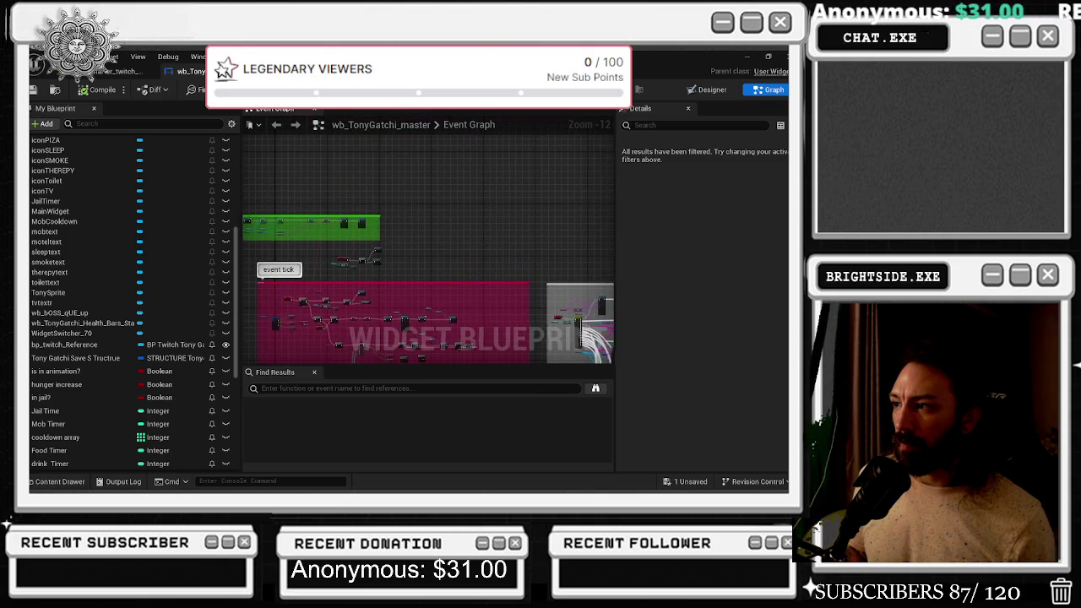
{"action": "scroll", "coordinate": [313, 261], "scroll_direction": "up", "scroll_amount": 5}
{"action": "scroll", "coordinate": [313, 261], "scroll_direction": "up", "scroll_amount": 3}
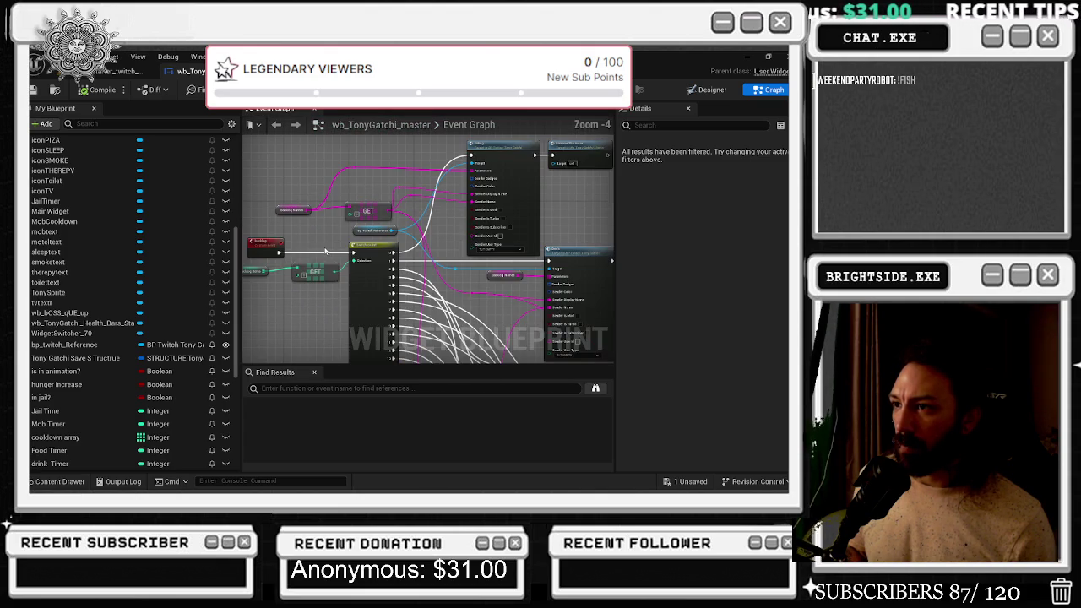
{"action": "scroll", "coordinate": [325, 252], "scroll_direction": "down", "scroll_amount": 5}
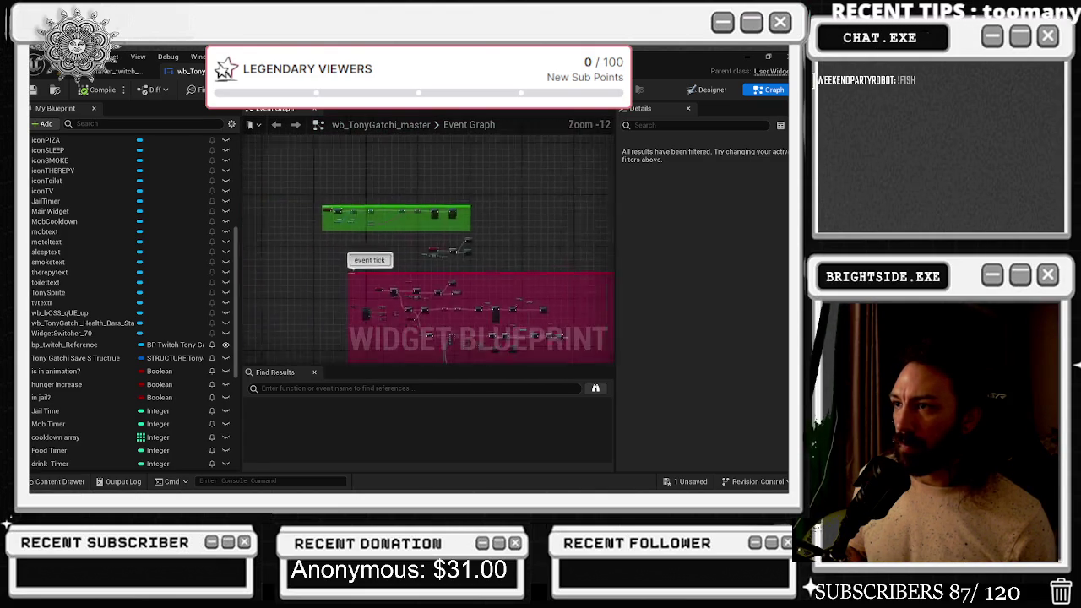
{"action": "scroll", "coordinate": [380, 253], "scroll_direction": "up", "scroll_amount": 5}
{"action": "scroll", "coordinate": [380, 254], "scroll_direction": "up", "scroll_amount": 4}
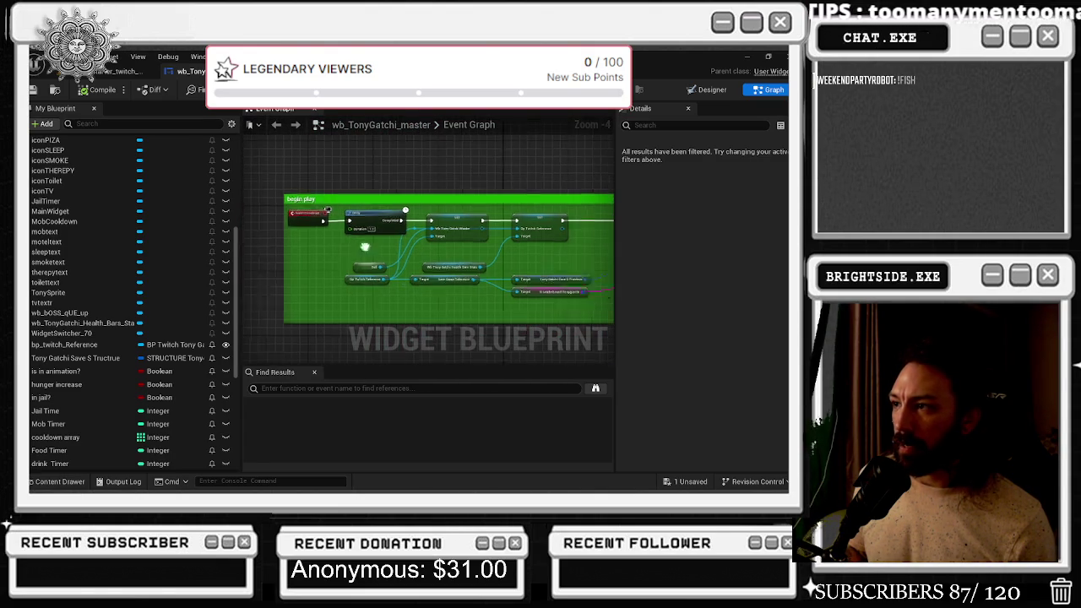
{"action": "left_click_drag", "start_coordinate": [436, 206], "coordinate": [459, 206]}
Enter 600.0 as the Set Timer by Event node's Initial Start Delay
{"action": "left_click", "coordinate": [463, 267]}
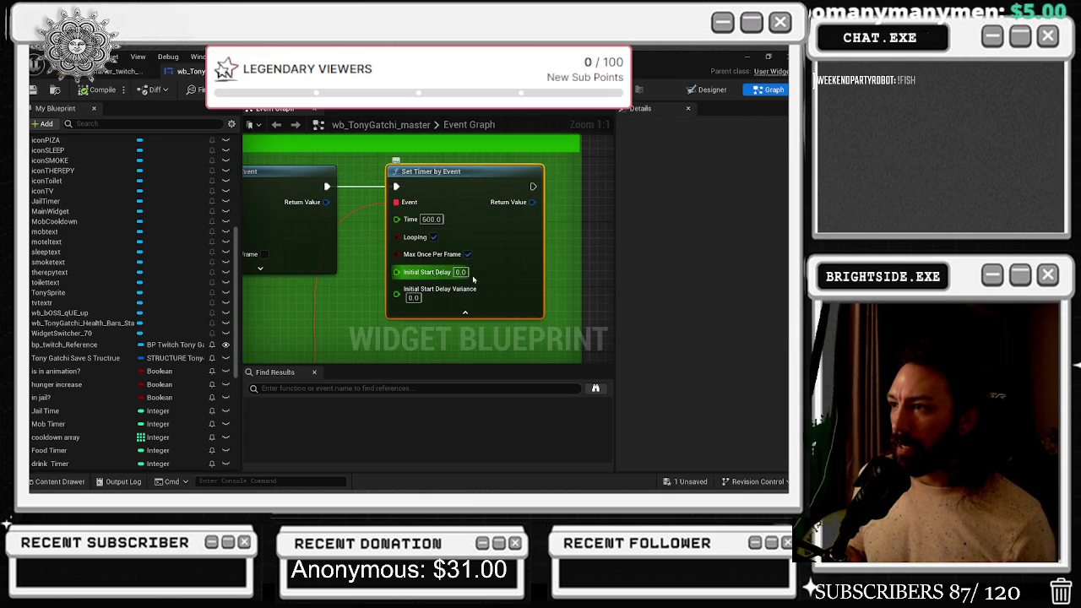
{"action": "type", "text": "600.0"}
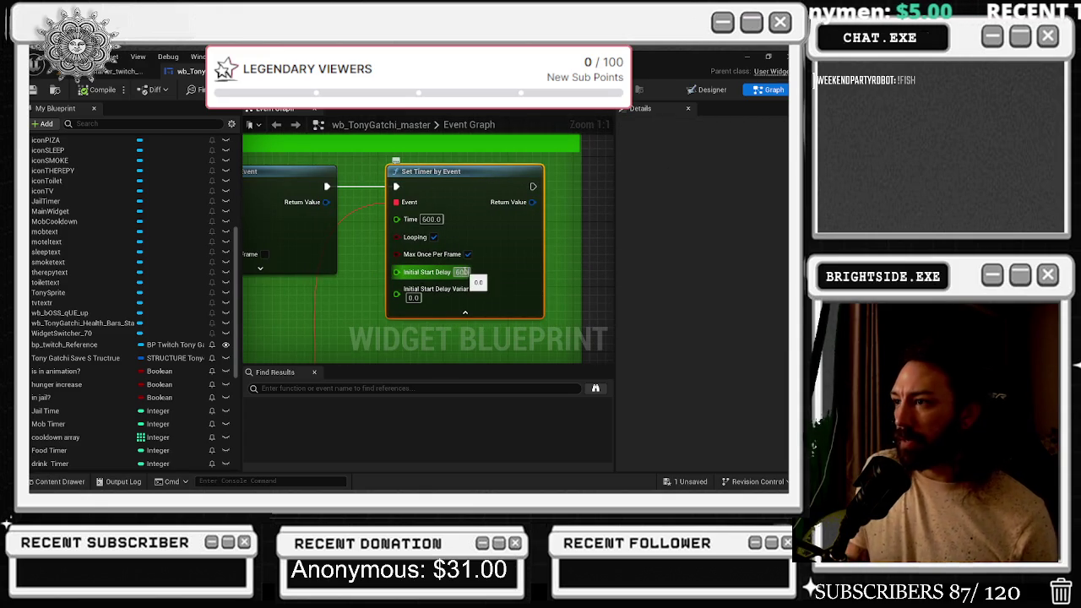
{"action": "scroll", "coordinate": [464, 304], "scroll_direction": "down", "scroll_amount": 2}
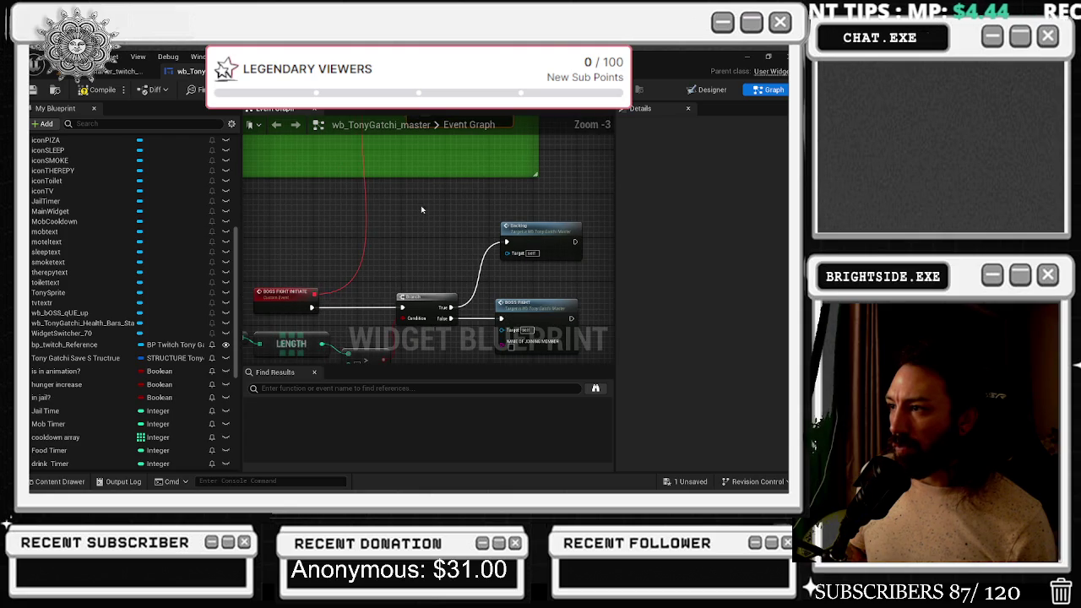
{"action": "scroll", "coordinate": [416, 201], "scroll_direction": "down", "scroll_amount": 1}
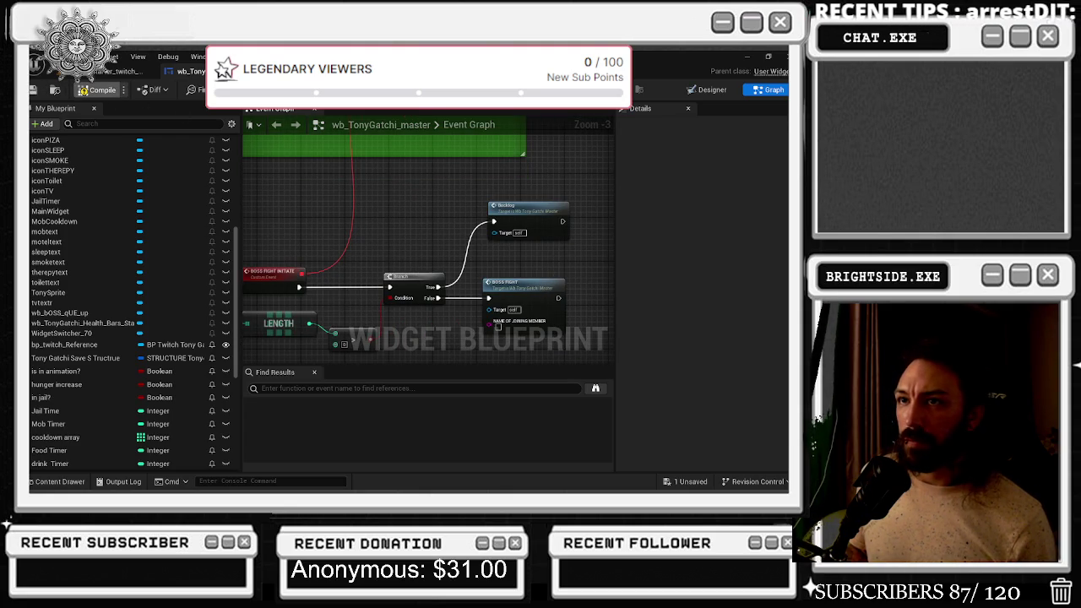
Restore the editor window to full screen and Save All modified packages
{"action": "key", "text": "super+Down"}
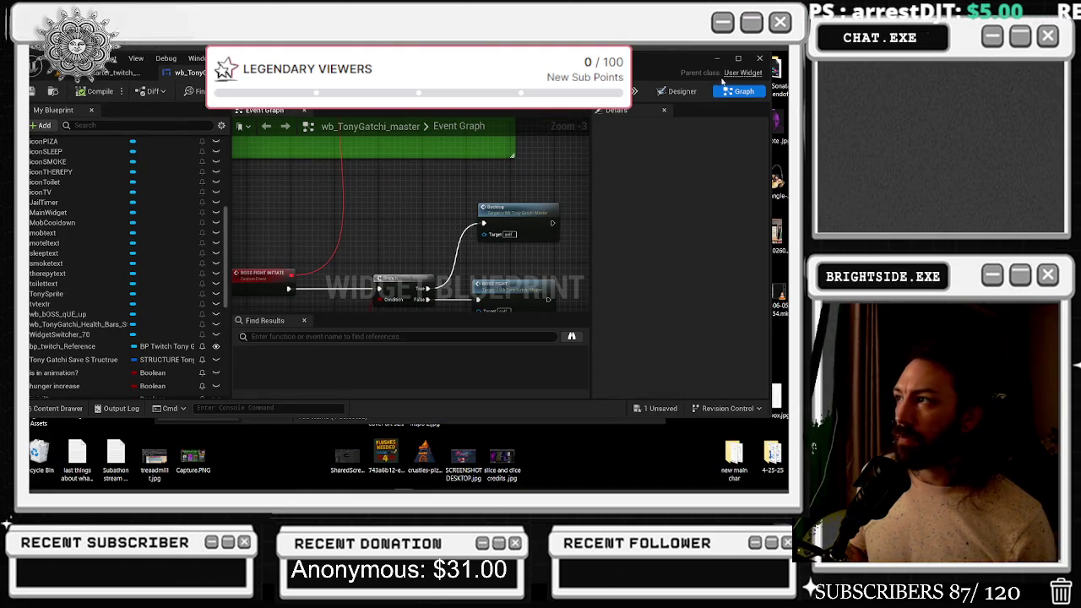
{"action": "left_click", "coordinate": [739, 59]}
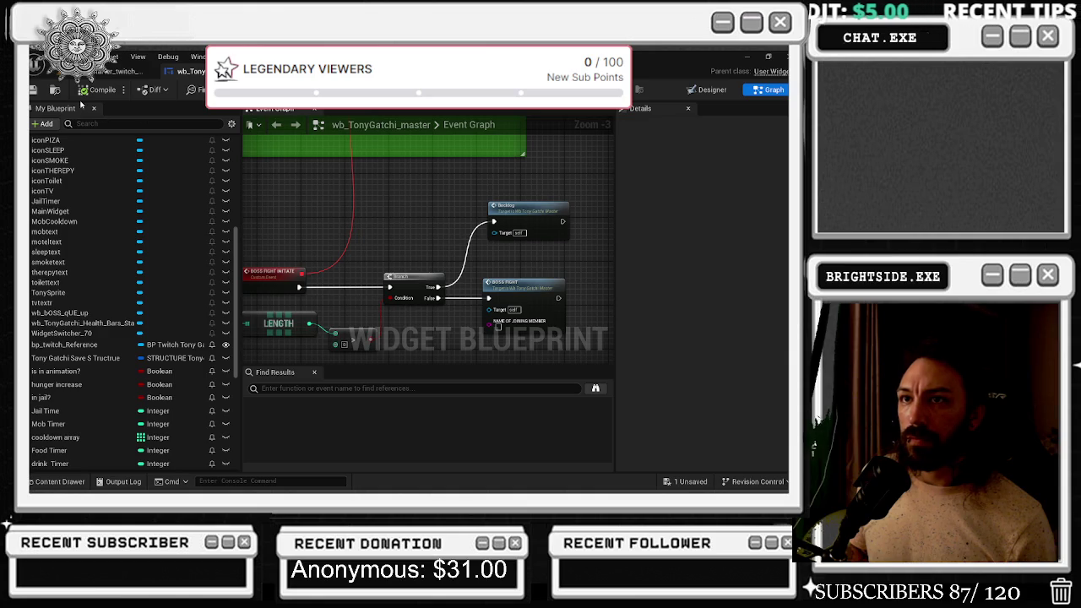
{"action": "left_click", "coordinate": [254, 71]}
{"action": "left_click", "coordinate": [36, 89]}
{"action": "left_click", "coordinate": [181, 71]}
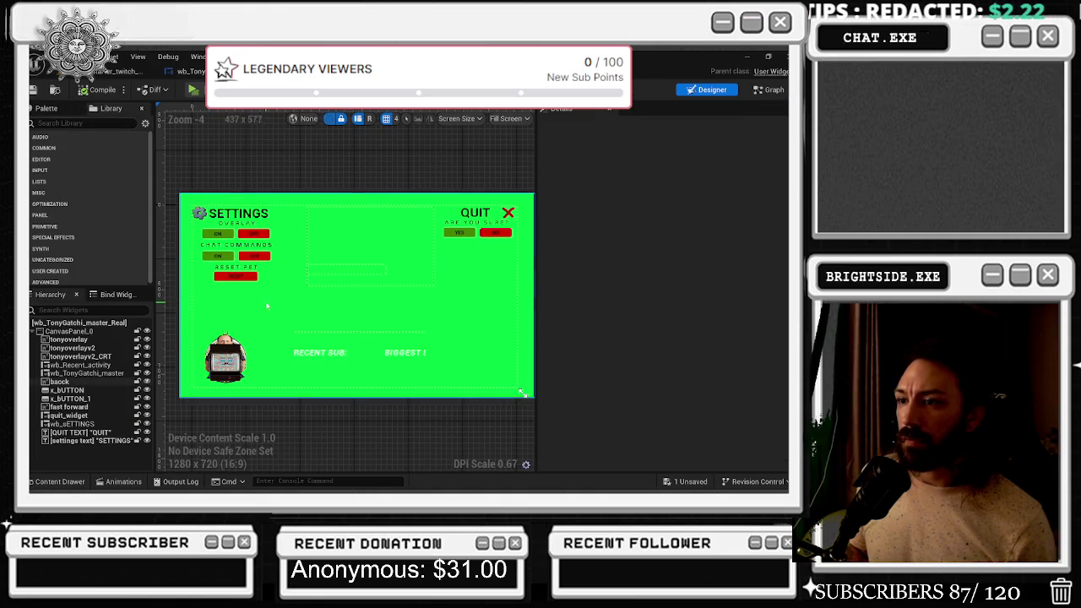
{"action": "left_click", "coordinate": [253, 71]}
{"action": "left_click", "coordinate": [197, 72]}
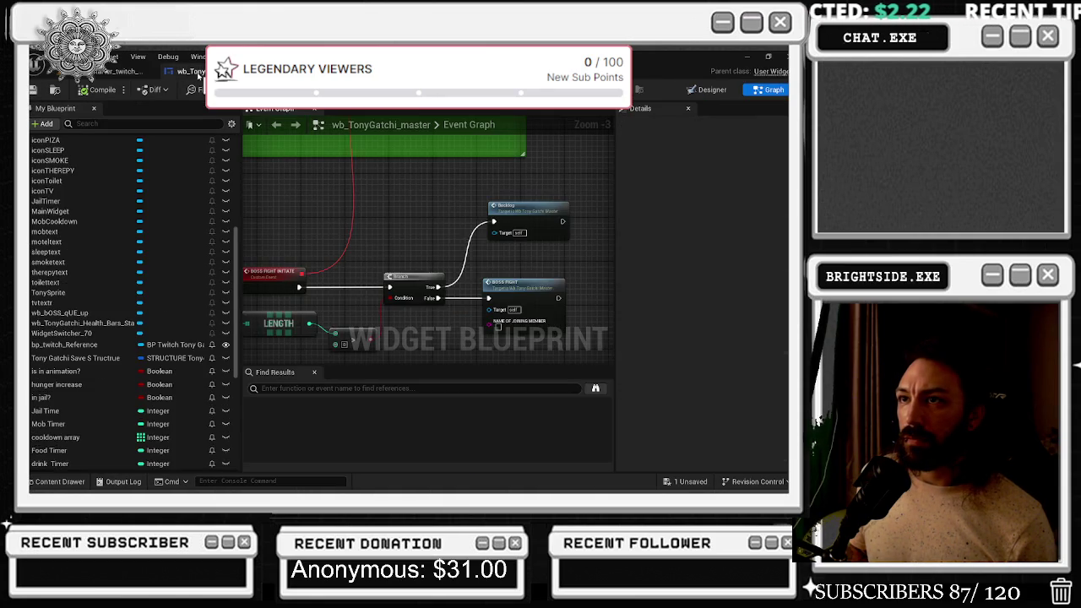
{"action": "left_click", "coordinate": [34, 89]}
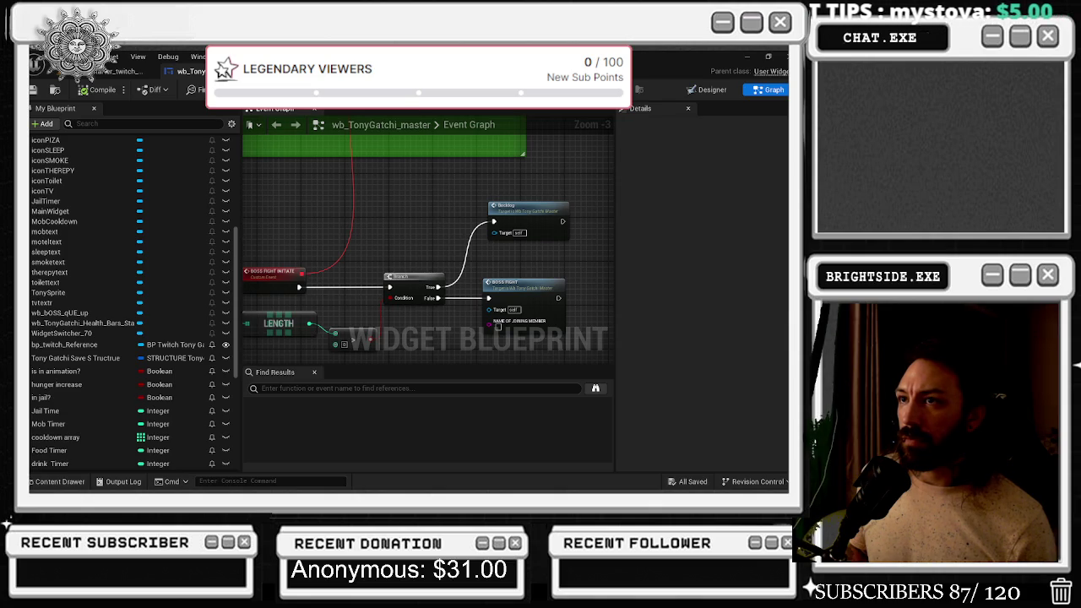
In BP_Twitch_TonyGatchi, locate the boss-join chat event's ChatControl and Break TwitchCommand nodes
{"action": "left_click", "coordinate": [122, 71]}
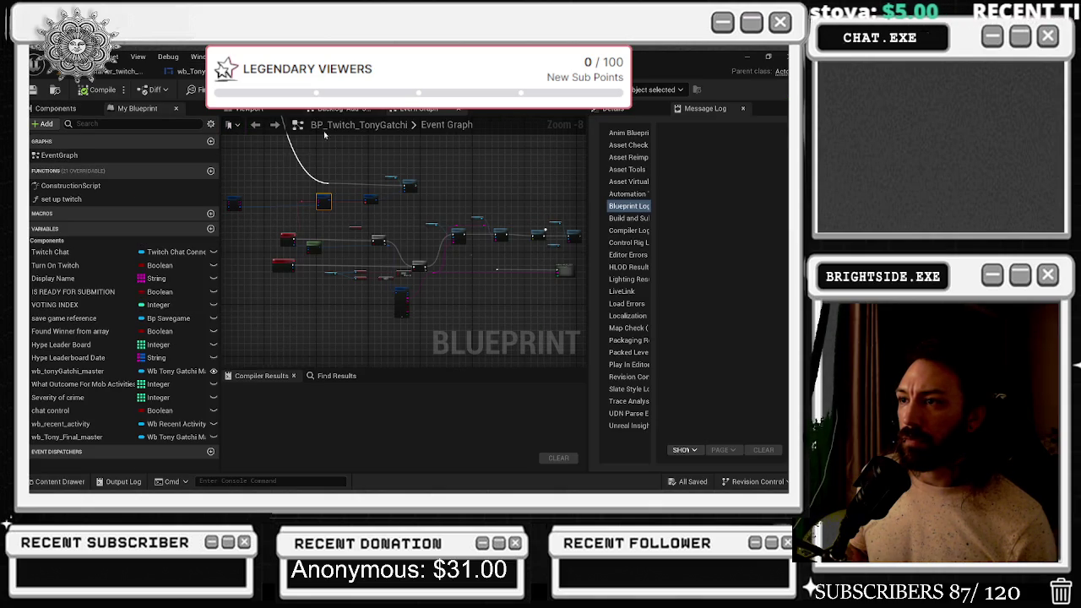
{"action": "scroll", "coordinate": [324, 188], "scroll_direction": "up", "scroll_amount": 6}
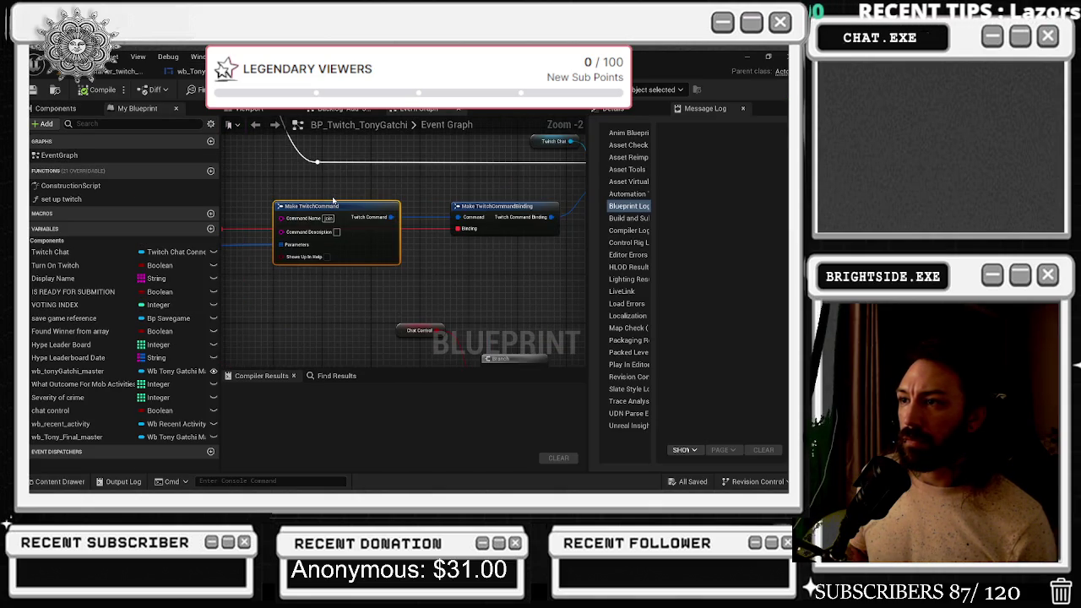
{"action": "scroll", "coordinate": [334, 200], "scroll_direction": "down", "scroll_amount": 3}
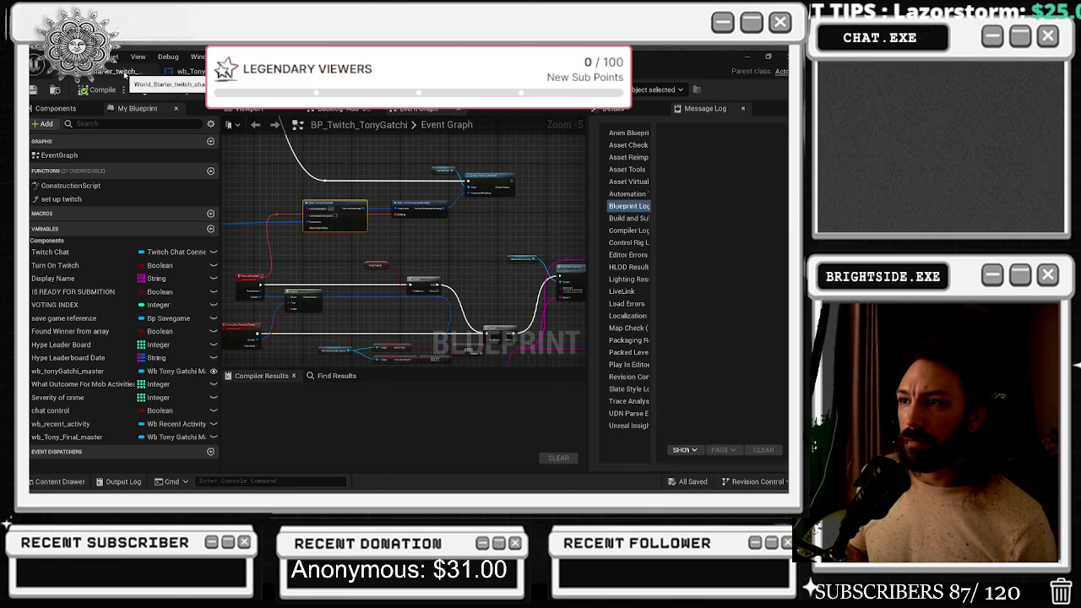
{"action": "mouse_move", "coordinate": [239, 316]}
{"action": "left_mouse_down"}
{"action": "mouse_move", "coordinate": [275, 314]}
{"action": "mouse_move", "coordinate": [291, 297]}
{"action": "left_mouse_up"}
{"action": "left_click", "coordinate": [515, 238]}
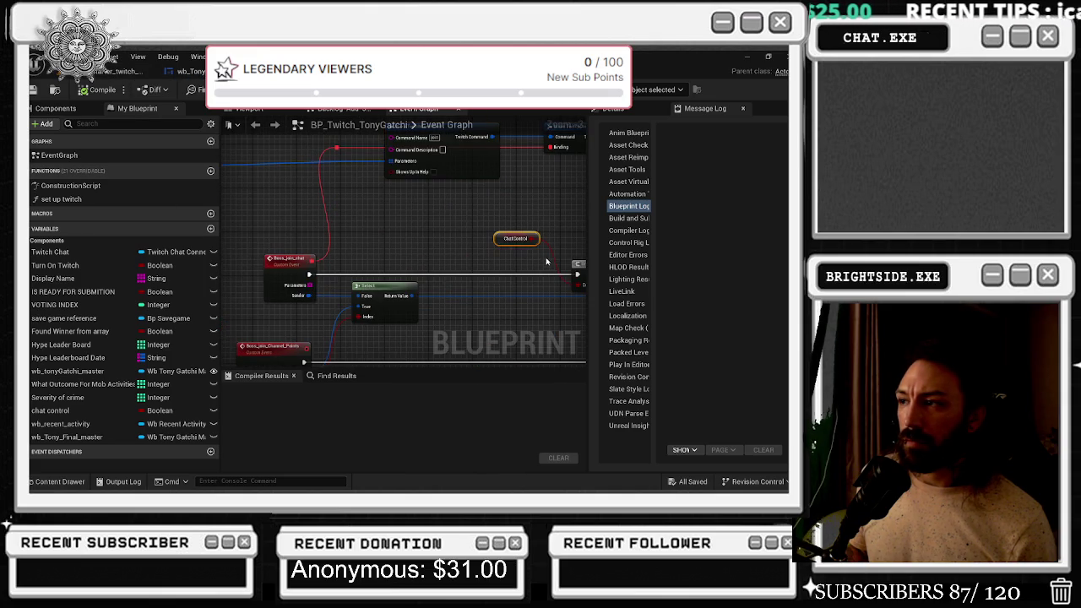
{"action": "scroll", "coordinate": [512, 310], "scroll_direction": "up", "scroll_amount": 2}
{"action": "mouse_move", "coordinate": [501, 304]}
{"action": "left_mouse_down"}
{"action": "mouse_move", "coordinate": [367, 290]}
{"action": "mouse_move", "coordinate": [511, 269]}
{"action": "left_mouse_up"}
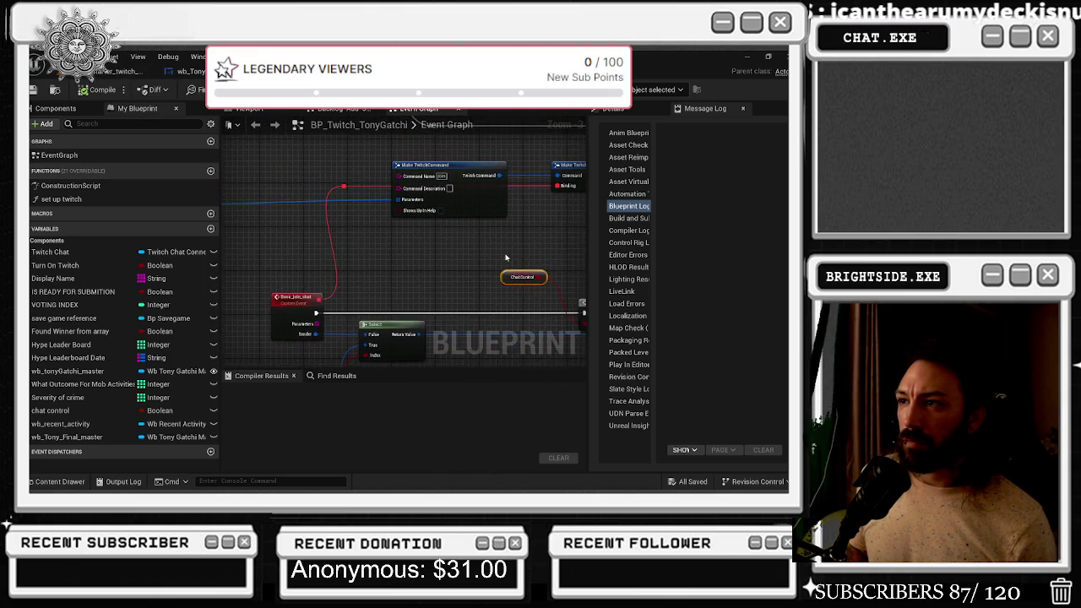
{"action": "scroll", "coordinate": [495, 235], "scroll_direction": "down", "scroll_amount": 3}
{"action": "scroll", "coordinate": [435, 233], "scroll_direction": "up", "scroll_amount": 3}
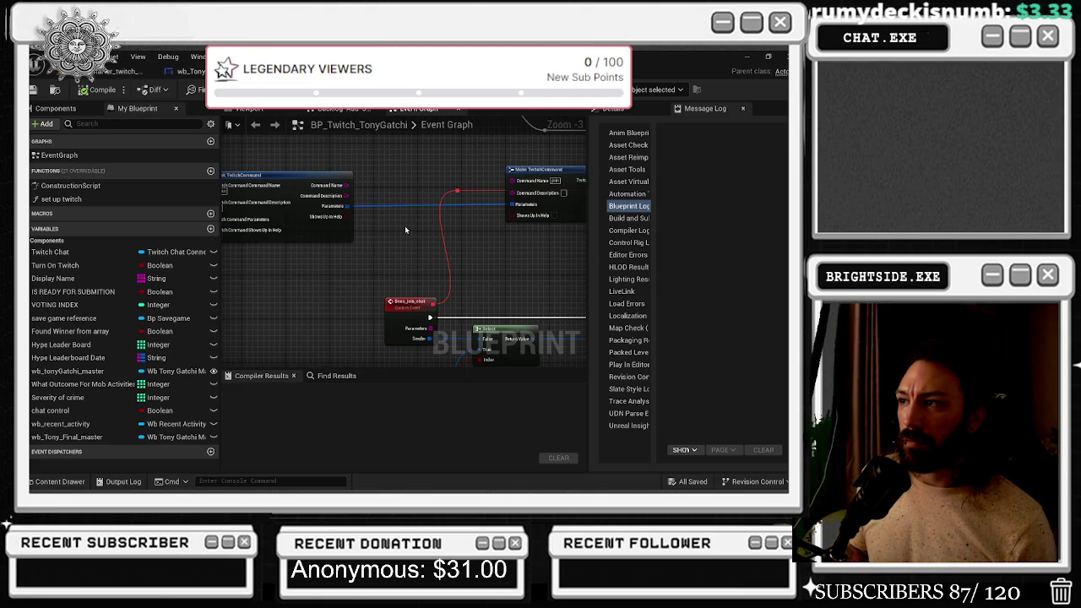
{"action": "left_click_drag", "start_coordinate": [352, 222], "coordinate": [411, 234]}
Follow the chain through Branch, Load The Text Bar and Delay, then jump into Bossfight QUE's definition
{"action": "mouse_move", "coordinate": [311, 226]}
{"action": "left_mouse_down"}
{"action": "mouse_move", "coordinate": [355, 195]}
{"action": "mouse_move", "coordinate": [270, 211]}
{"action": "left_mouse_up"}
{"action": "left_click_drag", "start_coordinate": [448, 190], "coordinate": [347, 209]}
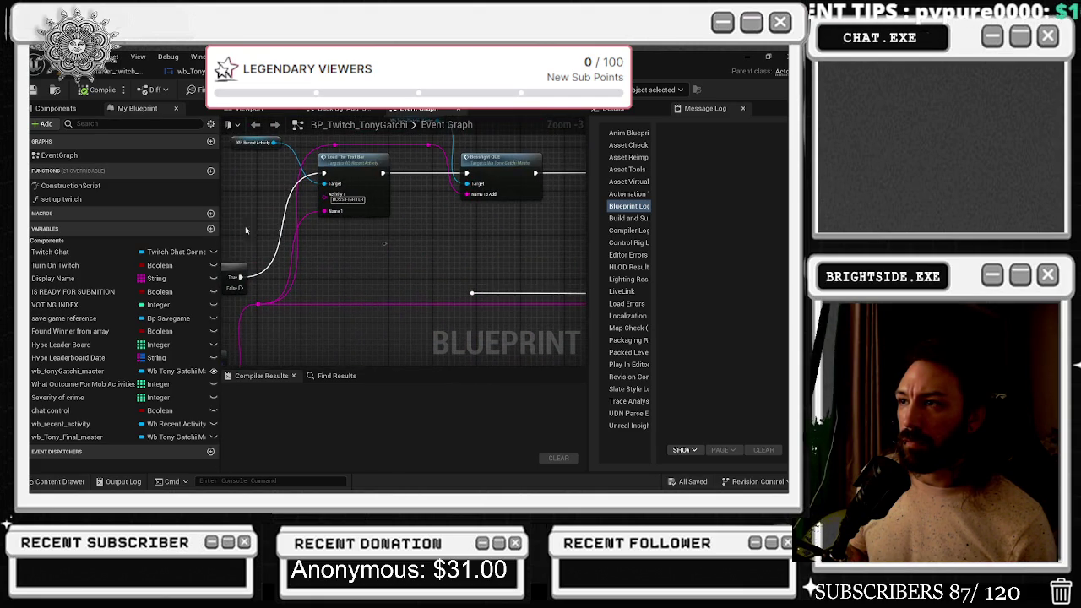
{"action": "mouse_move", "coordinate": [415, 226]}
{"action": "left_mouse_down"}
{"action": "mouse_move", "coordinate": [350, 251]}
{"action": "mouse_move", "coordinate": [296, 244]}
{"action": "mouse_move", "coordinate": [349, 260]}
{"action": "mouse_move", "coordinate": [245, 265]}
{"action": "left_mouse_up"}
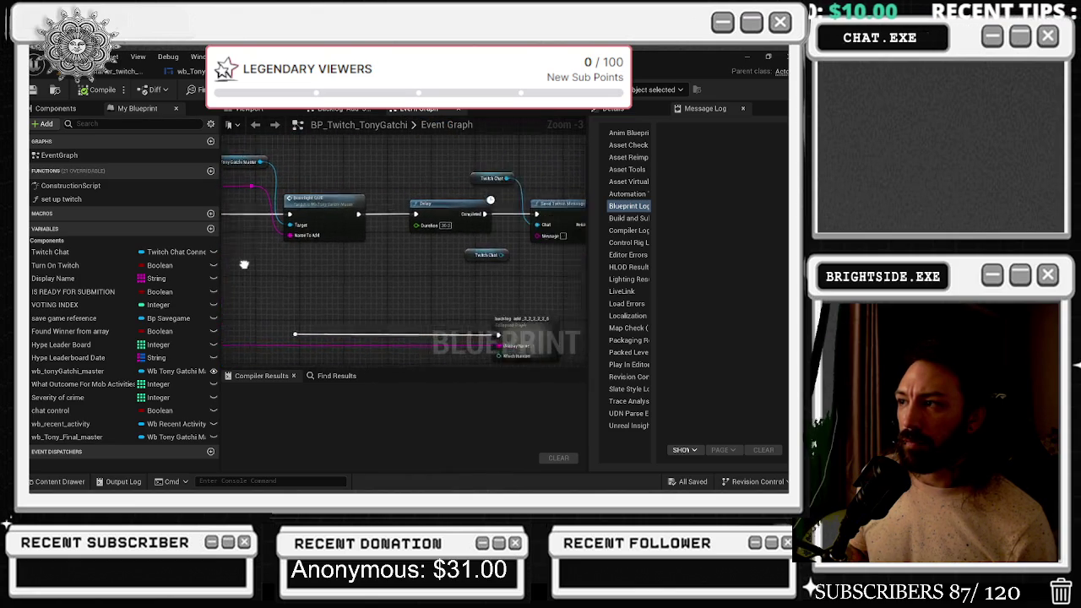
{"action": "left_click_drag", "start_coordinate": [486, 192], "coordinate": [442, 193]}
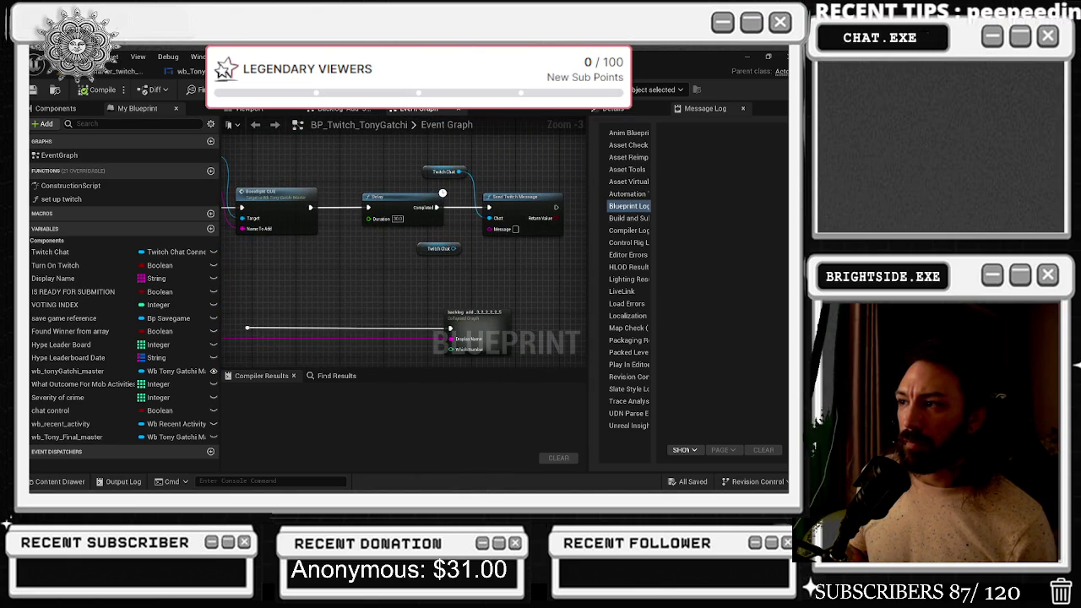
{"action": "left_click_drag", "start_coordinate": [279, 193], "coordinate": [456, 187]}
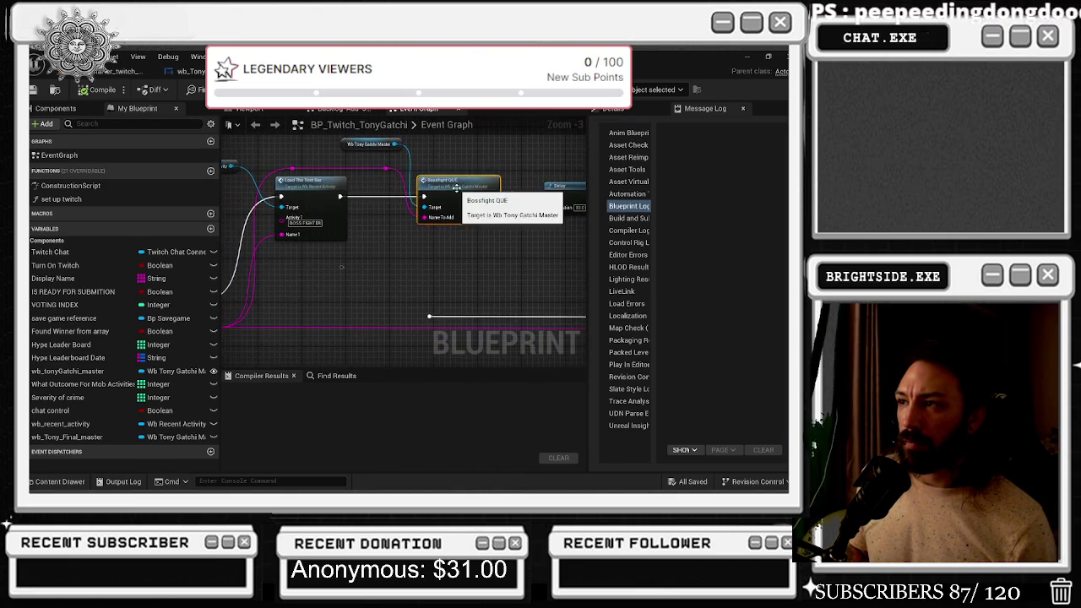
{"action": "double_click", "coordinate": [456, 188]}
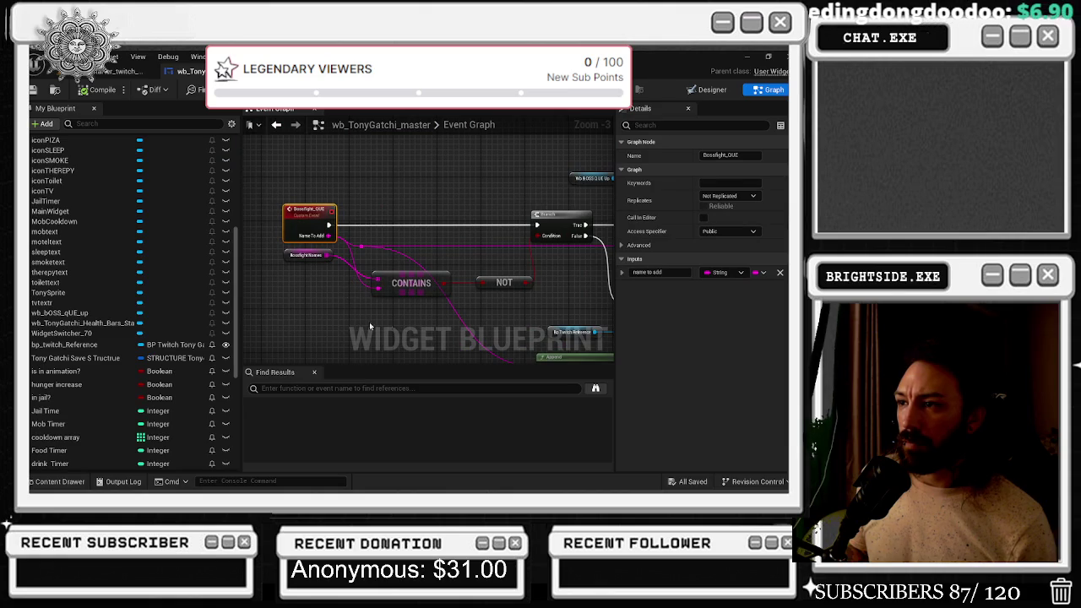
Move the Third Name wire from the Select node's Option 5 to Option 4
{"action": "mouse_move", "coordinate": [450, 299]}
{"action": "left_mouse_down"}
{"action": "mouse_move", "coordinate": [432, 275]}
{"action": "mouse_move", "coordinate": [388, 259]}
{"action": "mouse_move", "coordinate": [92, 295]}
{"action": "mouse_move", "coordinate": [118, 328]}
{"action": "mouse_move", "coordinate": [155, 343]}
{"action": "left_mouse_up"}
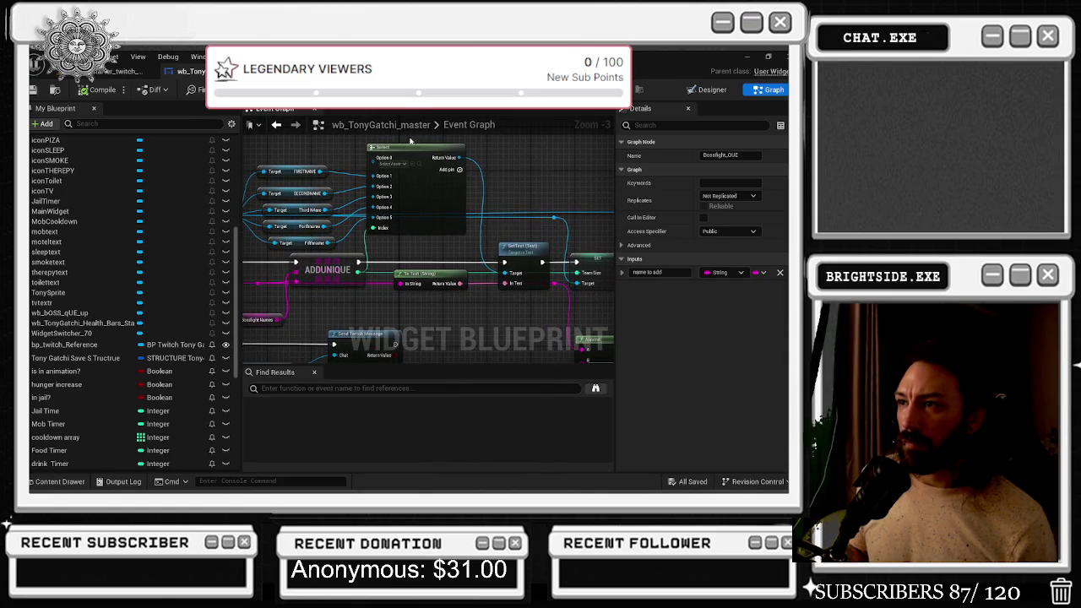
{"action": "scroll", "coordinate": [332, 168], "scroll_direction": "up", "scroll_amount": 1}
{"action": "mouse_move", "coordinate": [370, 178]}
{"action": "left_mouse_down"}
{"action": "mouse_move", "coordinate": [377, 157]}
{"action": "mouse_move", "coordinate": [377, 202]}
{"action": "left_mouse_up"}
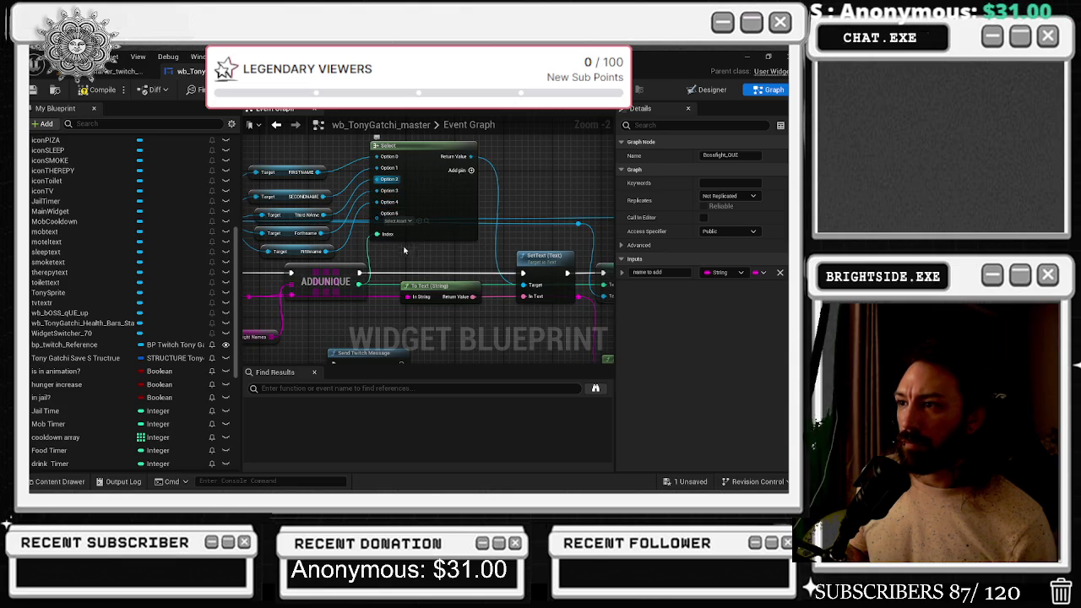
Zoom out to review the Bossfight_QUE chain ending at Send Twitch Message
{"action": "scroll", "coordinate": [401, 255], "scroll_direction": "down", "scroll_amount": 1}
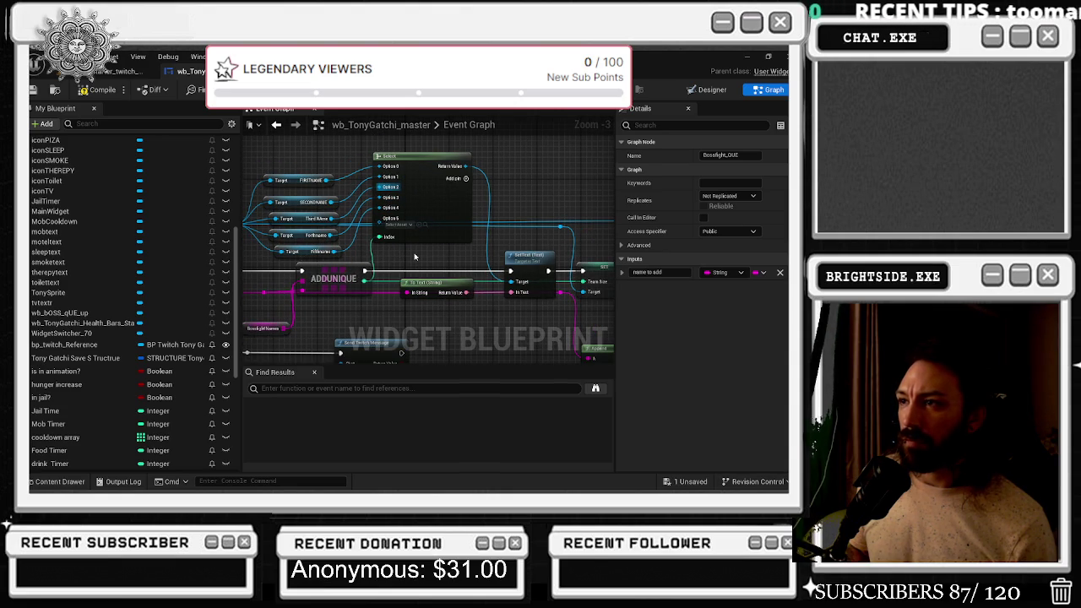
{"action": "left_click_drag", "start_coordinate": [420, 256], "coordinate": [454, 232]}
{"action": "scroll", "coordinate": [425, 292], "scroll_direction": "down", "scroll_amount": 1}
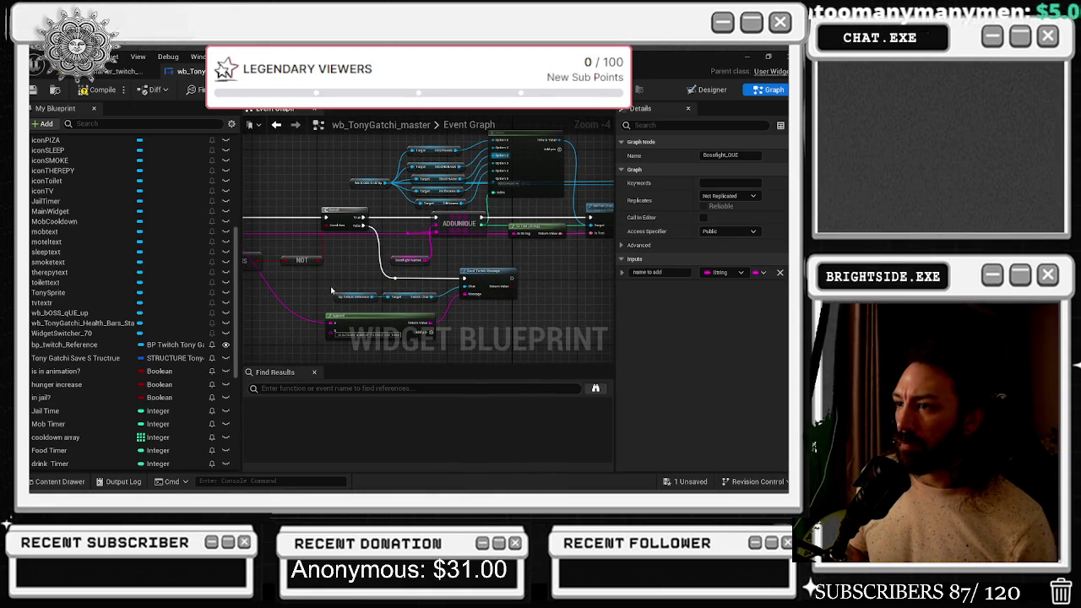
{"action": "left_click", "coordinate": [397, 304]}
{"action": "scroll", "coordinate": [539, 263], "scroll_direction": "up", "scroll_amount": 3}
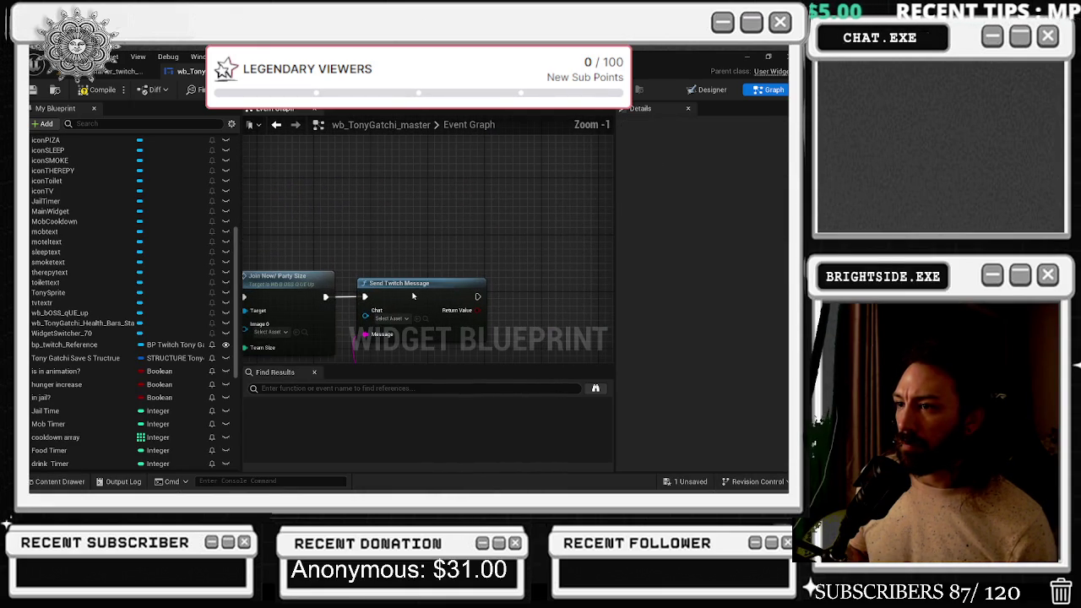
Add a Print String node after Send Twitch Message
{"action": "key", "text": "ctrl+z"}
{"action": "key", "text": "ctrl+z"}
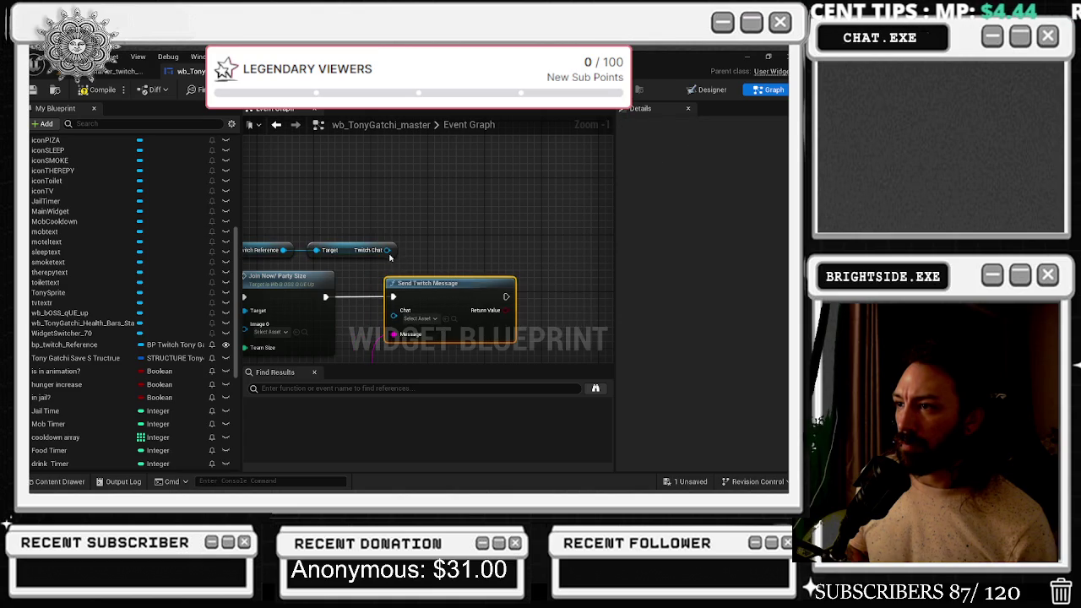
{"action": "key", "text": "ctrl+y"}
{"action": "left_click_drag", "start_coordinate": [339, 295], "coordinate": [399, 299]}
{"action": "type", "text": "print string"}
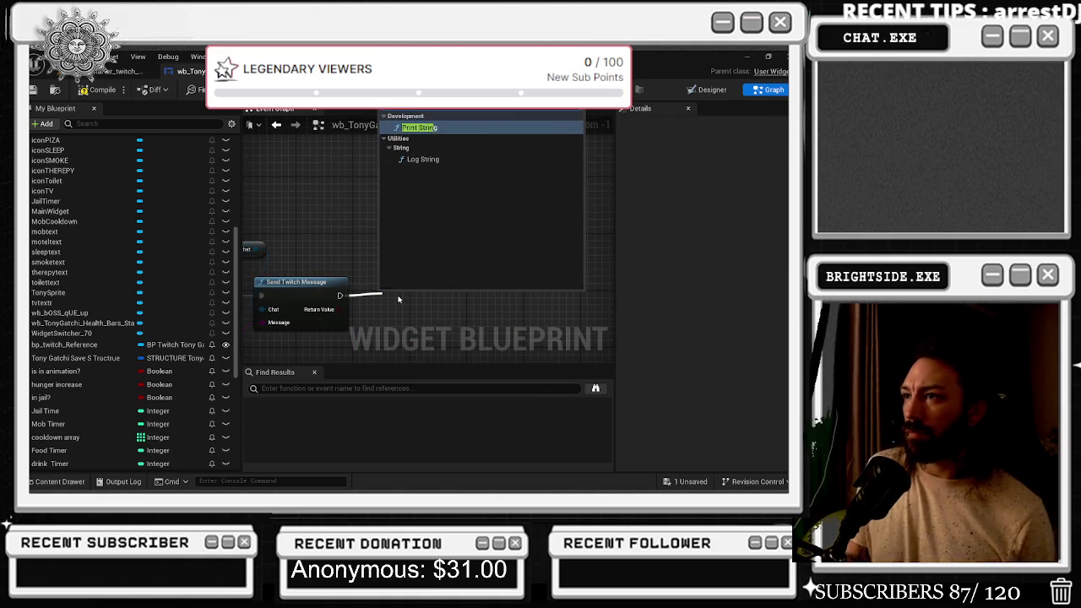
{"action": "key", "text": "Return"}
Set the Print String's In String to 'GOT IT !!!'
{"action": "mouse_move", "coordinate": [397, 262]}
{"action": "left_mouse_down"}
{"action": "mouse_move", "coordinate": [330, 316]}
{"action": "mouse_move", "coordinate": [316, 294]}
{"action": "left_mouse_up"}
{"action": "type", "text": "append"}
{"action": "key", "text": "Return"}
{"action": "left_click", "coordinate": [473, 221]}
{"action": "scroll", "coordinate": [417, 252], "scroll_direction": "down", "scroll_amount": 3}
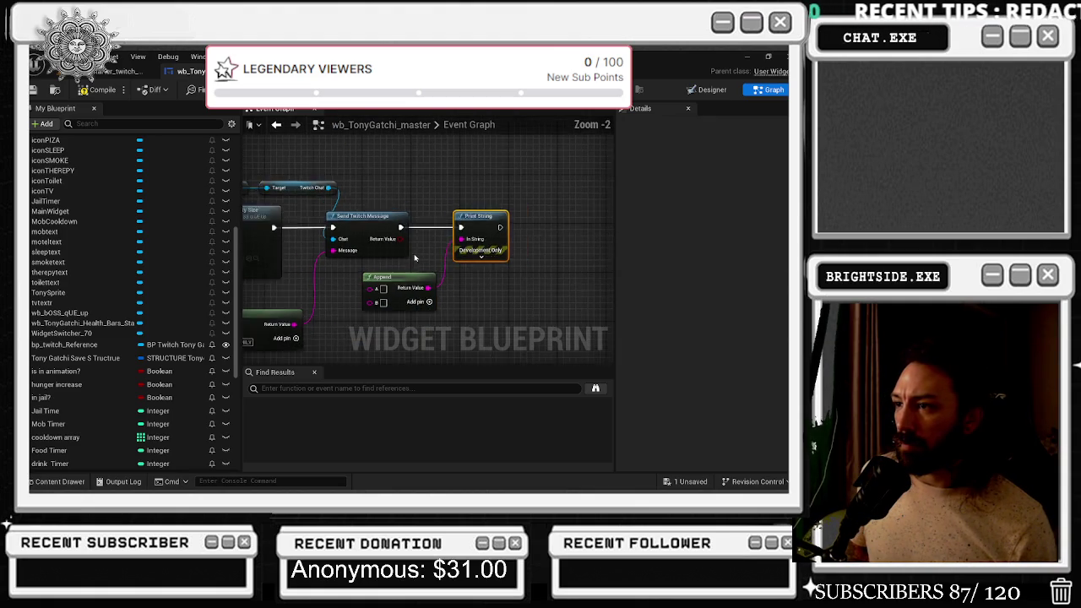
{"action": "left_click_drag", "start_coordinate": [379, 267], "coordinate": [413, 270]}
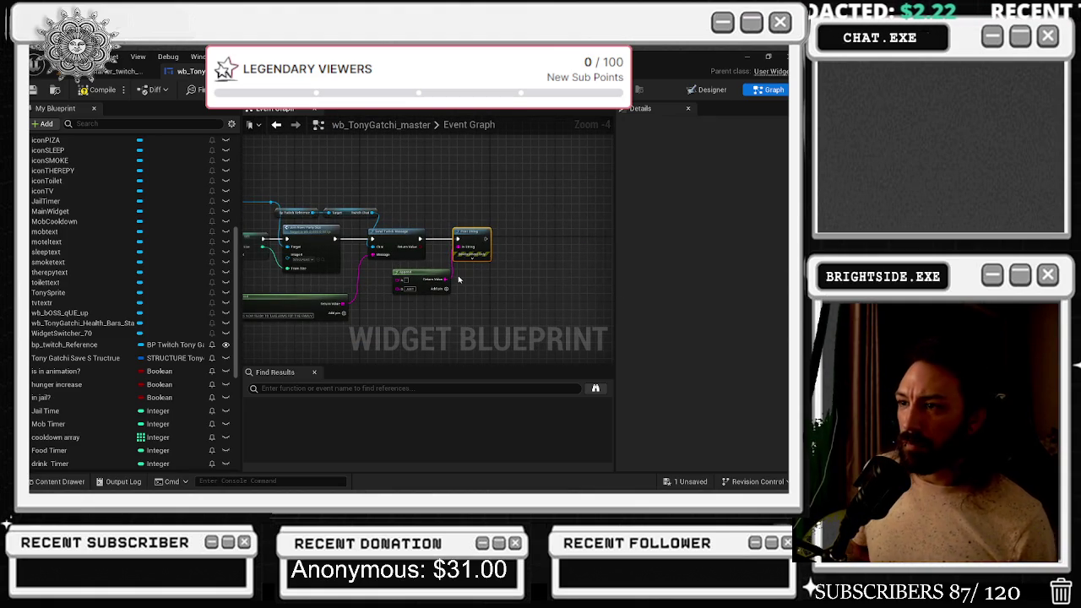
{"action": "left_click_drag", "start_coordinate": [458, 279], "coordinate": [613, 279]}
{"action": "scroll", "coordinate": [407, 290], "scroll_direction": "up", "scroll_amount": 2}
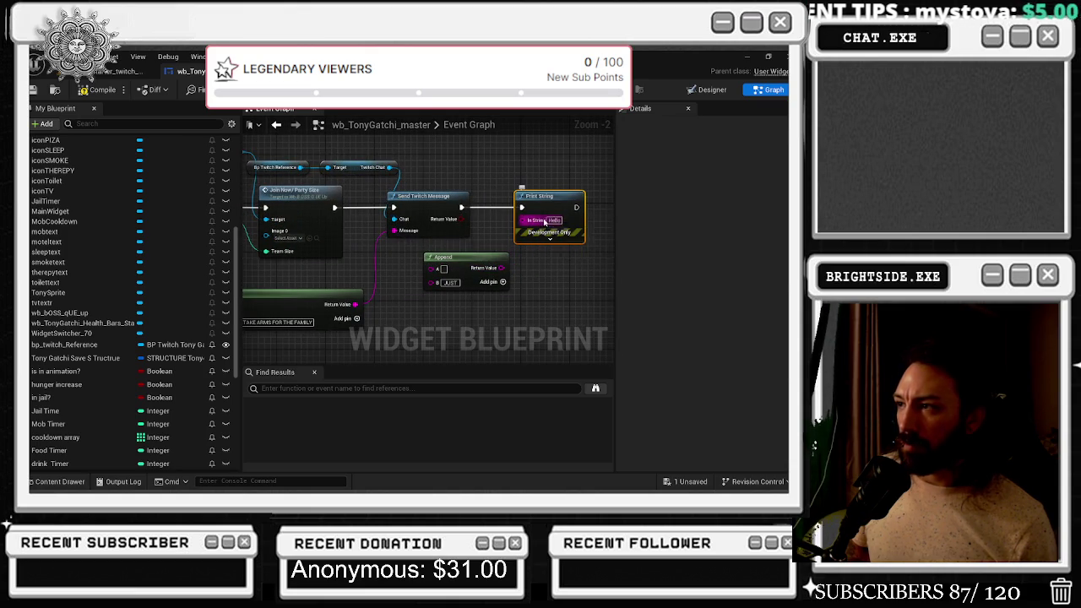
{"action": "type", "text": "GOT IT !!!!!!"}
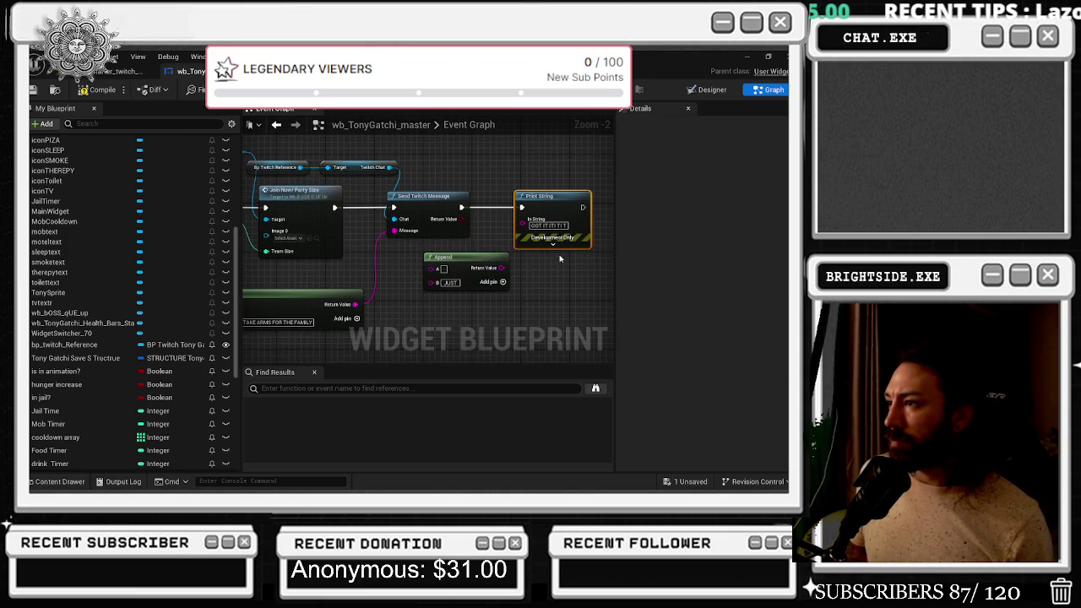
Delete the unused Append node and compile the widget blueprint
{"action": "left_click", "coordinate": [554, 244]}
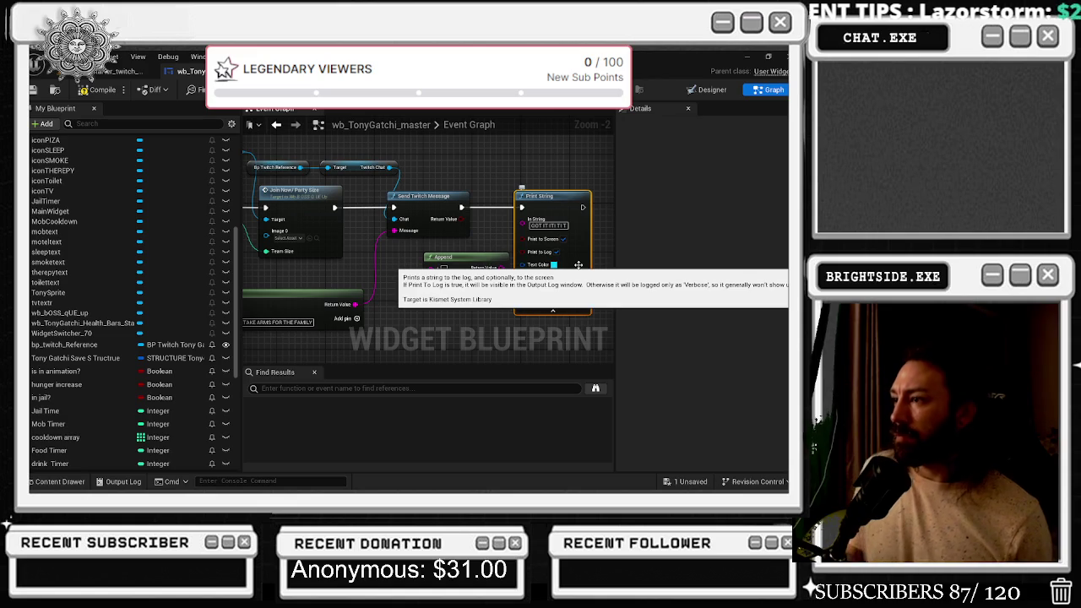
{"action": "left_click", "coordinate": [443, 256]}
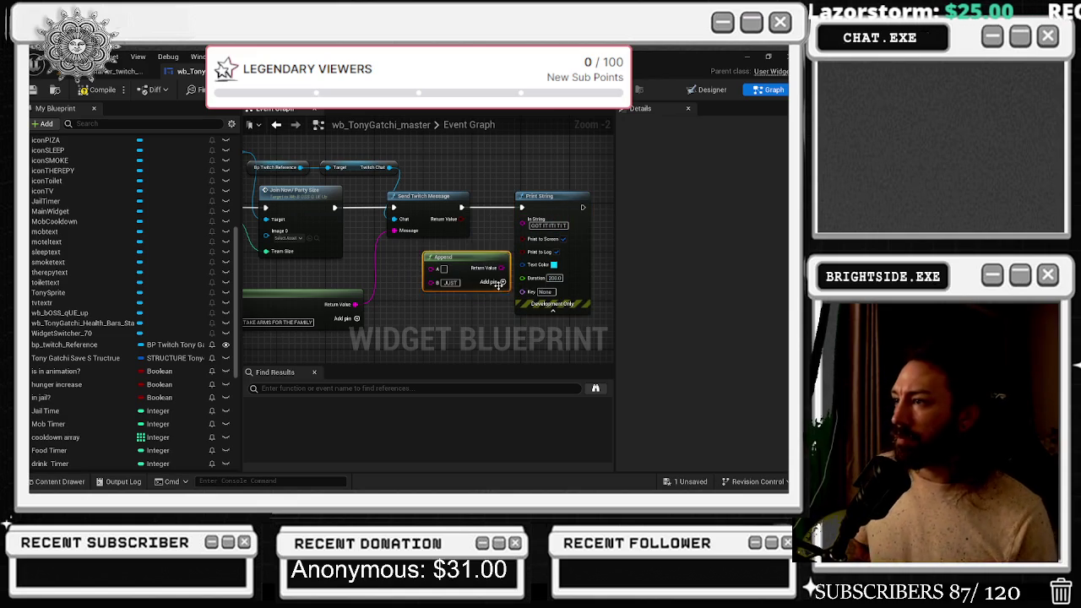
{"action": "key", "text": "Delete"}
{"action": "left_click", "coordinate": [97, 90]}
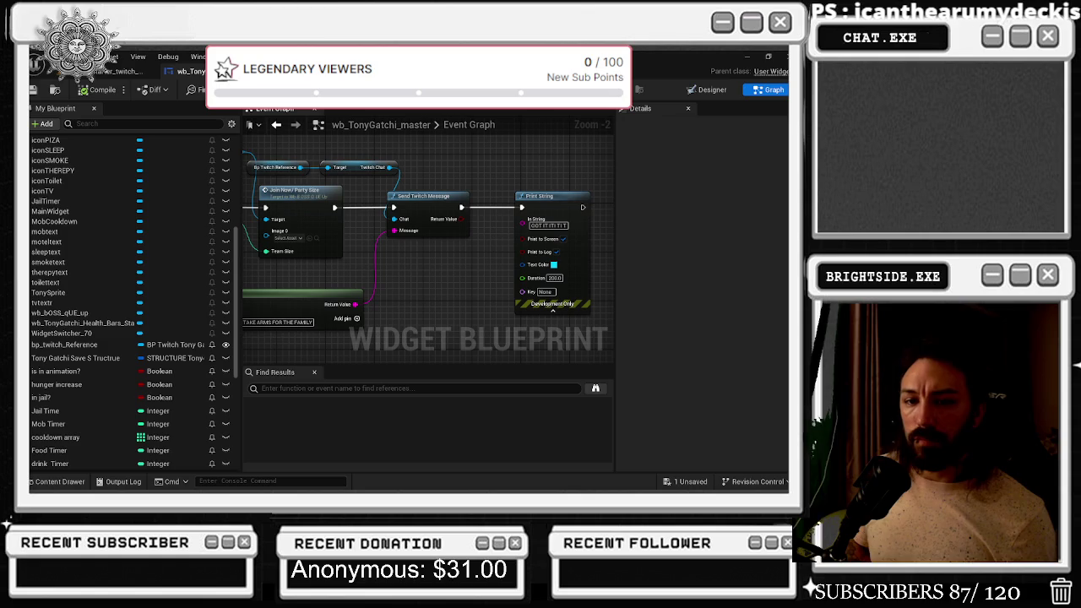
Run a live test from the level editor, watch the Twitch channel window, then stop with Esc
{"action": "left_click", "coordinate": [118, 71]}
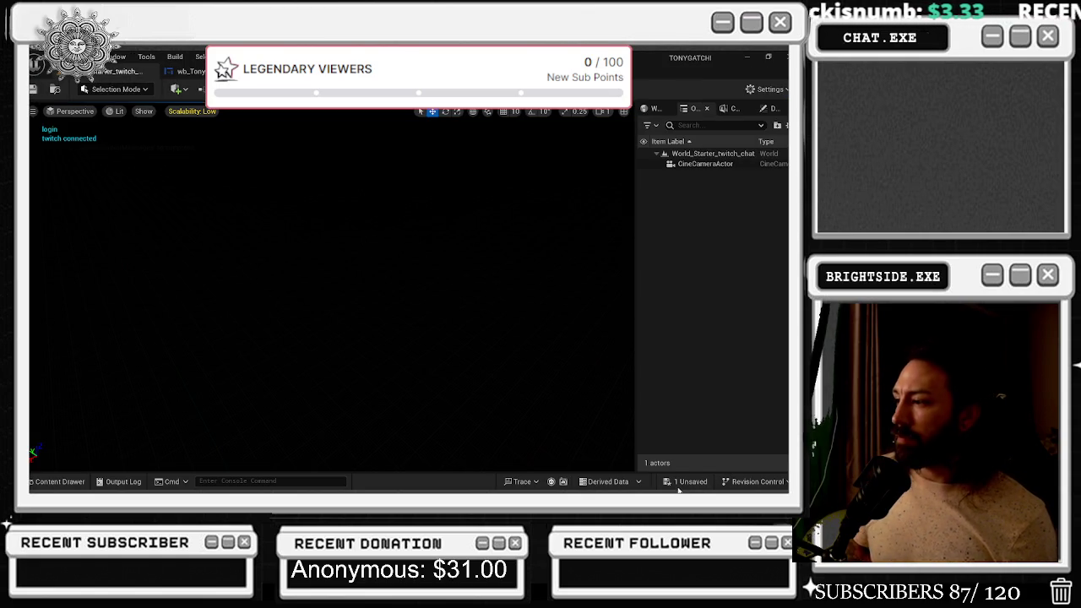
{"action": "left_click", "coordinate": [686, 487]}
{"action": "left_click", "coordinate": [507, 389]}
{"action": "key", "text": "alt+Tab"}
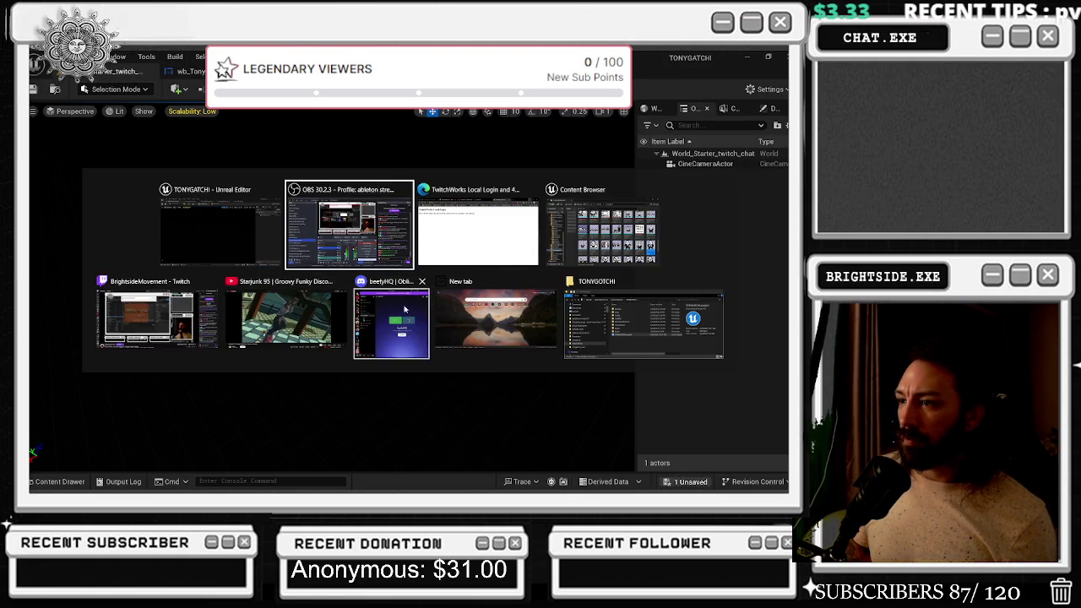
{"action": "left_click", "coordinate": [169, 340]}
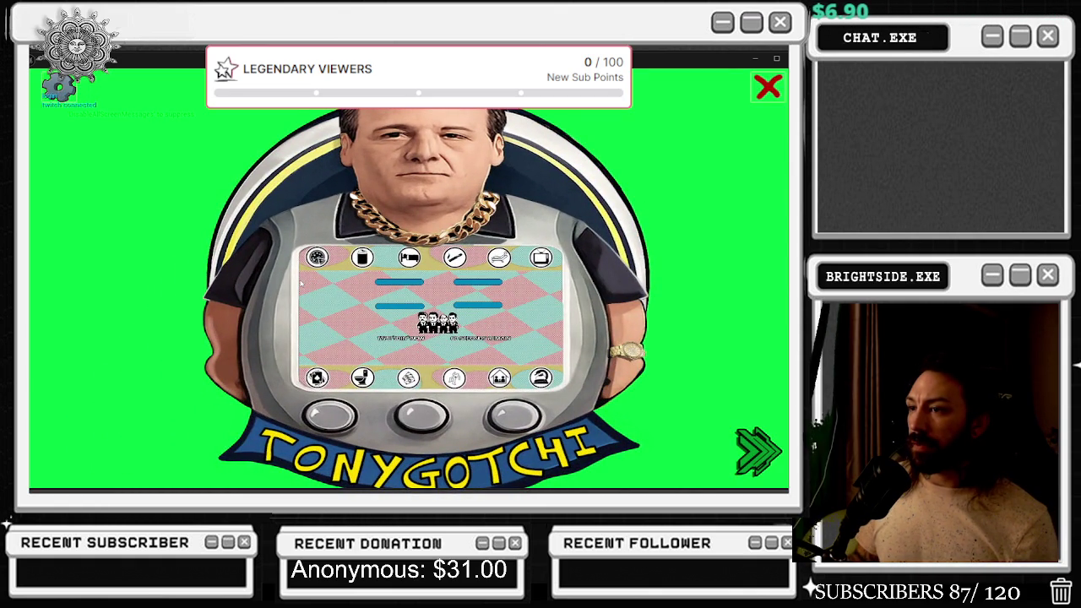
{"action": "key", "text": "Escape"}
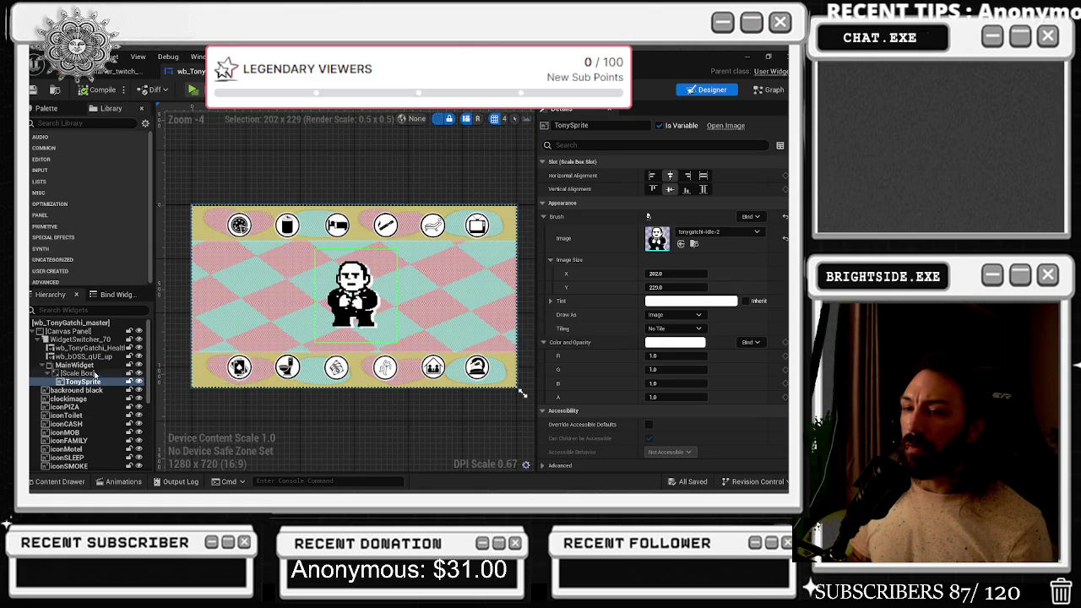
Select wb_bOSS_qUE_up in the widget tree and find all its references
{"action": "left_click", "coordinate": [78, 373]}
{"action": "left_click", "coordinate": [83, 357]}
{"action": "left_click", "coordinate": [85, 381]}
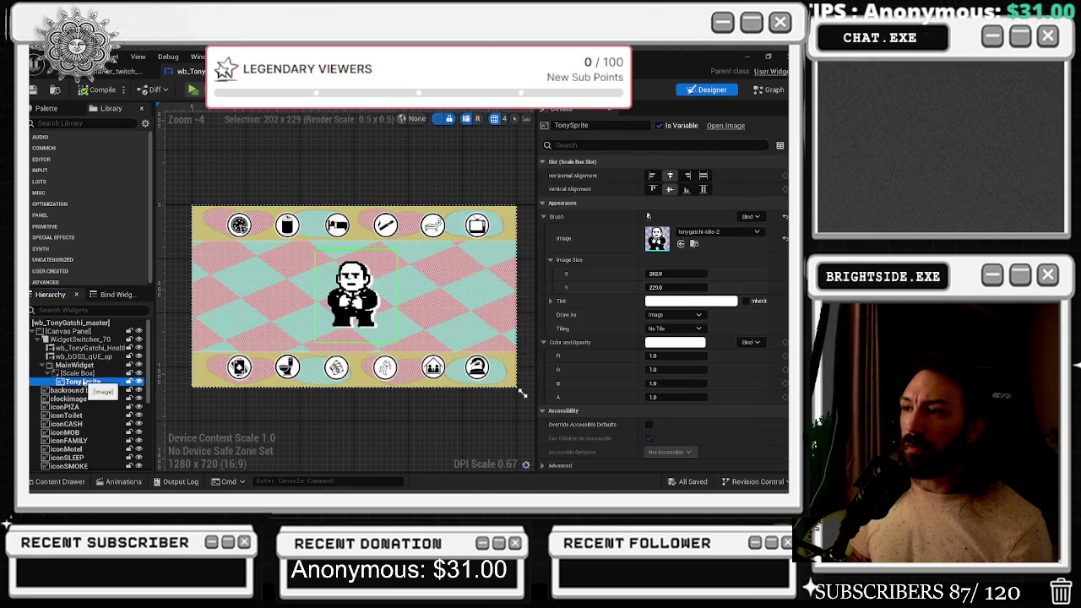
{"action": "left_click", "coordinate": [74, 357]}
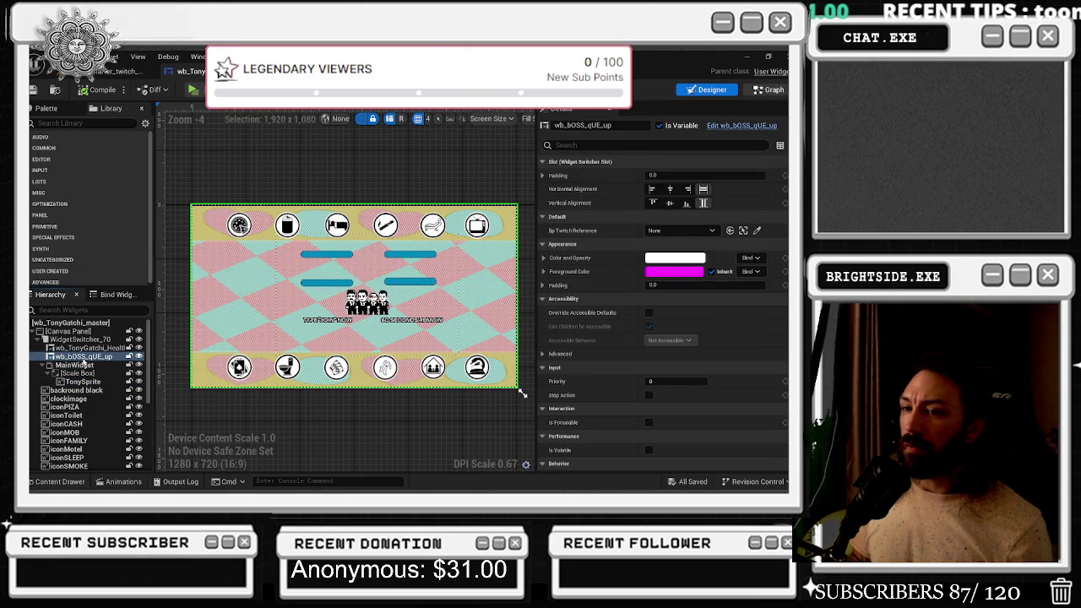
{"action": "double_click", "coordinate": [82, 358]}
{"action": "right_click", "coordinate": [76, 313]}
{"action": "left_click", "coordinate": [235, 360]}
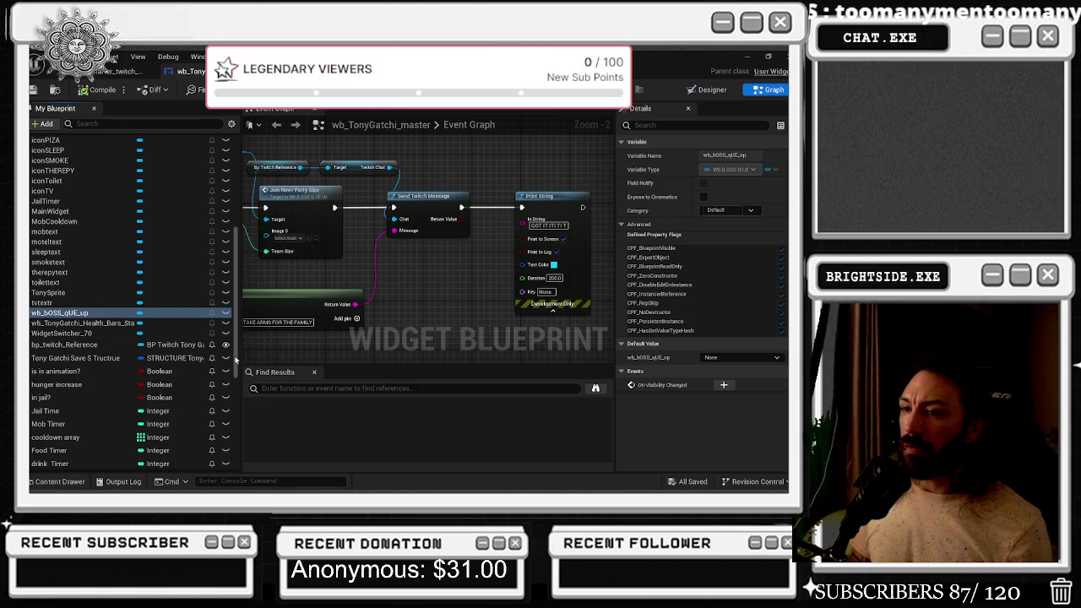
{"action": "double_click", "coordinate": [304, 417]}
Step through each of the four wb_bOSS_qUE_up uses in the master widget's graph
{"action": "scroll", "coordinate": [357, 341], "scroll_direction": "down", "scroll_amount": 5}
{"action": "left_click_drag", "start_coordinate": [584, 251], "coordinate": [804, 213]}
{"action": "left_click_drag", "start_coordinate": [591, 240], "coordinate": [372, 240]}
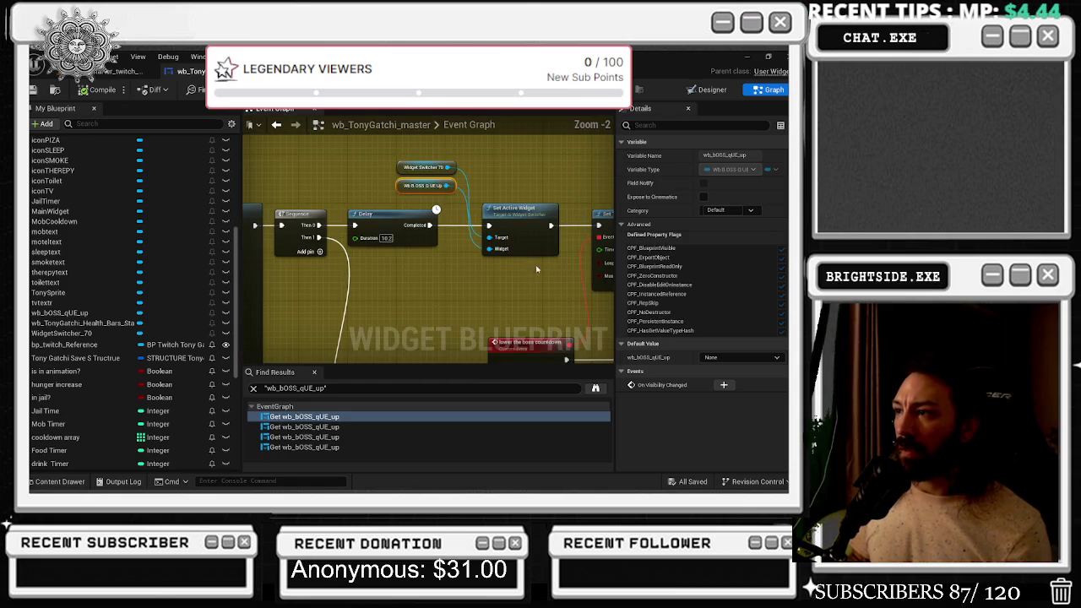
{"action": "double_click", "coordinate": [336, 426]}
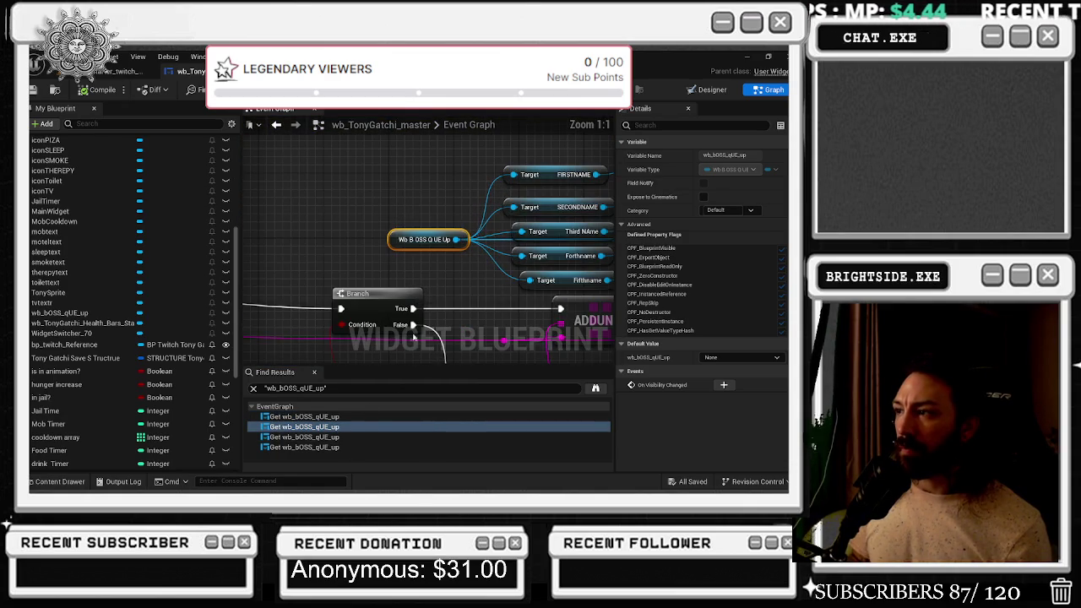
{"action": "double_click", "coordinate": [350, 436]}
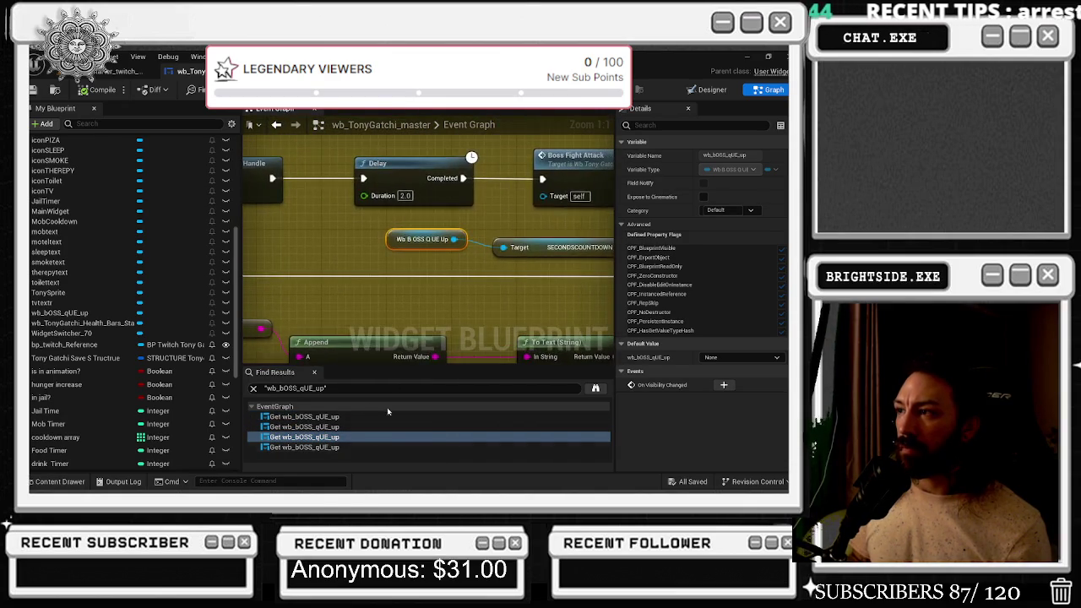
{"action": "double_click", "coordinate": [312, 448]}
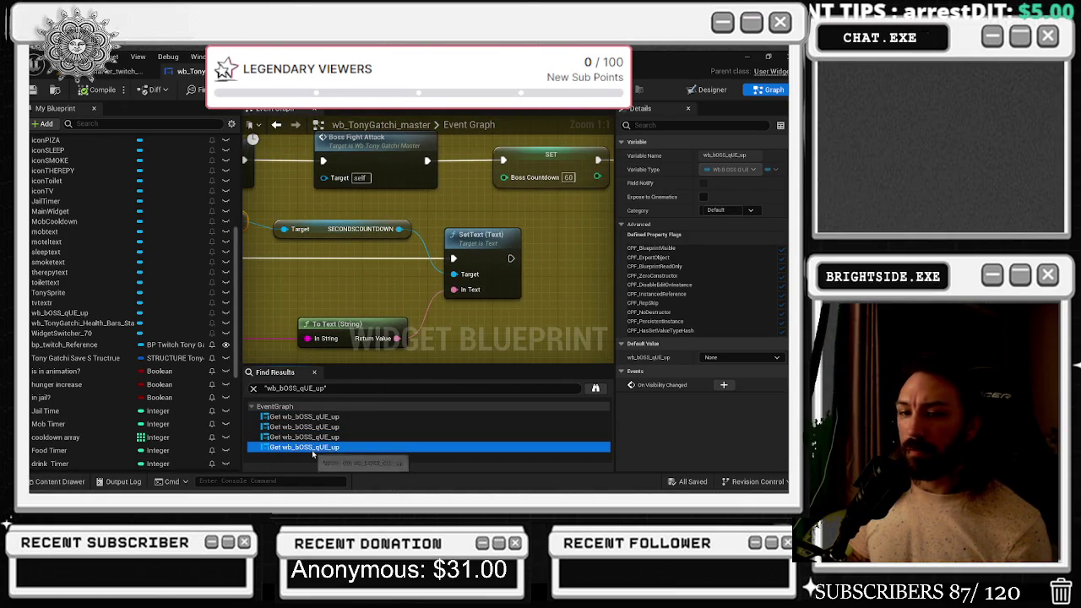
{"action": "scroll", "coordinate": [399, 332], "scroll_direction": "down", "scroll_amount": 4}
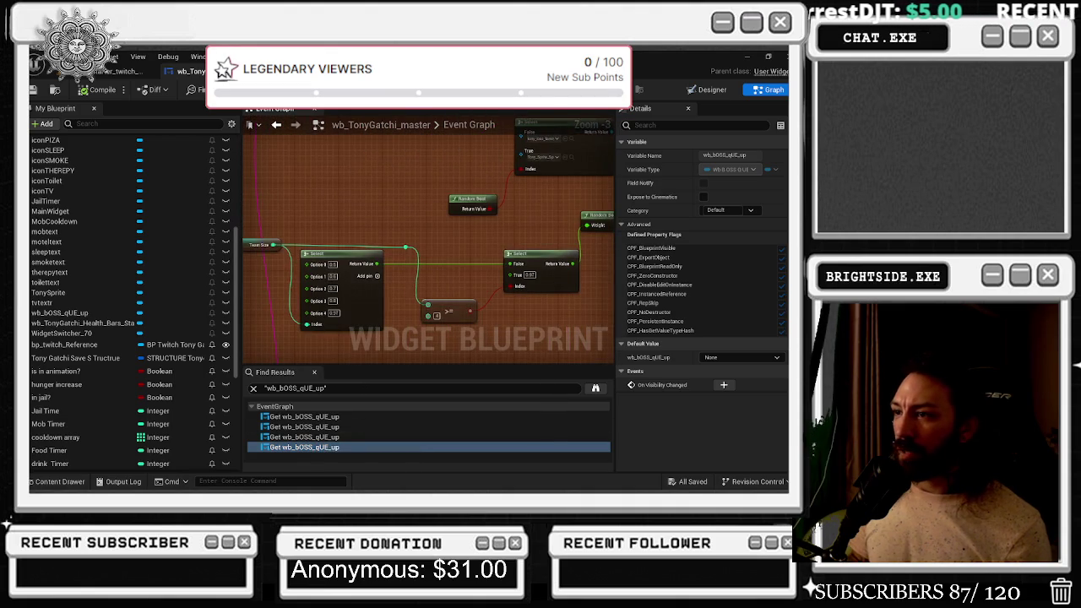
{"action": "double_click", "coordinate": [304, 417]}
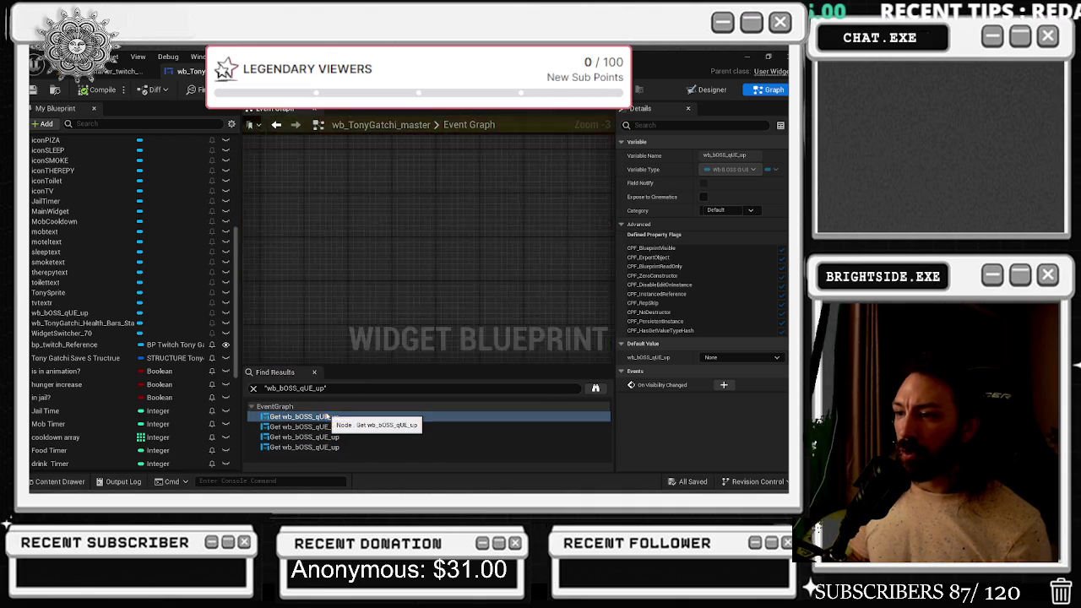
{"action": "scroll", "coordinate": [494, 207], "scroll_direction": "down", "scroll_amount": 1}
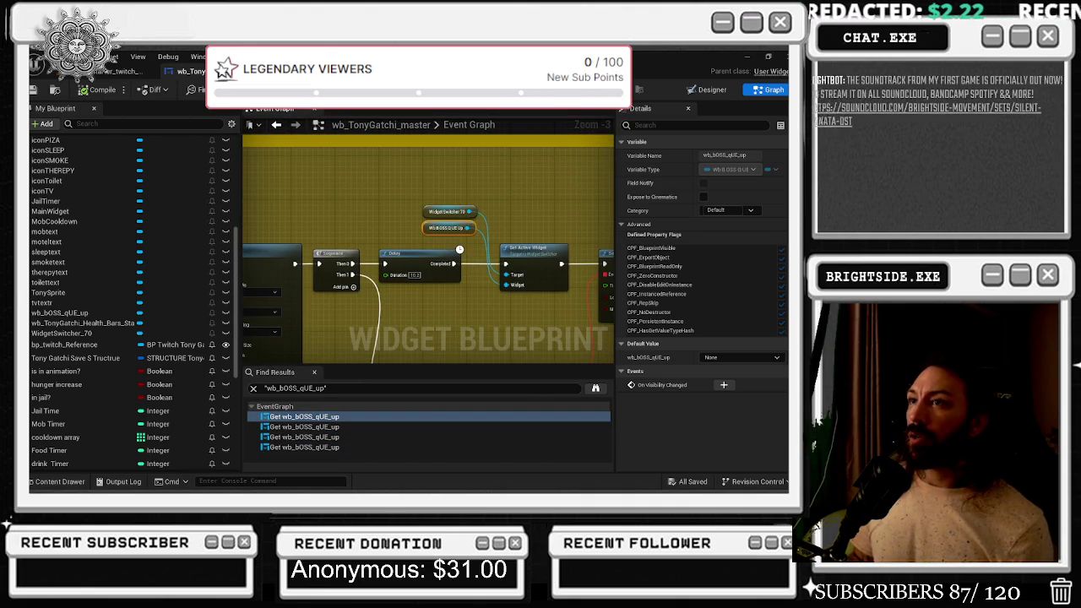
Cycle through the open blueprint editors with Ctrl+Tab
{"action": "key", "text": "ctrl+Tab"}
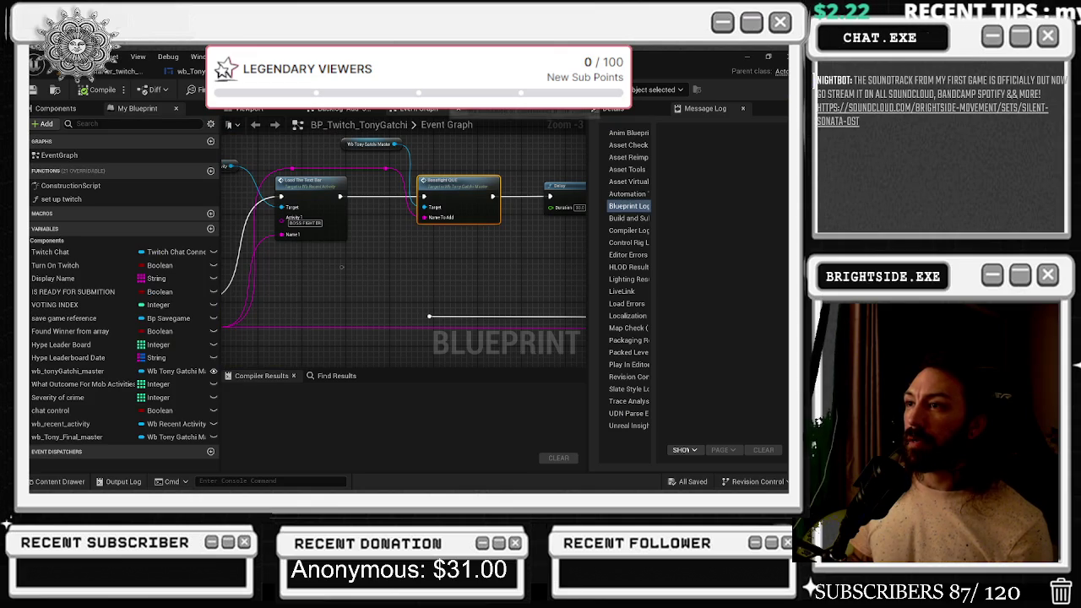
{"action": "key", "text": "ctrl+Tab"}
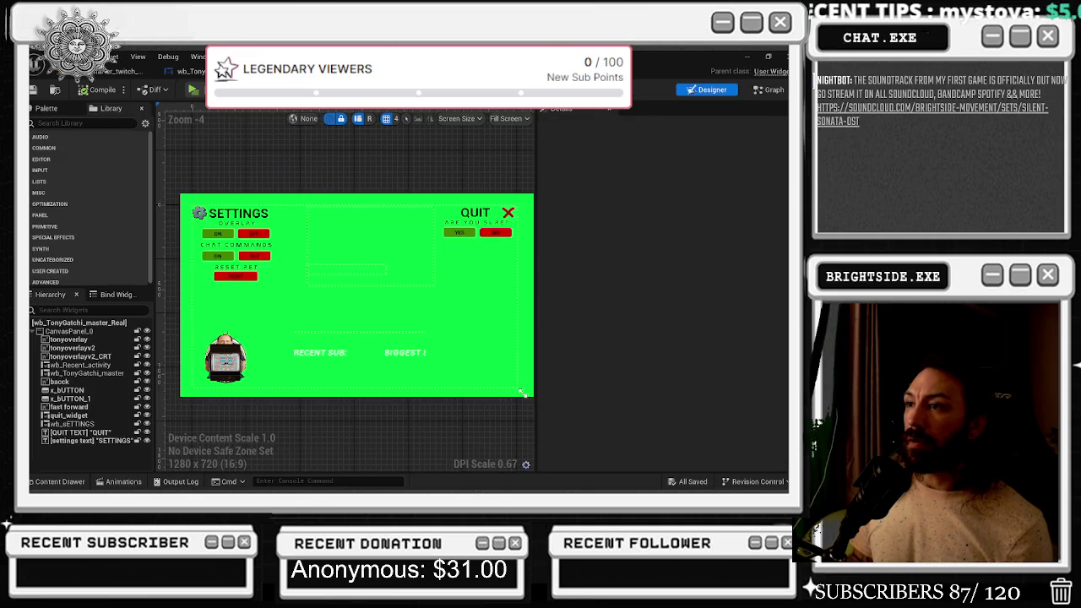
{"action": "key", "text": "ctrl+Tab"}
{"action": "key", "text": "ctrl+Tab"}
{"action": "key", "text": "ctrl+Tab"}
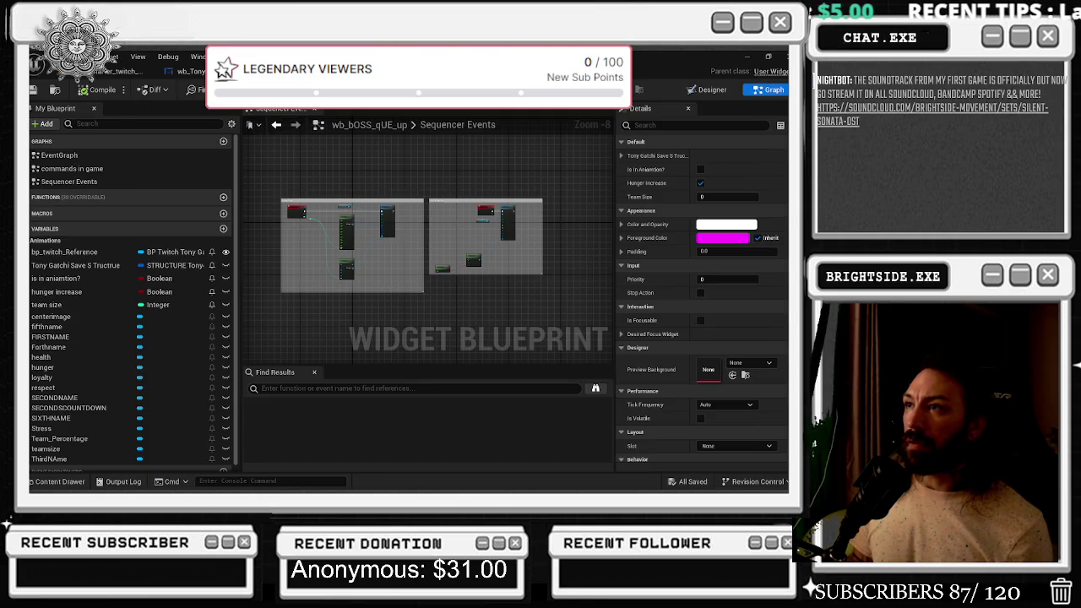
{"action": "key", "text": "ctrl+Tab"}
{"action": "key", "text": "ctrl+Tab"}
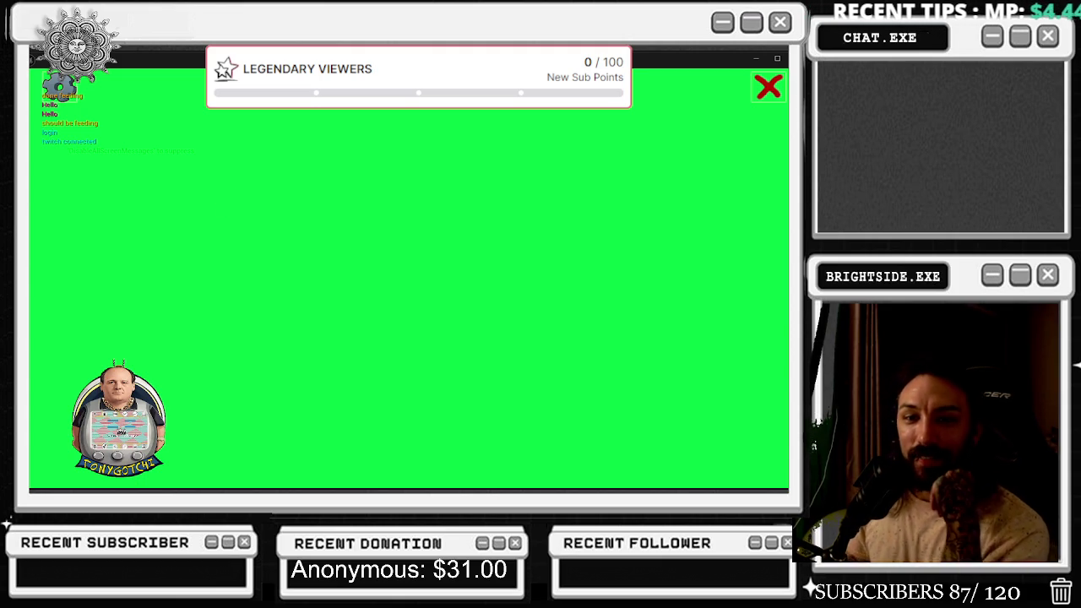
Stop the TonyGotchi game preview with Esc and return to the wb_TonyGatchi_master Graph tab
{"action": "key", "text": "alt+Tab"}
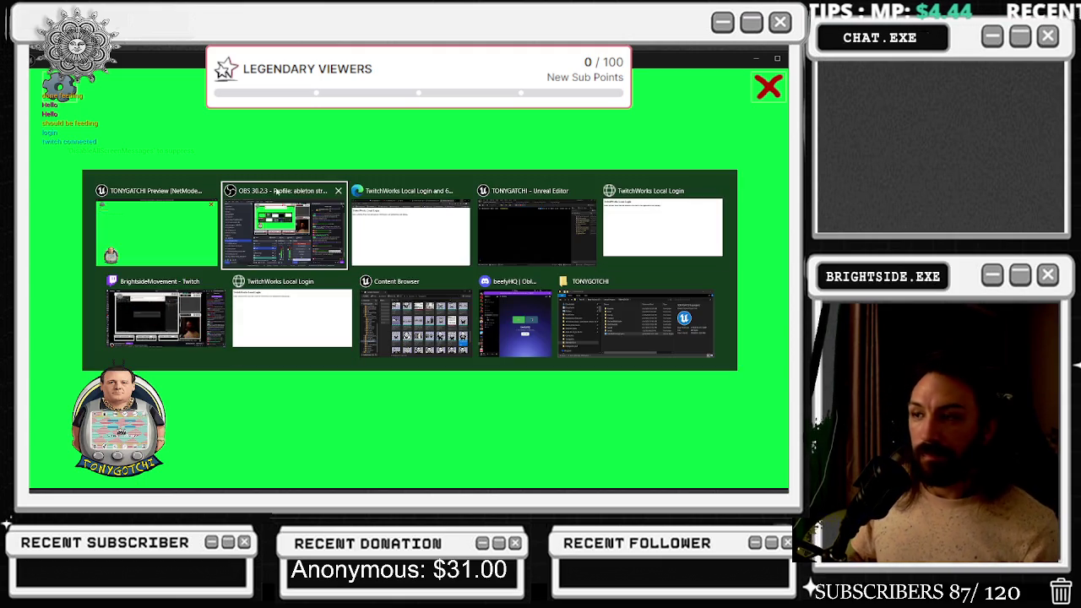
{"action": "left_click", "coordinate": [165, 321]}
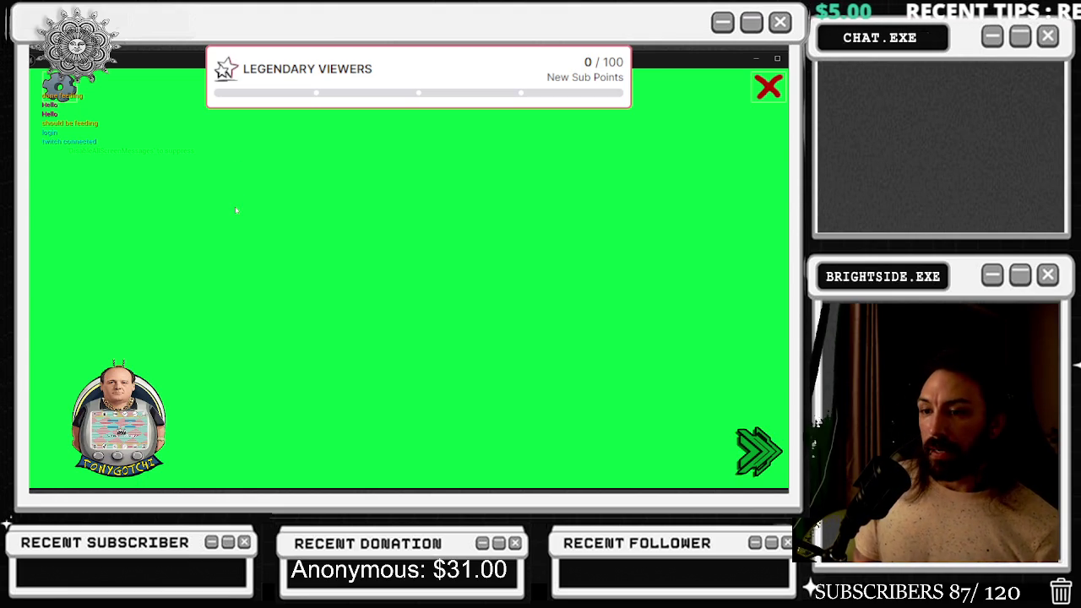
{"action": "key", "text": "Escape"}
{"action": "left_click", "coordinate": [199, 81]}
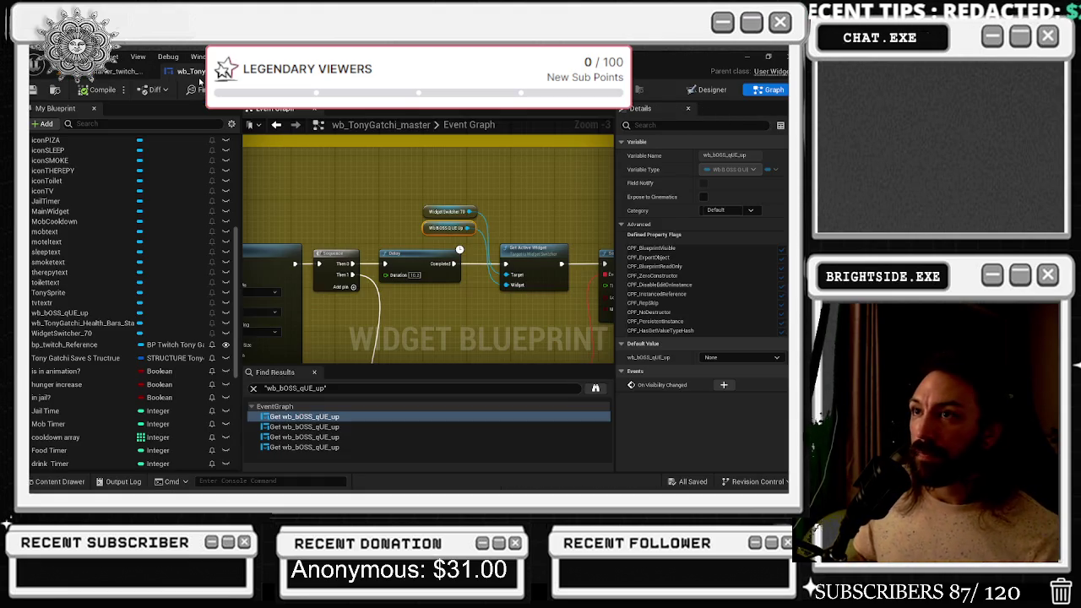
Cycle through the open assets to the wb_TonyGatchi_master boss queue references
{"action": "scroll", "coordinate": [423, 253], "scroll_direction": "down", "scroll_amount": 5}
{"action": "scroll", "coordinate": [404, 245], "scroll_direction": "up", "scroll_amount": 5}
{"action": "key", "text": "ctrl+Tab"}
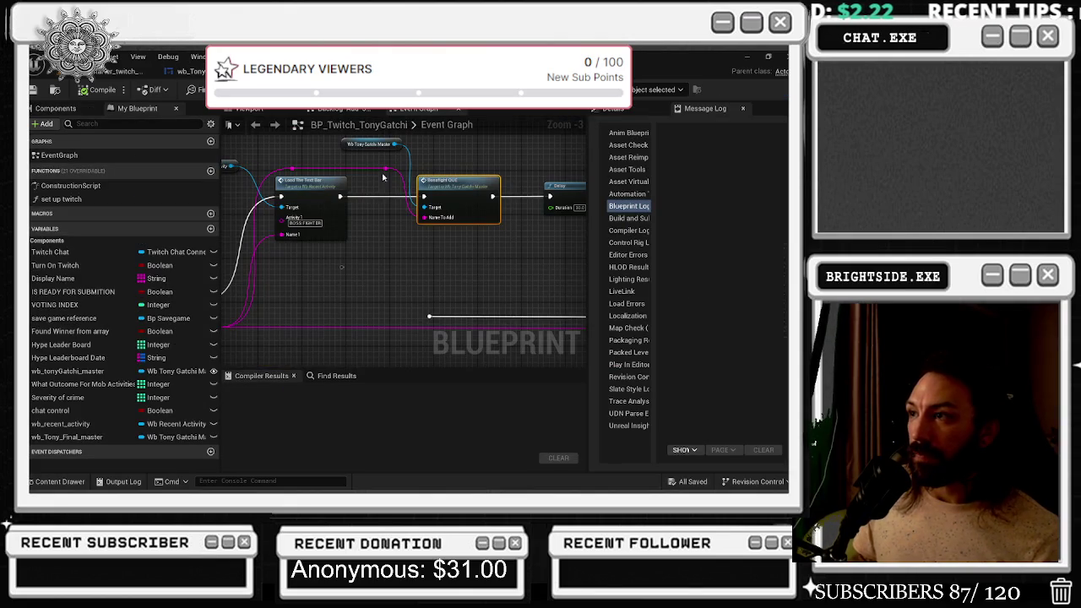
{"action": "key", "text": "ctrl+Tab"}
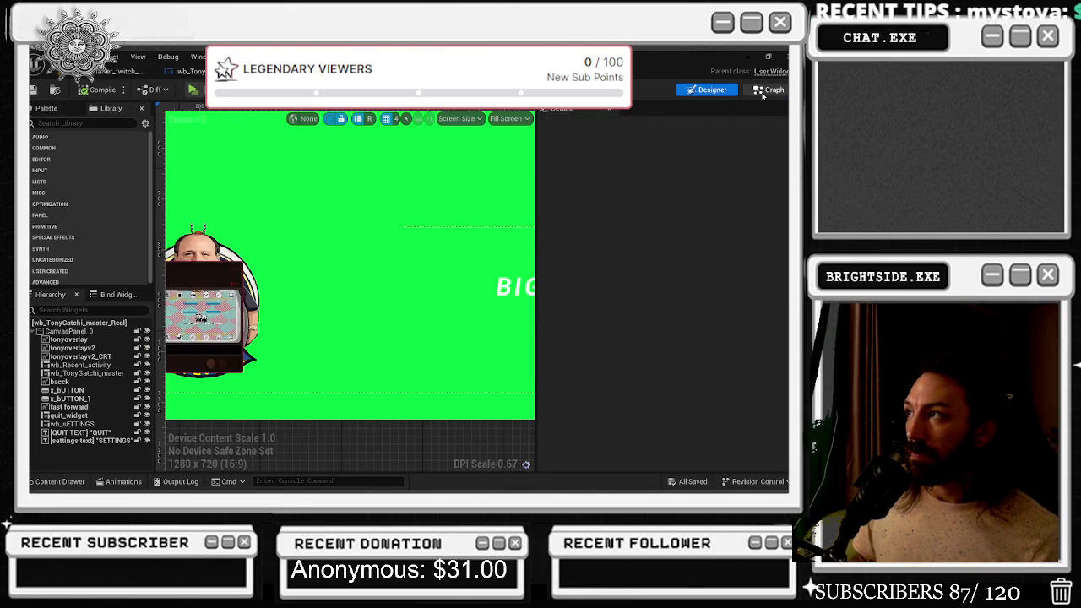
{"action": "left_click", "coordinate": [770, 90]}
{"action": "scroll", "coordinate": [413, 213], "scroll_direction": "down", "scroll_amount": 9}
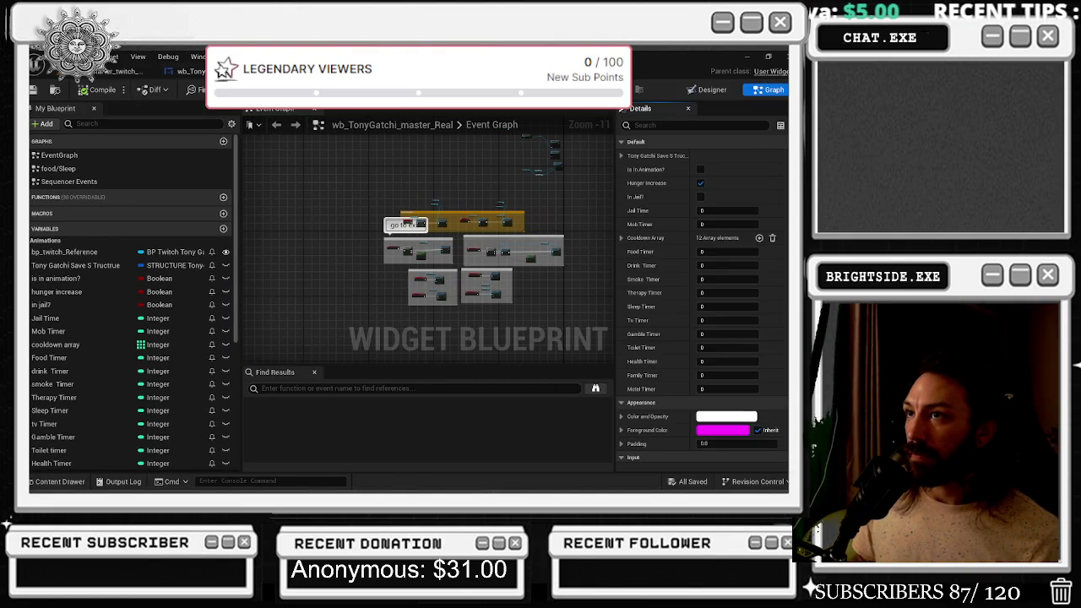
{"action": "left_click", "coordinate": [184, 70]}
Inspect the WidgetSwitcher_70 variable's options, then bring up the BP_Twitch_TonyGatchi Make TwitchCommand nodes
{"action": "scroll", "coordinate": [335, 181], "scroll_direction": "down", "scroll_amount": 5}
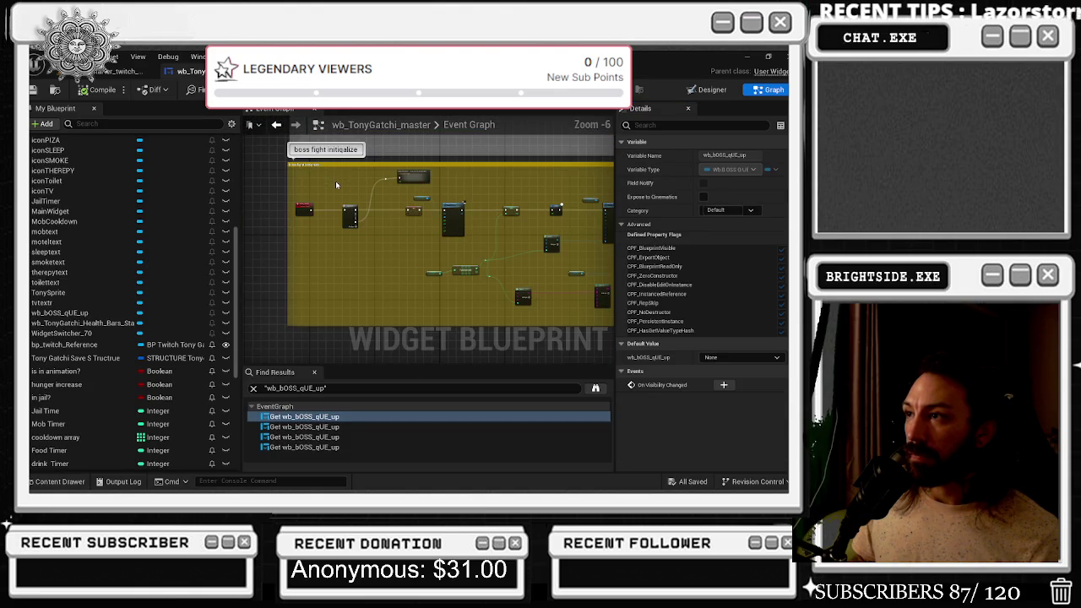
{"action": "scroll", "coordinate": [337, 185], "scroll_direction": "up", "scroll_amount": 5}
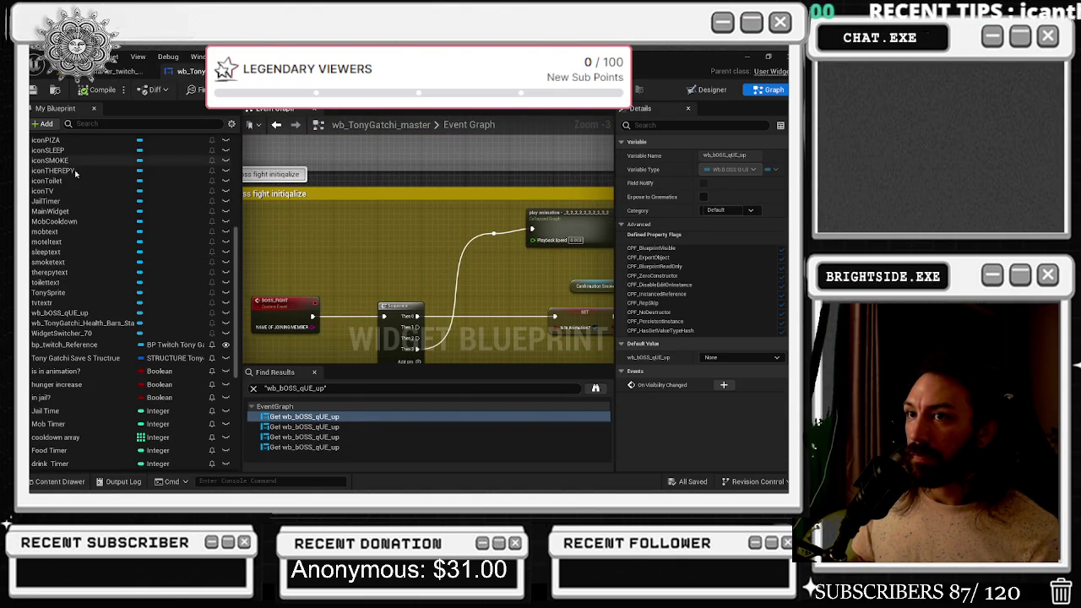
{"action": "right_click", "coordinate": [93, 338]}
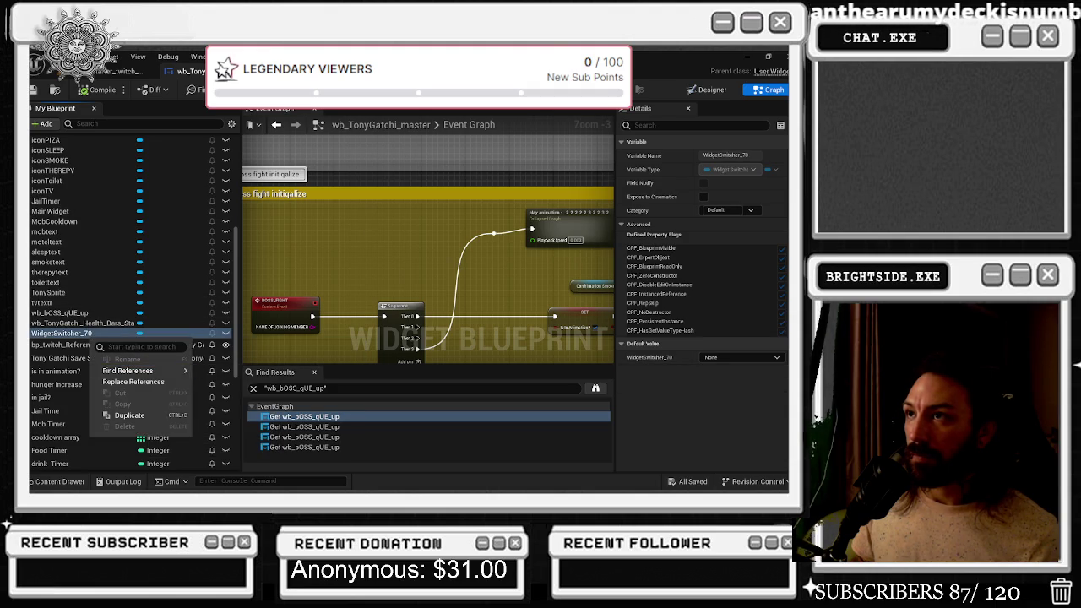
{"action": "key", "text": "ctrl+Tab"}
{"action": "scroll", "coordinate": [379, 219], "scroll_direction": "down", "scroll_amount": 8}
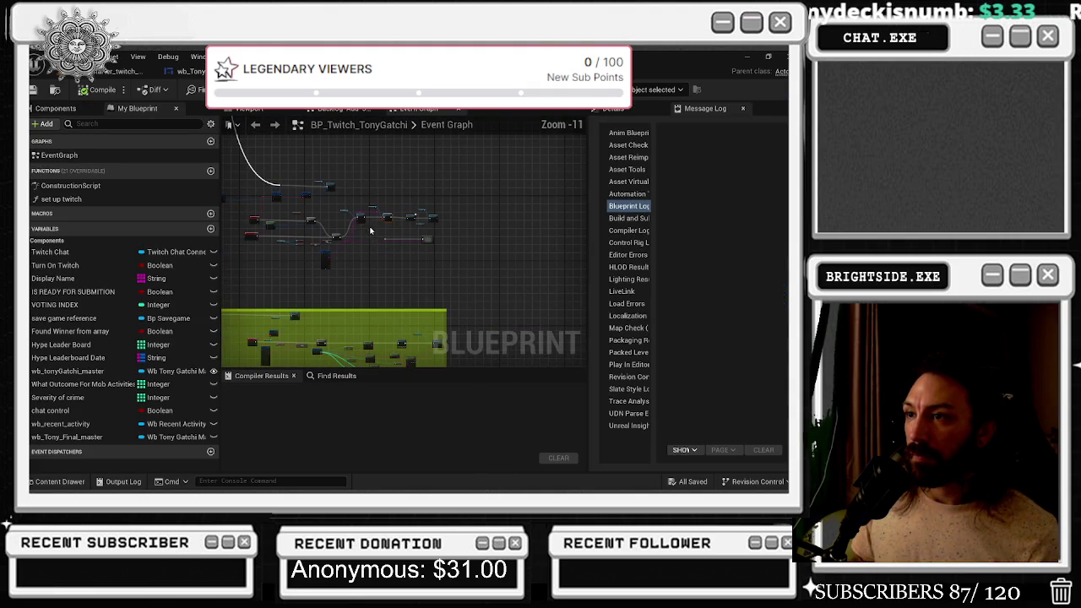
{"action": "scroll", "coordinate": [399, 260], "scroll_direction": "up", "scroll_amount": 7}
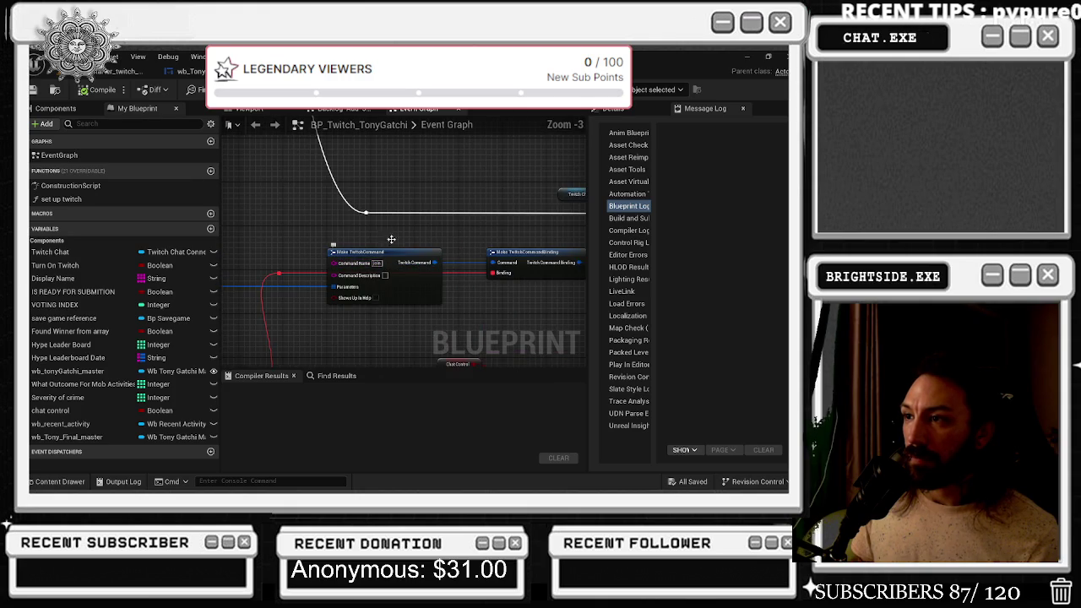
Add a Print String node after the Boss_join_chat event and expand its advanced pins
{"action": "scroll", "coordinate": [325, 261], "scroll_direction": "down", "scroll_amount": 1}
{"action": "mouse_move", "coordinate": [435, 338]}
{"action": "left_mouse_down"}
{"action": "mouse_move", "coordinate": [473, 279]}
{"action": "mouse_move", "coordinate": [456, 304]}
{"action": "mouse_move", "coordinate": [483, 342]}
{"action": "mouse_move", "coordinate": [406, 213]}
{"action": "mouse_move", "coordinate": [308, 209]}
{"action": "left_mouse_up"}
{"action": "mouse_move", "coordinate": [494, 205]}
{"action": "left_mouse_down"}
{"action": "mouse_move", "coordinate": [509, 181]}
{"action": "mouse_move", "coordinate": [403, 286]}
{"action": "left_mouse_up"}
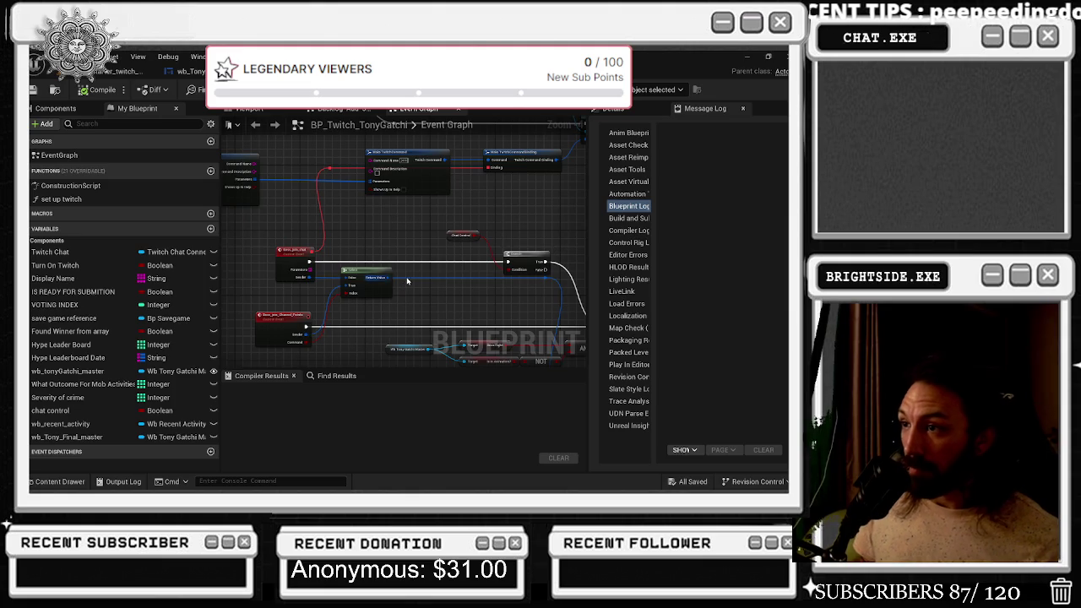
{"action": "scroll", "coordinate": [422, 253], "scroll_direction": "up", "scroll_amount": 1}
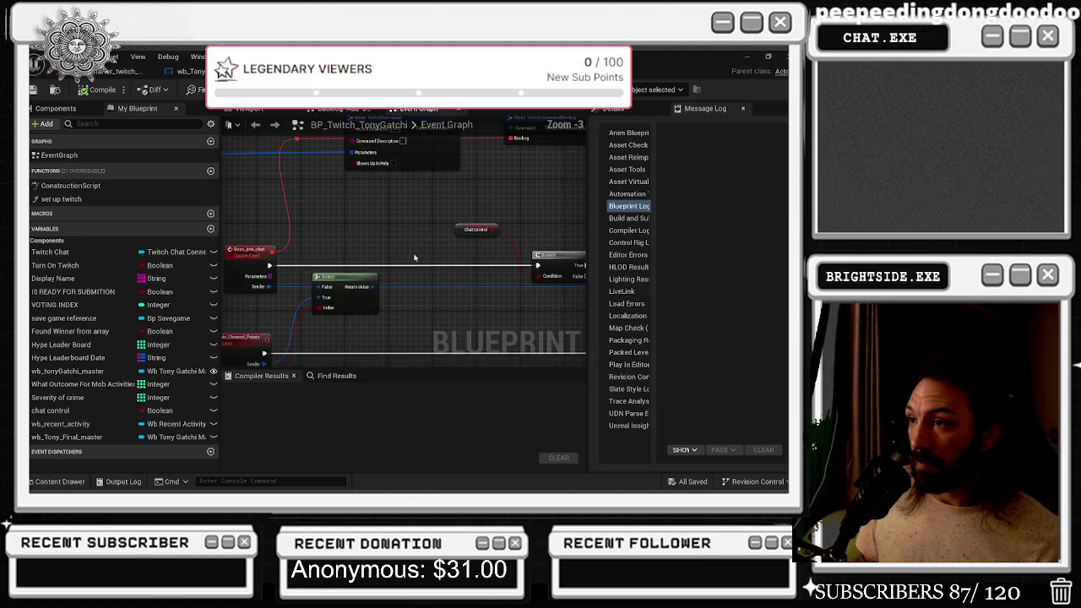
{"action": "mouse_move", "coordinate": [269, 265]}
{"action": "left_mouse_down"}
{"action": "mouse_move", "coordinate": [349, 247]}
{"action": "mouse_move", "coordinate": [421, 260]}
{"action": "left_mouse_up"}
{"action": "type", "text": "print"}
{"action": "key", "text": "Return"}
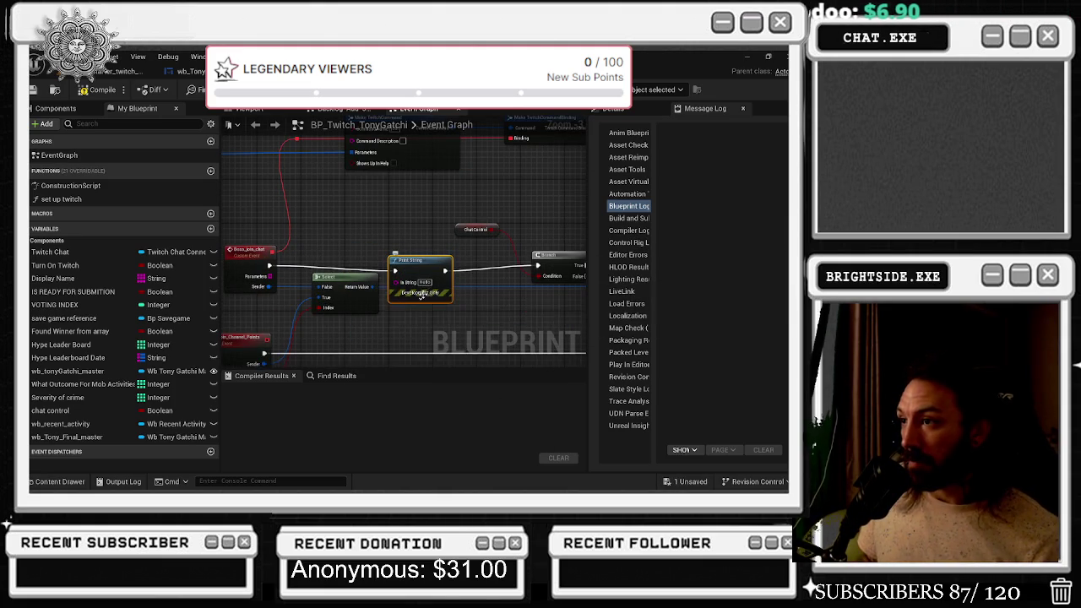
{"action": "left_click", "coordinate": [422, 293]}
{"action": "left_click_drag", "start_coordinate": [409, 329], "coordinate": [426, 337]}
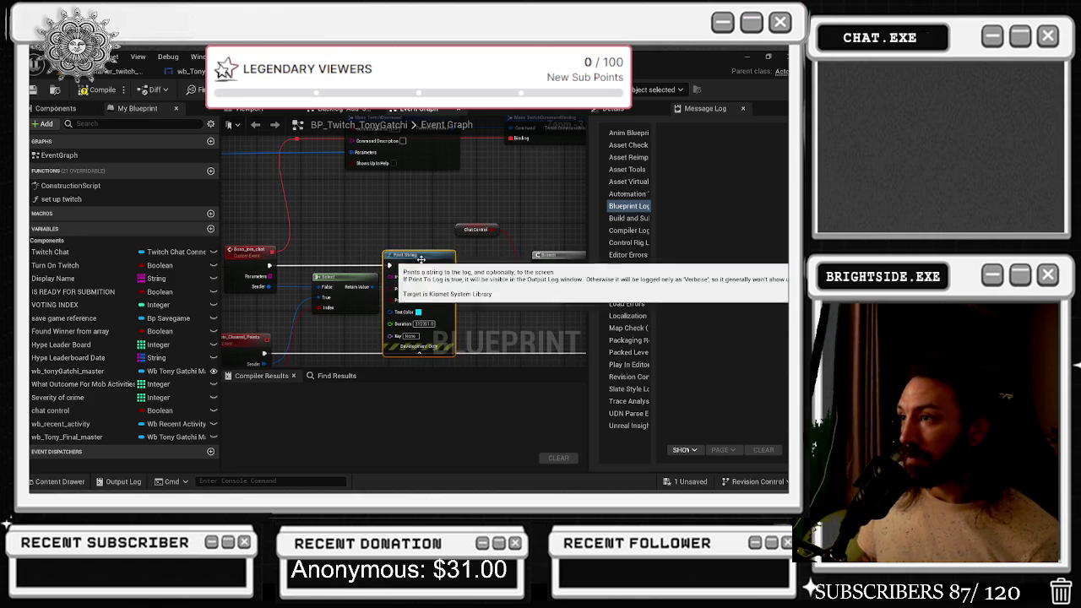
Paste a Print String between the Branch's True output and Load The Text Bar
{"action": "left_click_drag", "start_coordinate": [425, 258], "coordinate": [255, 232]}
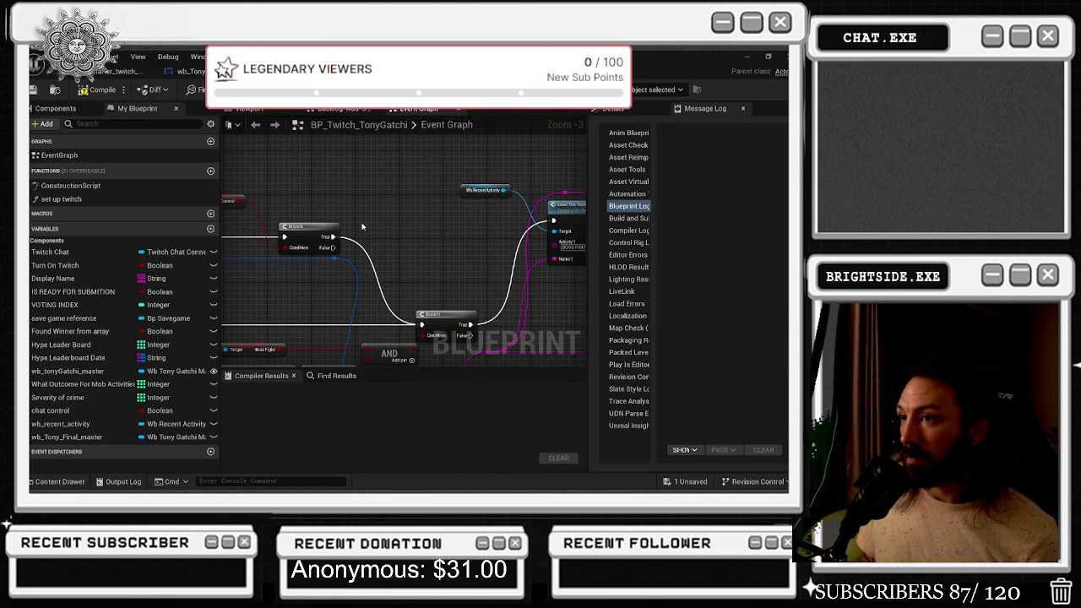
{"action": "key", "text": "ctrl+v"}
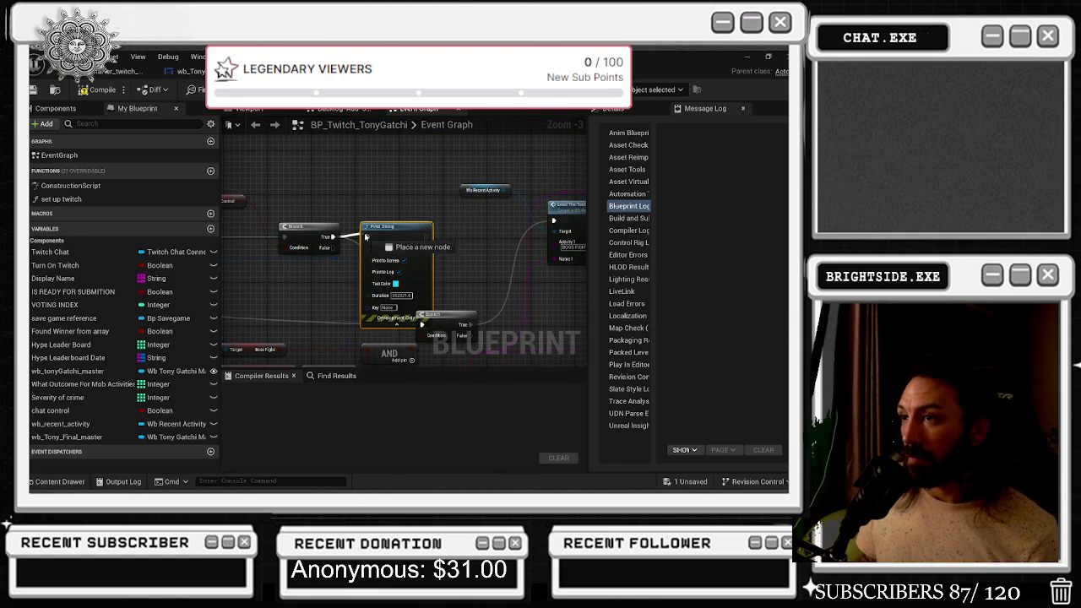
{"action": "left_click_drag", "start_coordinate": [426, 238], "coordinate": [421, 325]}
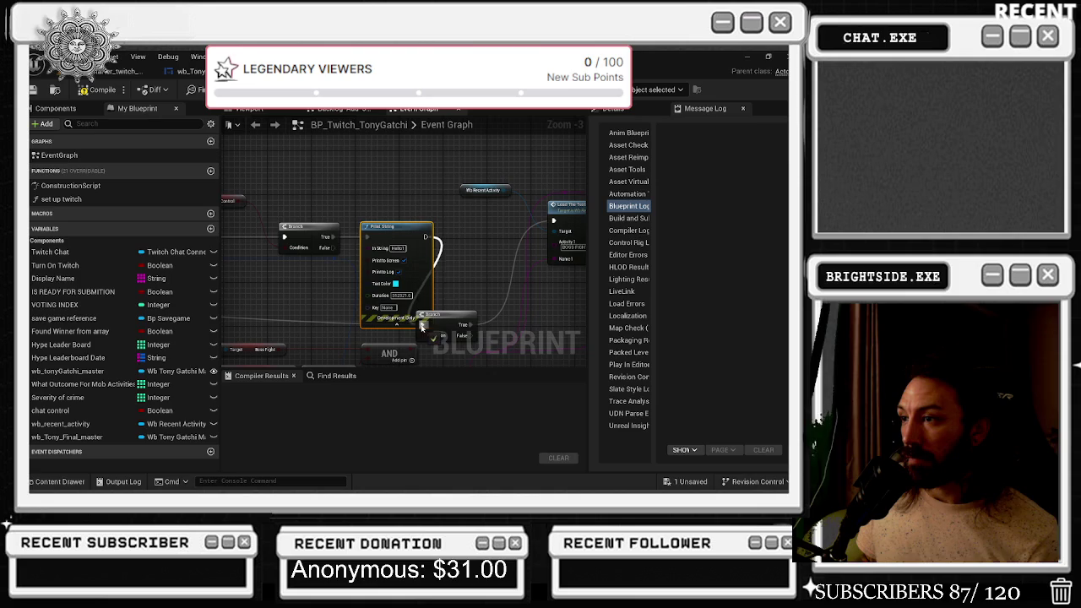
{"action": "left_click", "coordinate": [425, 219]}
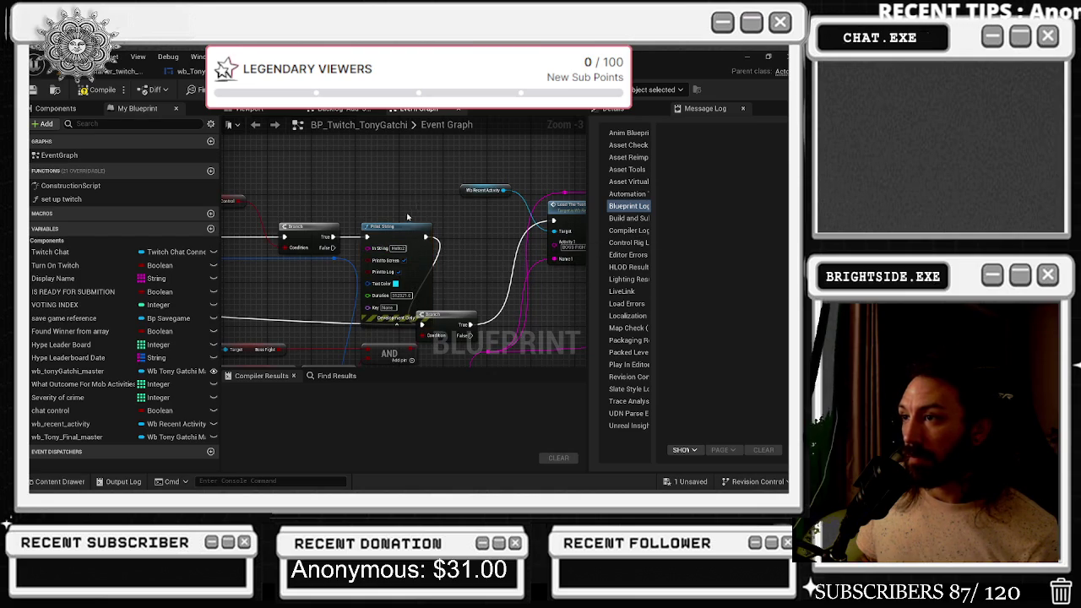
{"action": "left_click", "coordinate": [416, 231]}
{"action": "left_click_drag", "start_coordinate": [416, 230], "coordinate": [267, 213]}
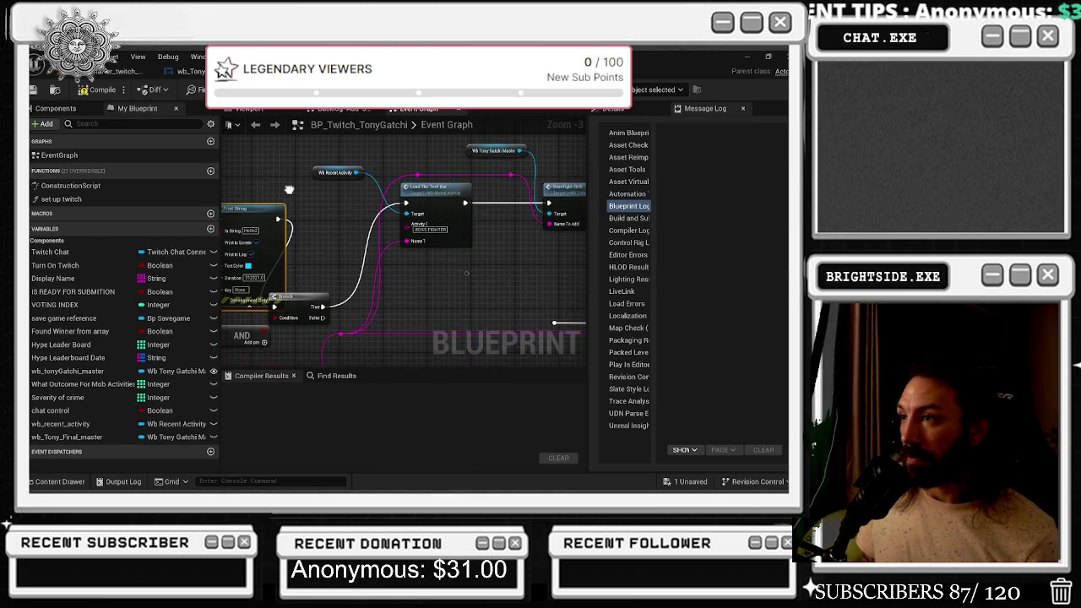
{"action": "left_click_drag", "start_coordinate": [446, 190], "coordinate": [484, 190]}
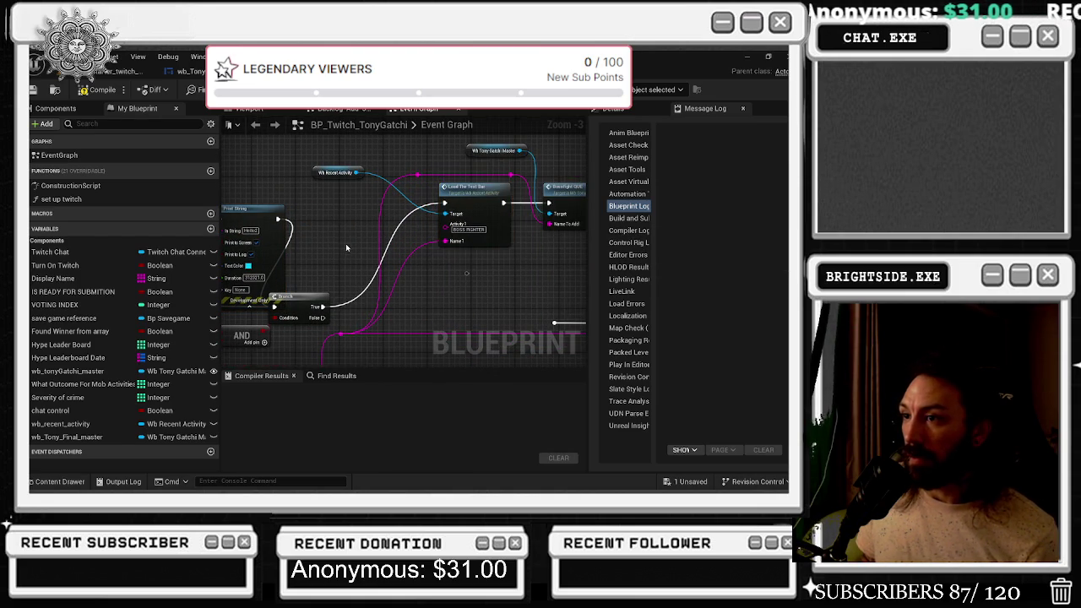
{"action": "left_click_drag", "start_coordinate": [298, 302], "coordinate": [423, 340]}
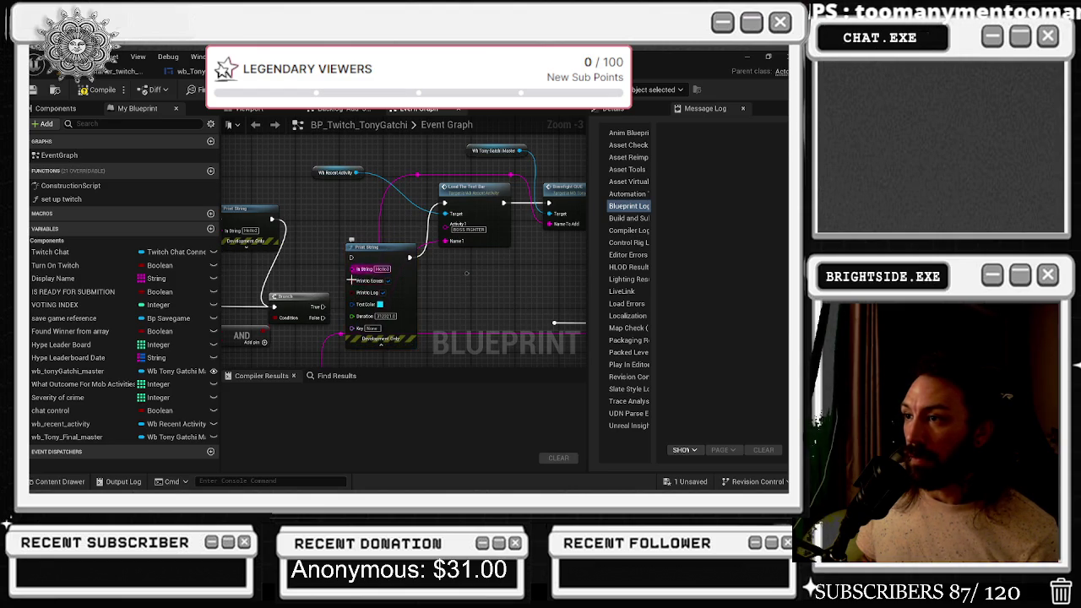
{"action": "left_click_drag", "start_coordinate": [326, 306], "coordinate": [353, 257]}
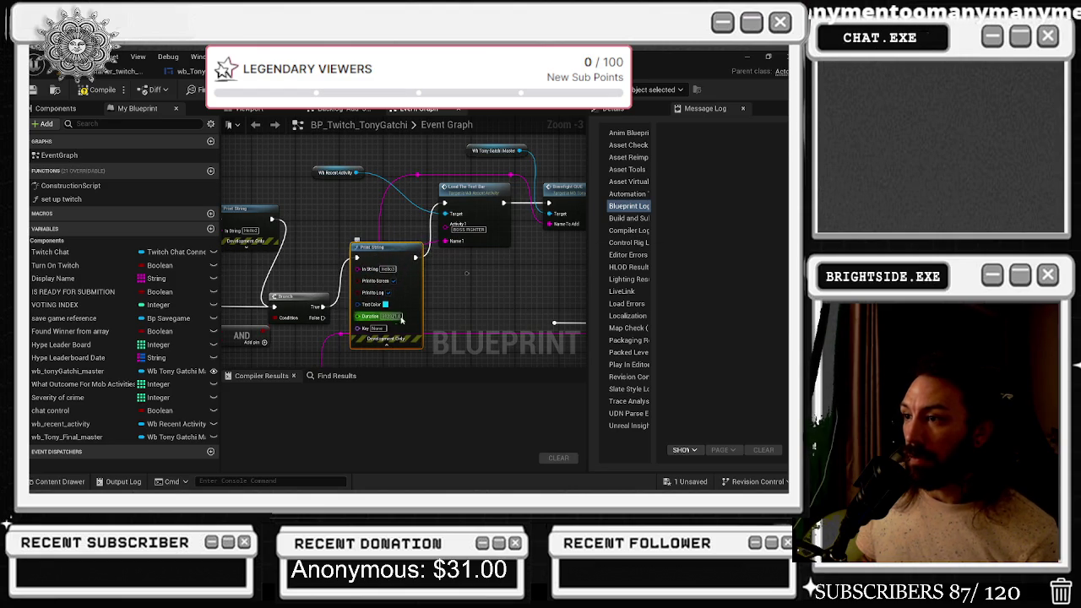
{"action": "left_click", "coordinate": [384, 343]}
{"action": "mouse_move", "coordinate": [479, 241]}
{"action": "left_mouse_down"}
{"action": "mouse_move", "coordinate": [248, 263]}
{"action": "mouse_move", "coordinate": [332, 256]}
{"action": "left_mouse_up"}
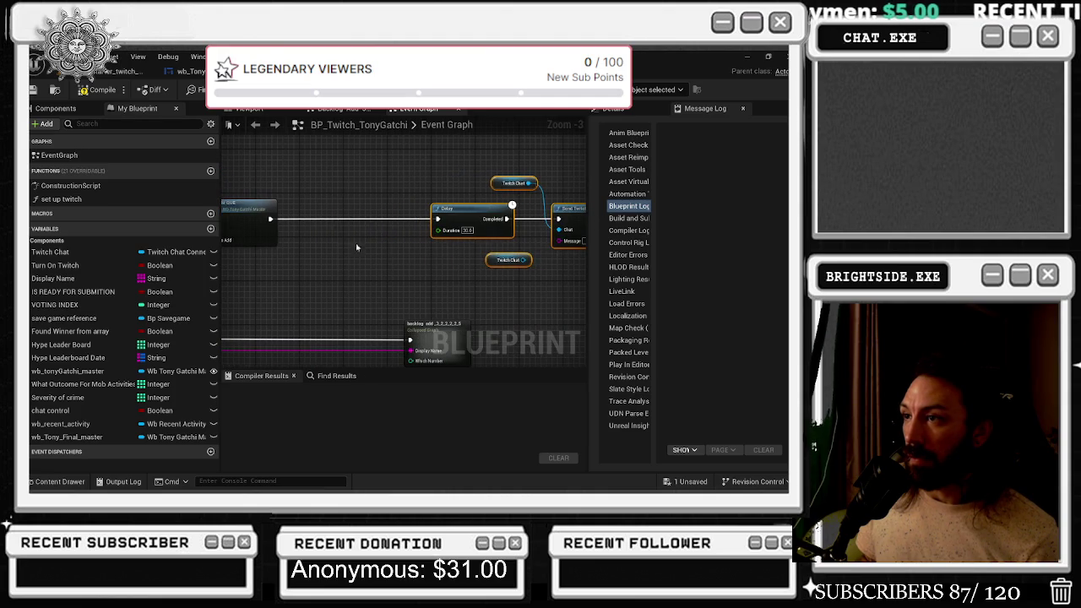
Paste a Print String node onto the exec wire just before the Delay
{"action": "key", "text": "ctrl+v"}
{"action": "left_click_drag", "start_coordinate": [338, 245], "coordinate": [285, 217]}
{"action": "left_click_drag", "start_coordinate": [353, 219], "coordinate": [436, 219]}
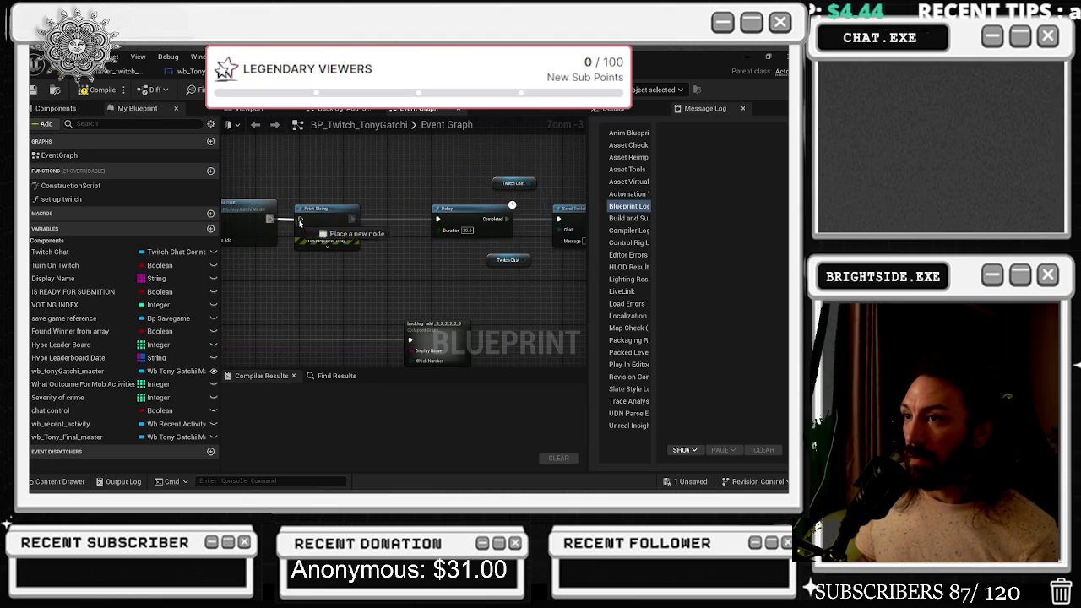
{"action": "left_click_drag", "start_coordinate": [331, 178], "coordinate": [576, 174]}
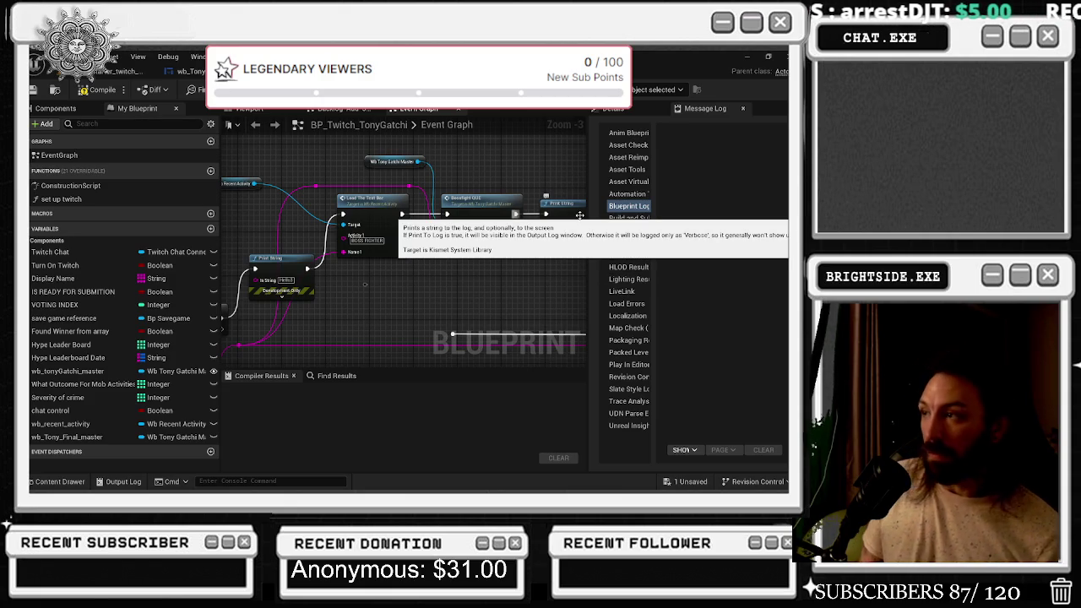
{"action": "left_click_drag", "start_coordinate": [540, 207], "coordinate": [280, 210]}
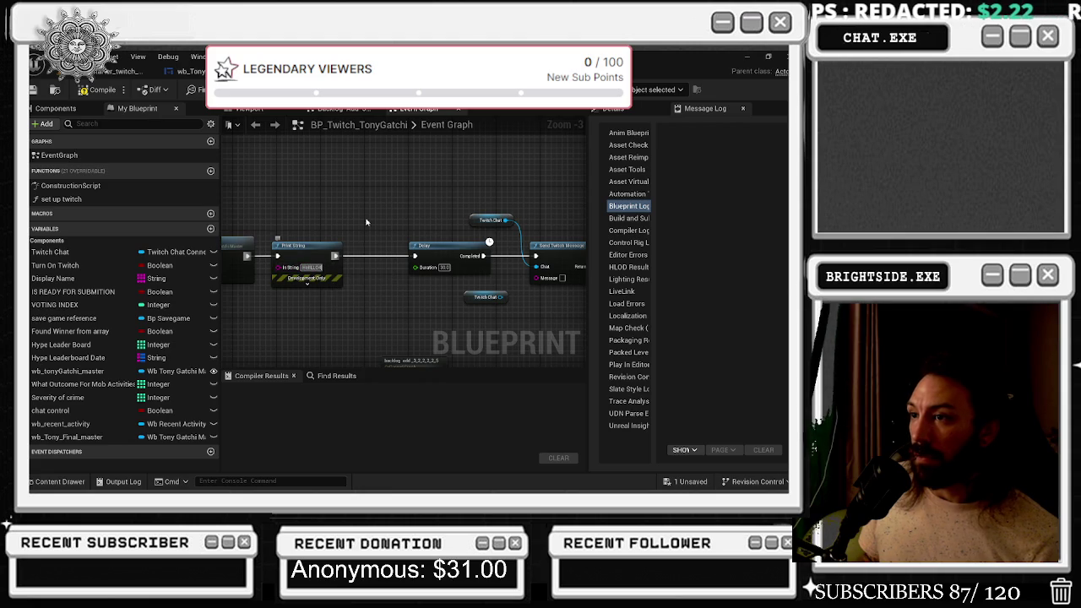
{"action": "scroll", "coordinate": [388, 196], "scroll_direction": "down", "scroll_amount": 1}
{"action": "scroll", "coordinate": [471, 194], "scroll_direction": "up", "scroll_amount": 1}
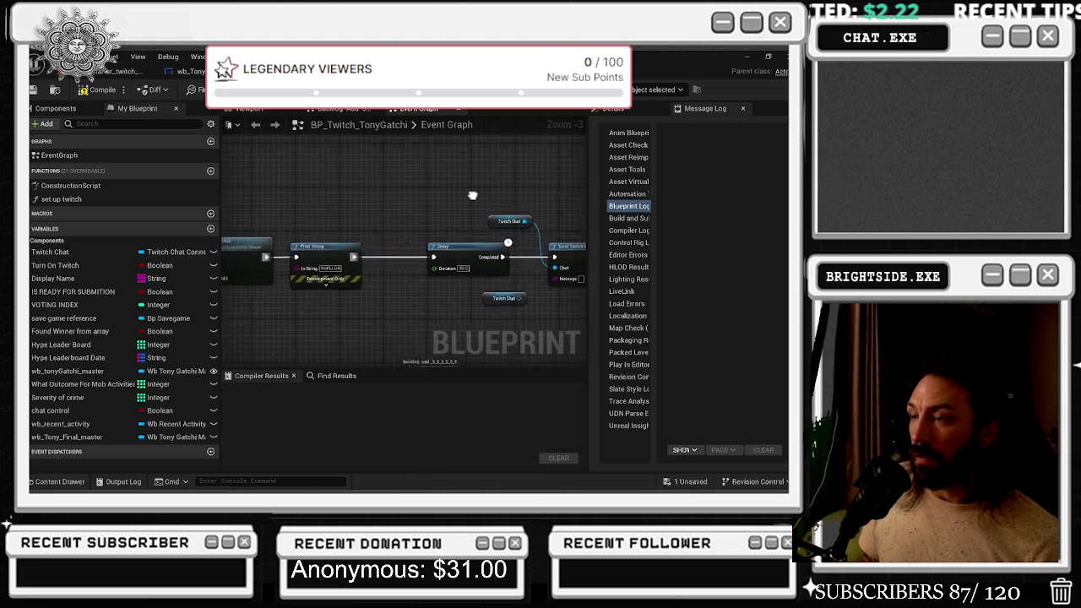
{"action": "left_click_drag", "start_coordinate": [441, 202], "coordinate": [584, 192]}
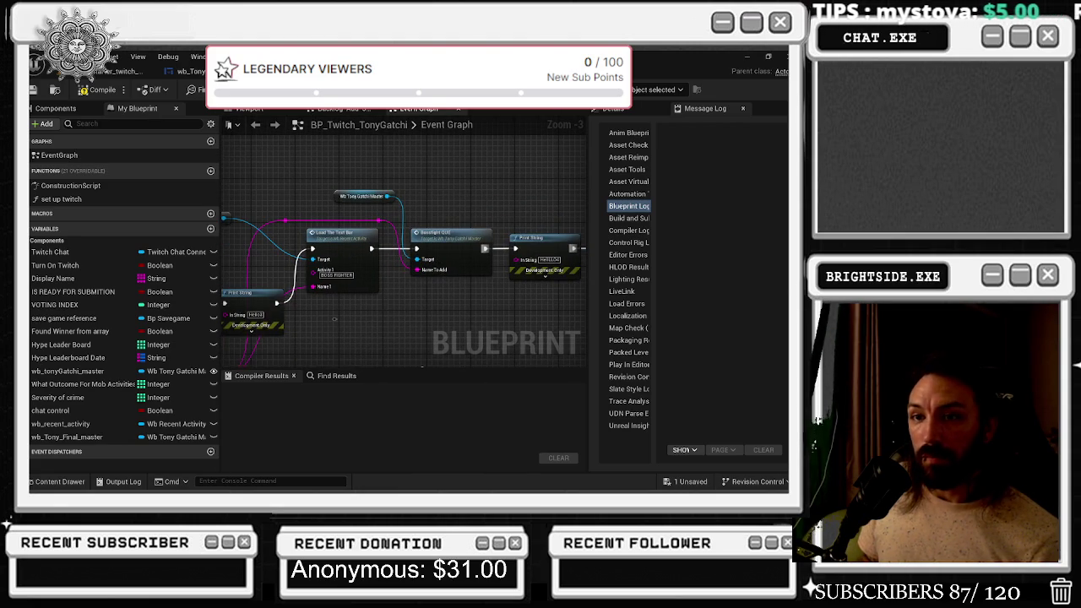
Compile BP_Twitch_TonyGatchi with F7 and return to the level editor
{"action": "key", "text": "alt+Tab"}
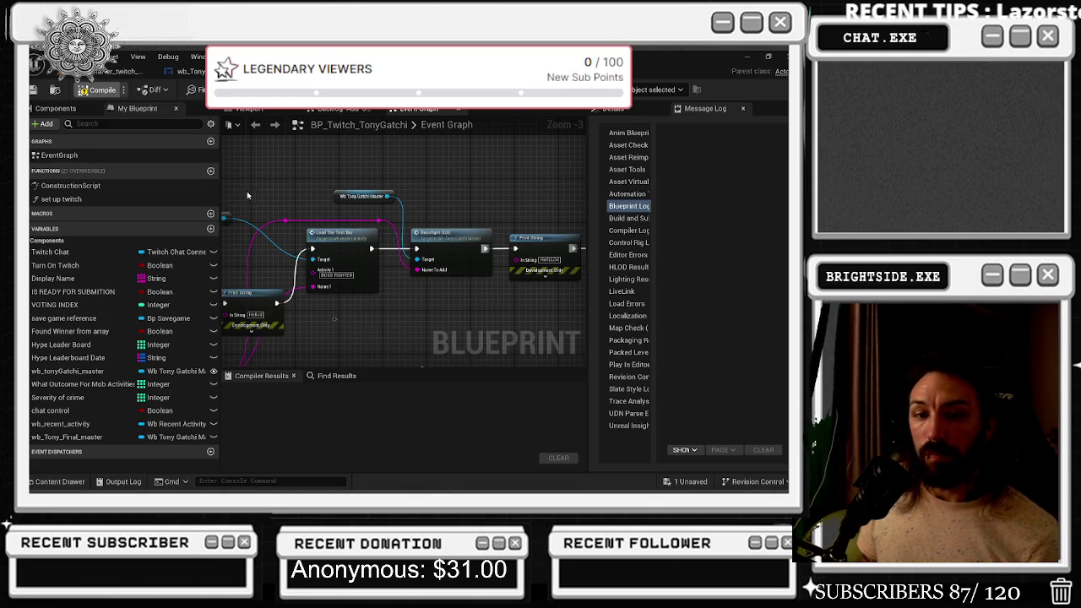
{"action": "key", "text": "F7"}
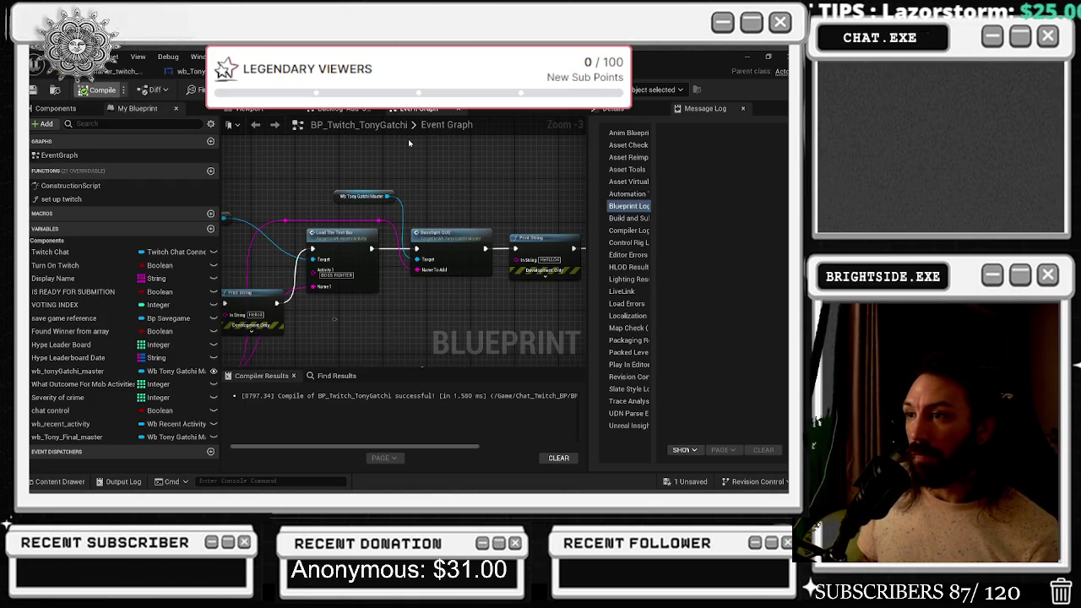
{"action": "left_click", "coordinate": [119, 71]}
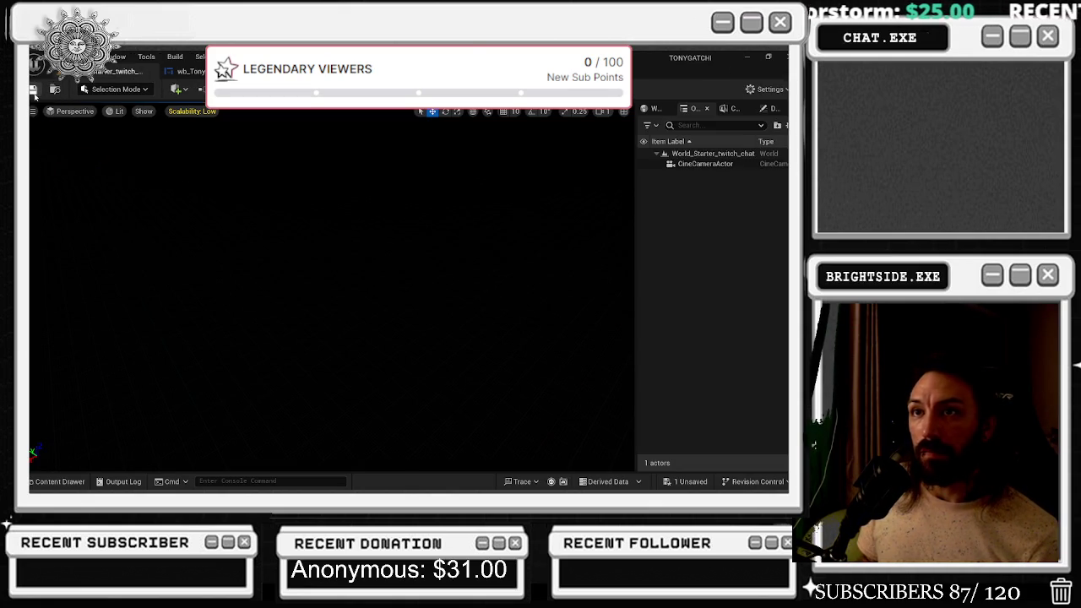
Save the unsaved blueprint, play-test the level with Alt+P, then stop with Esc
{"action": "left_click", "coordinate": [690, 481]}
{"action": "left_click", "coordinate": [490, 391]}
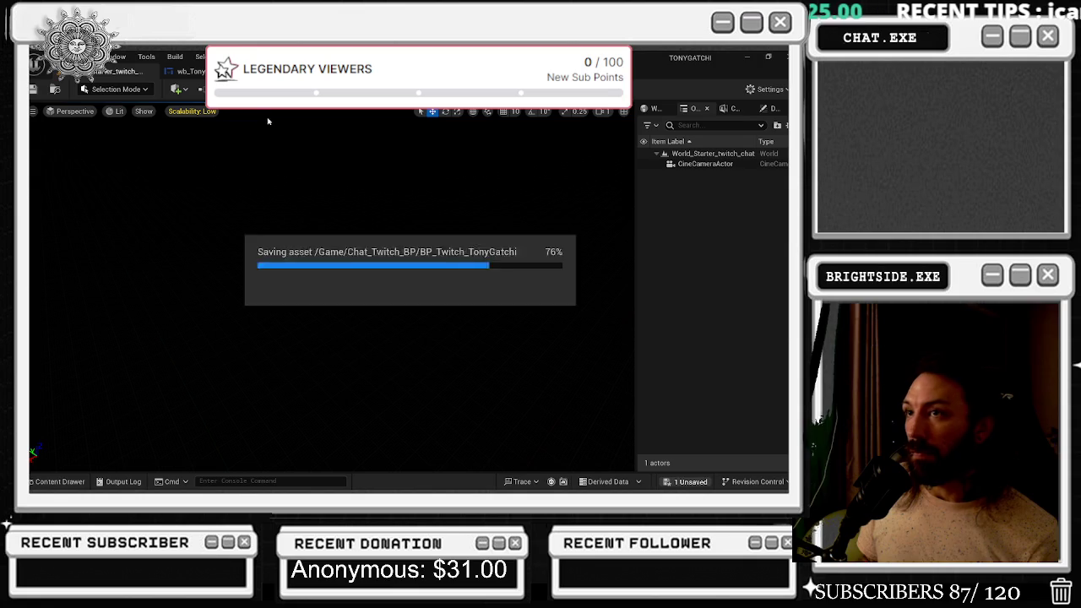
{"action": "key", "text": "alt+p"}
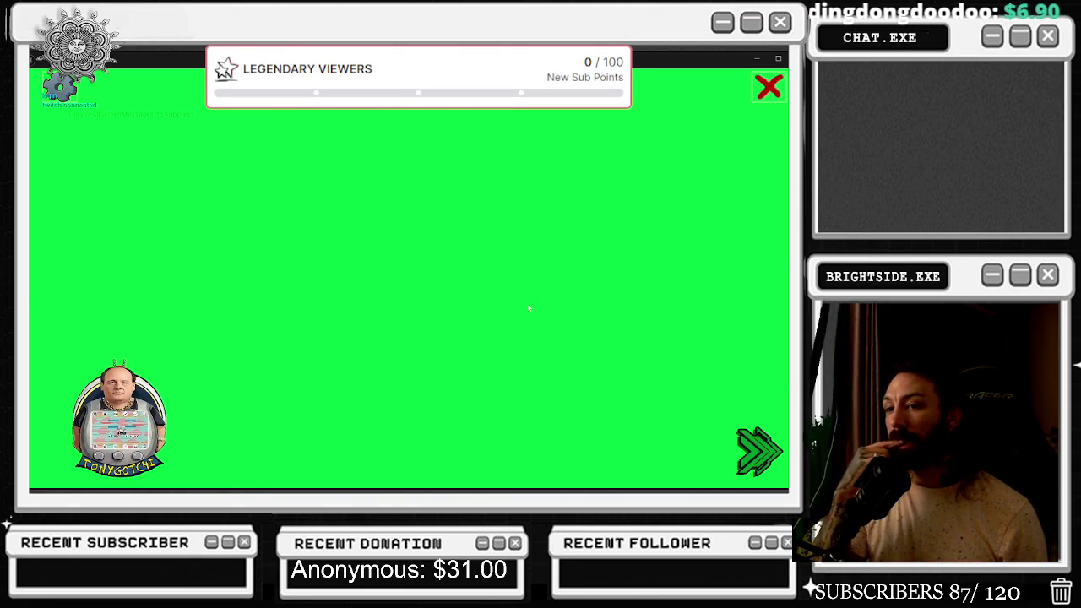
{"action": "key", "text": "Escape"}
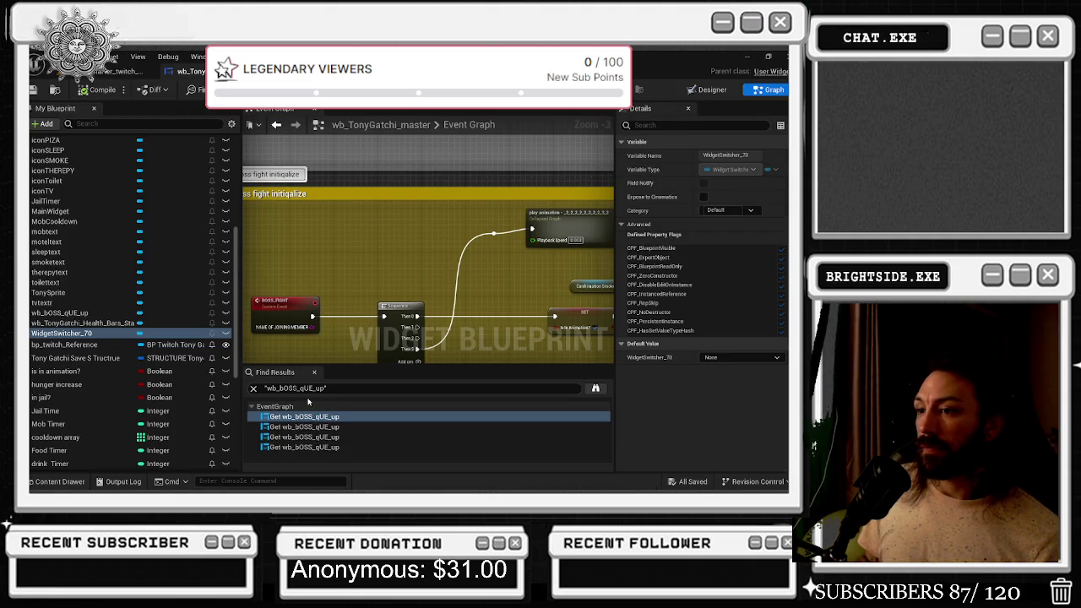
Search Find Results for CONSTRUCT and jump to the Event Construct node
{"action": "type", "text": "CONSTRUCT"}
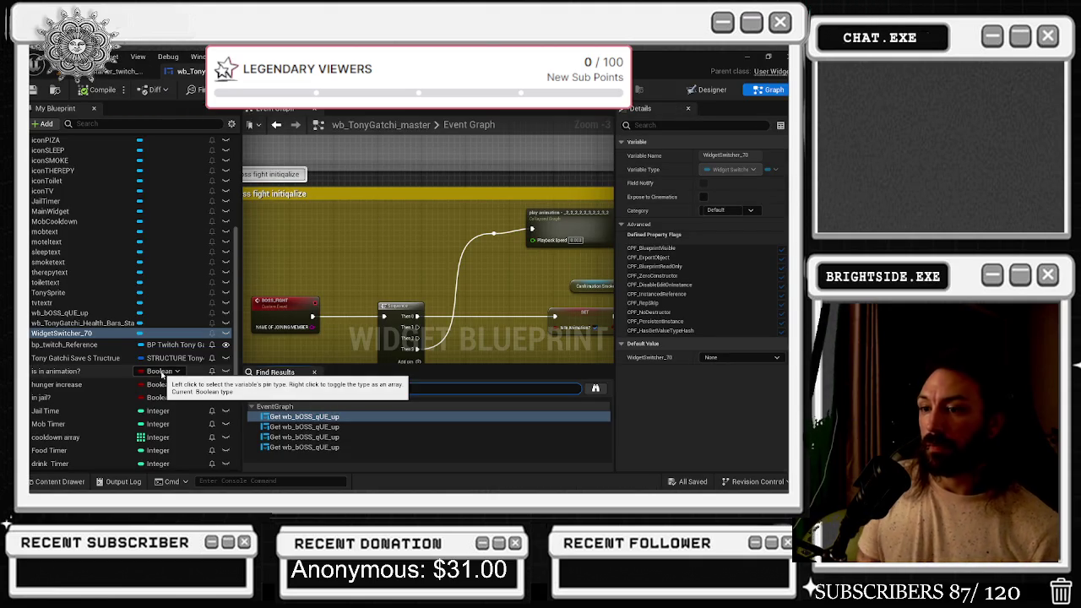
{"action": "key", "text": "Return"}
{"action": "double_click", "coordinate": [333, 418]}
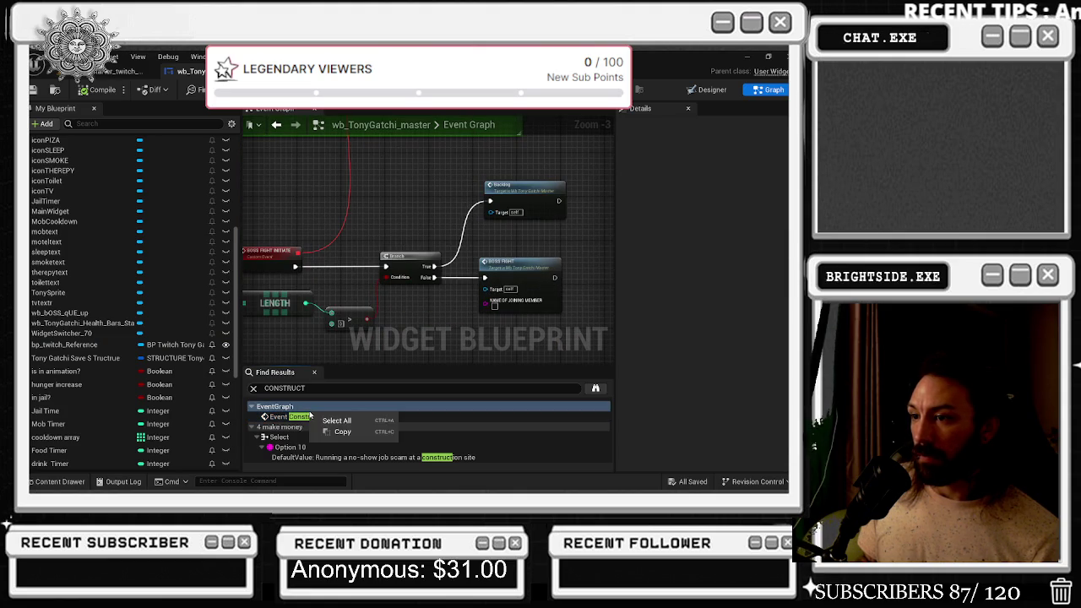
{"action": "right_click", "coordinate": [312, 417]}
{"action": "left_click", "coordinate": [402, 206]}
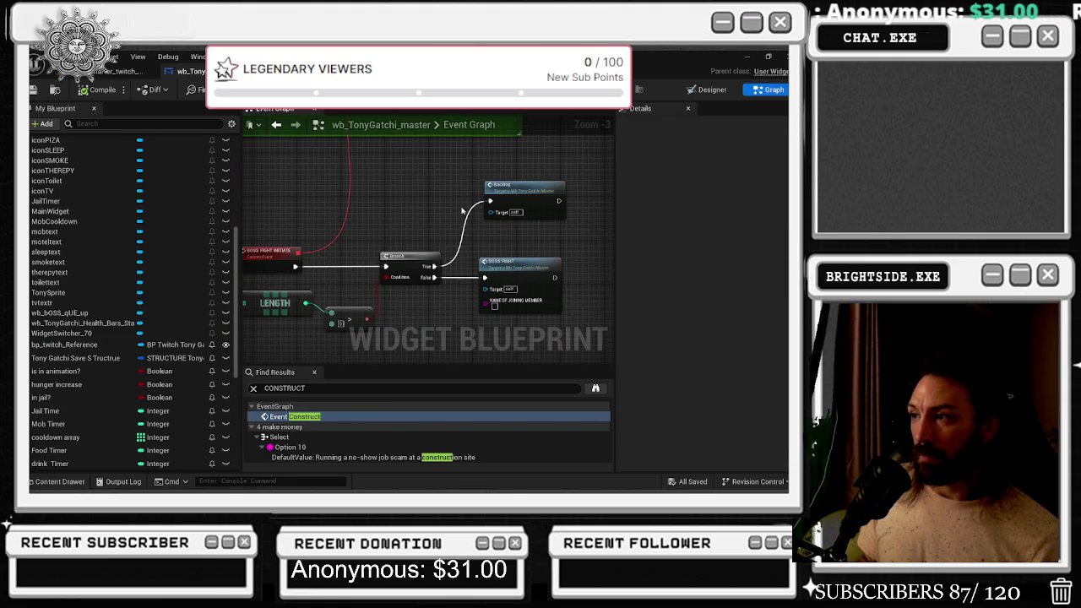
Set the Set Timer by Event's Initial Start Delay to 180
{"action": "left_click_drag", "start_coordinate": [463, 209], "coordinate": [536, 196]}
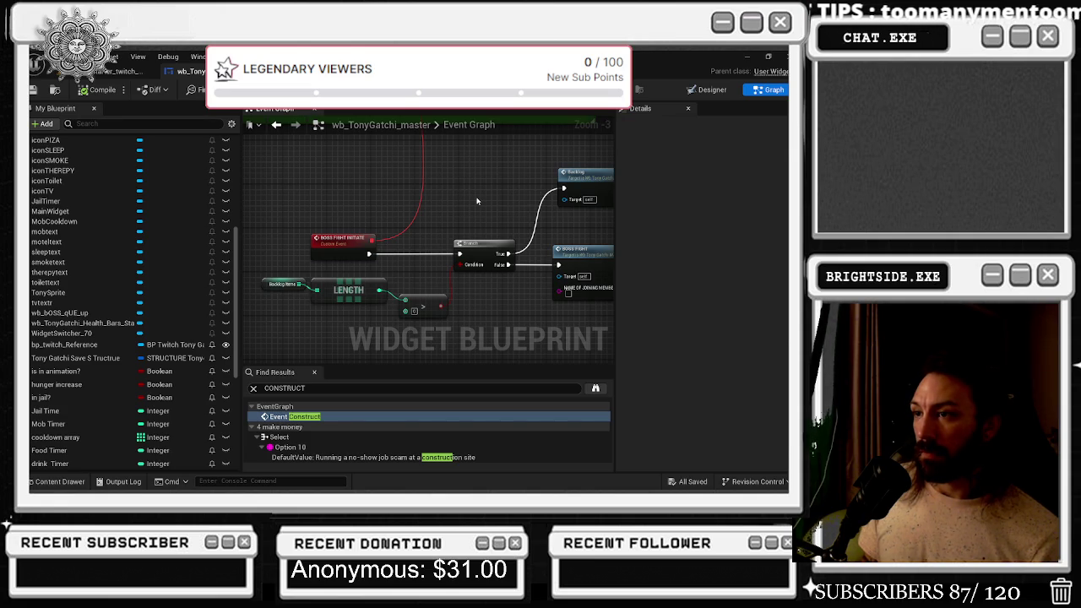
{"action": "left_click_drag", "start_coordinate": [477, 201], "coordinate": [434, 374]}
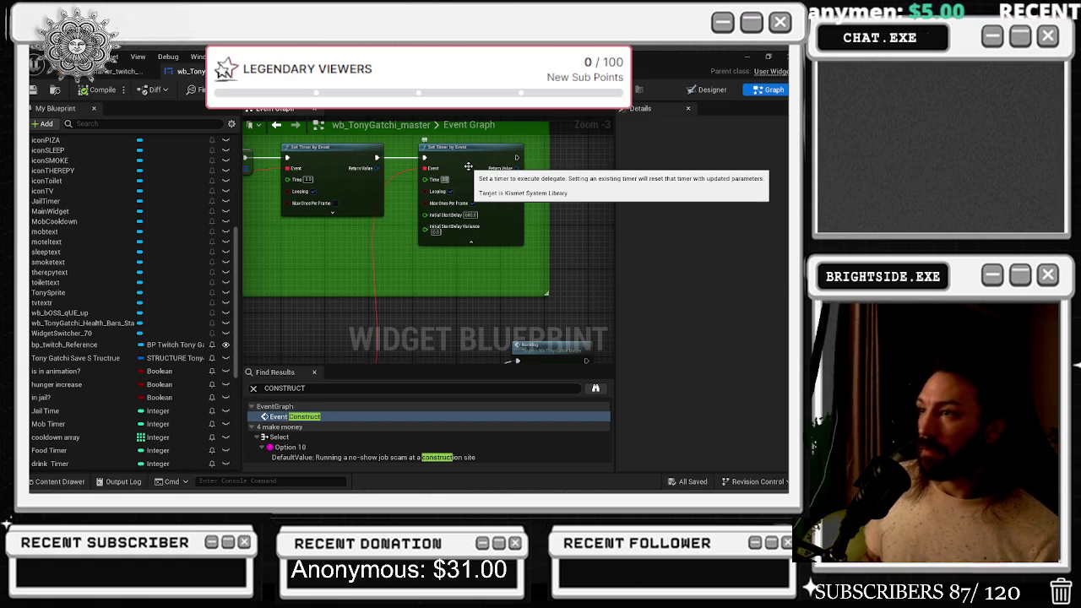
{"action": "left_click", "coordinate": [471, 215]}
{"action": "type", "text": "180"}
{"action": "key", "text": "Return"}
Shift the Backlog and BOSS FIGHT nodes aside and pull a wire from Branch False
{"action": "left_click_drag", "start_coordinate": [531, 216], "coordinate": [483, 200]}
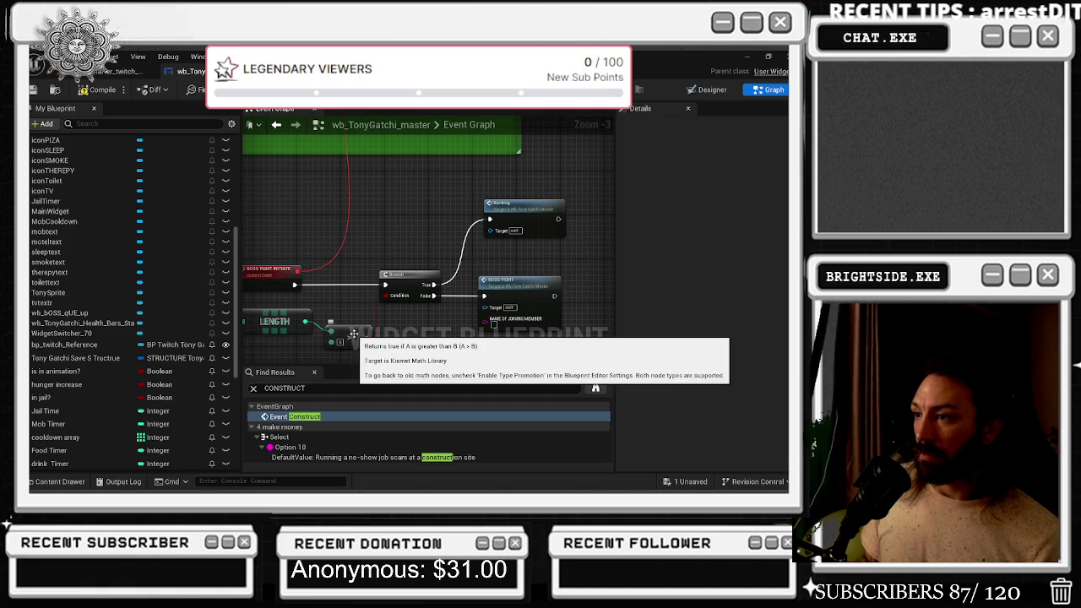
{"action": "left_click_drag", "start_coordinate": [544, 201], "coordinate": [532, 199]}
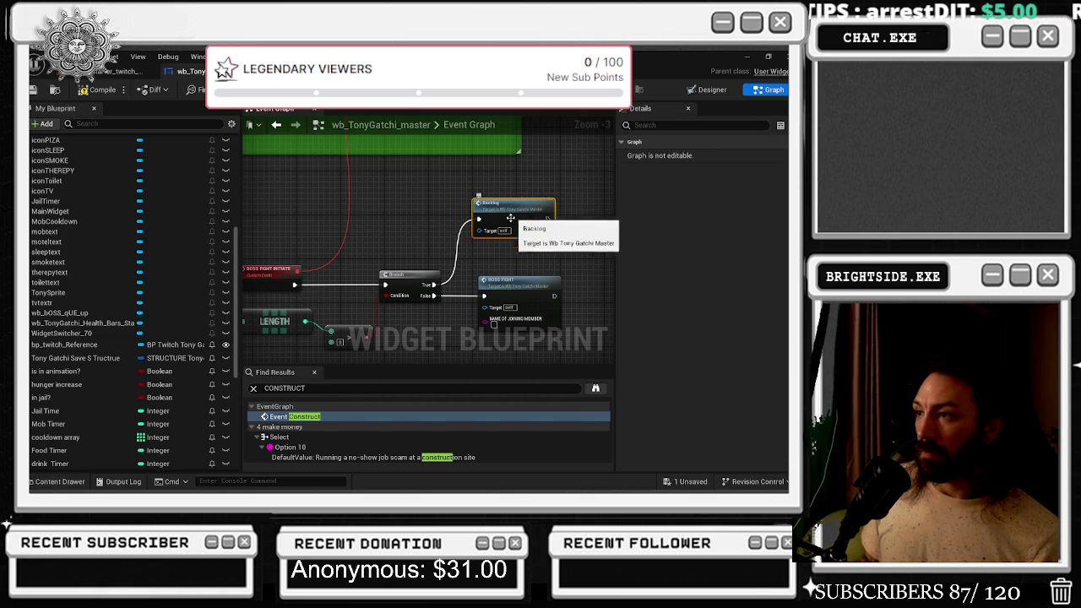
{"action": "left_click_drag", "start_coordinate": [513, 252], "coordinate": [574, 253]}
{"action": "left_click_drag", "start_coordinate": [417, 263], "coordinate": [450, 263]}
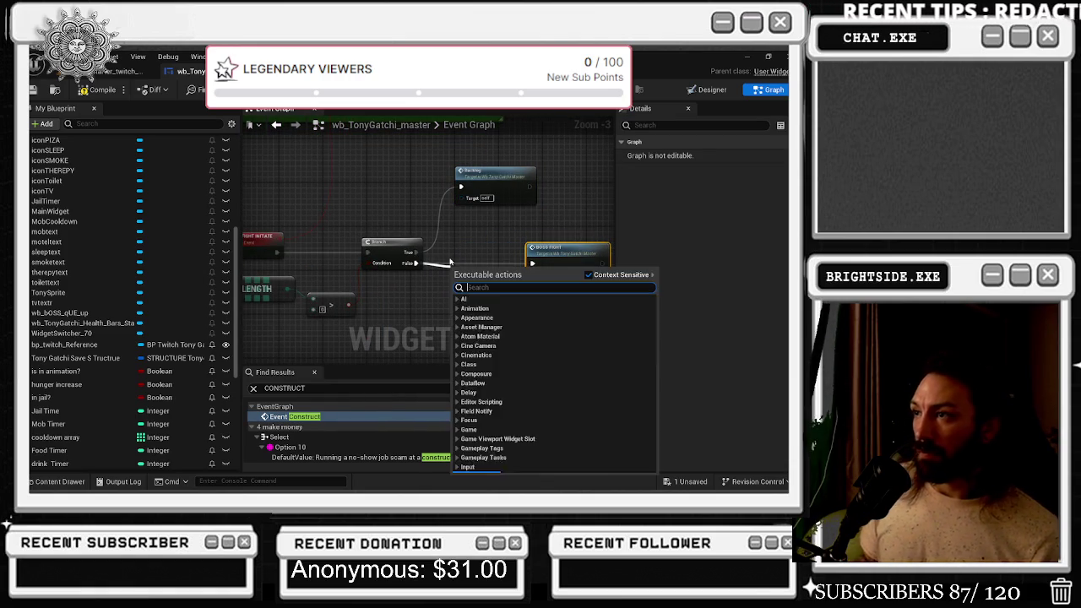
Create a Print String on the False path with the message 'KICKED OFF'
{"action": "type", "text": "PRINT"}
{"action": "key", "text": "Return"}
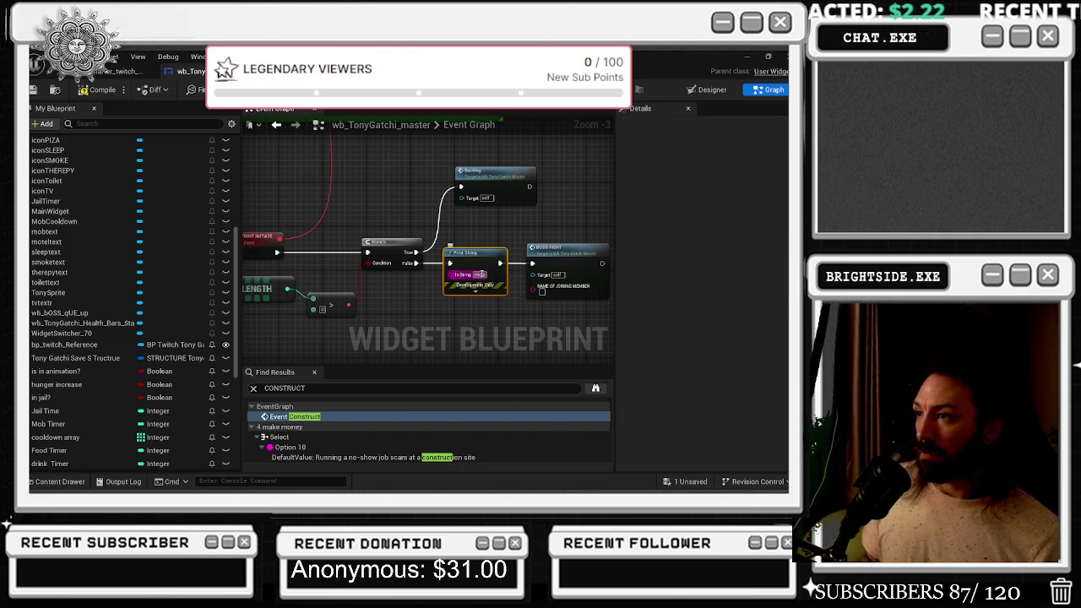
{"action": "type", "text": "KED OFF"}
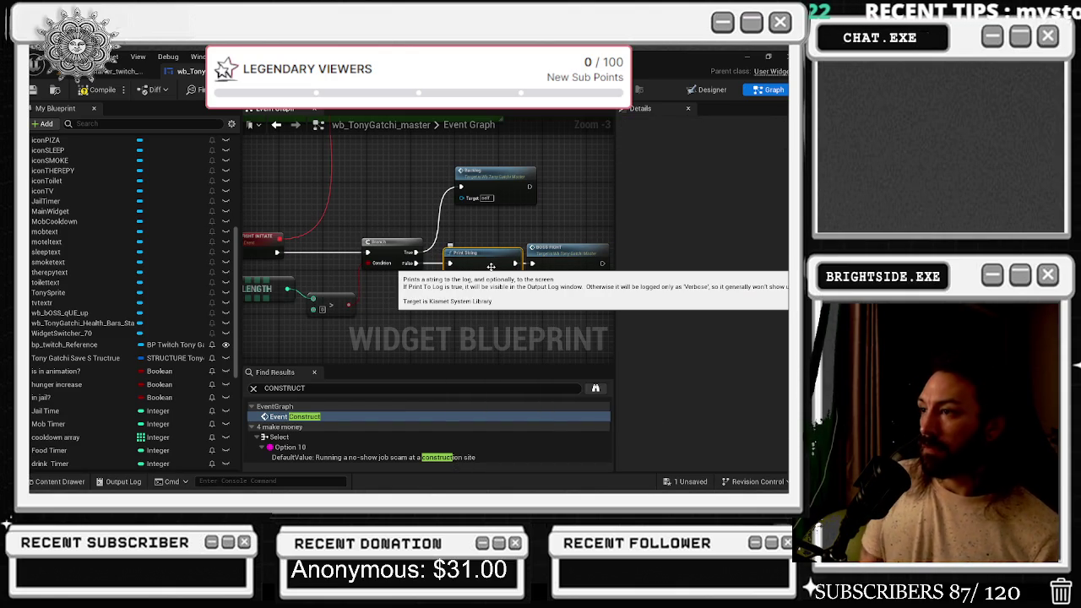
Give the Print String a red text colour and a 20-second duration
{"action": "left_click", "coordinate": [482, 289]}
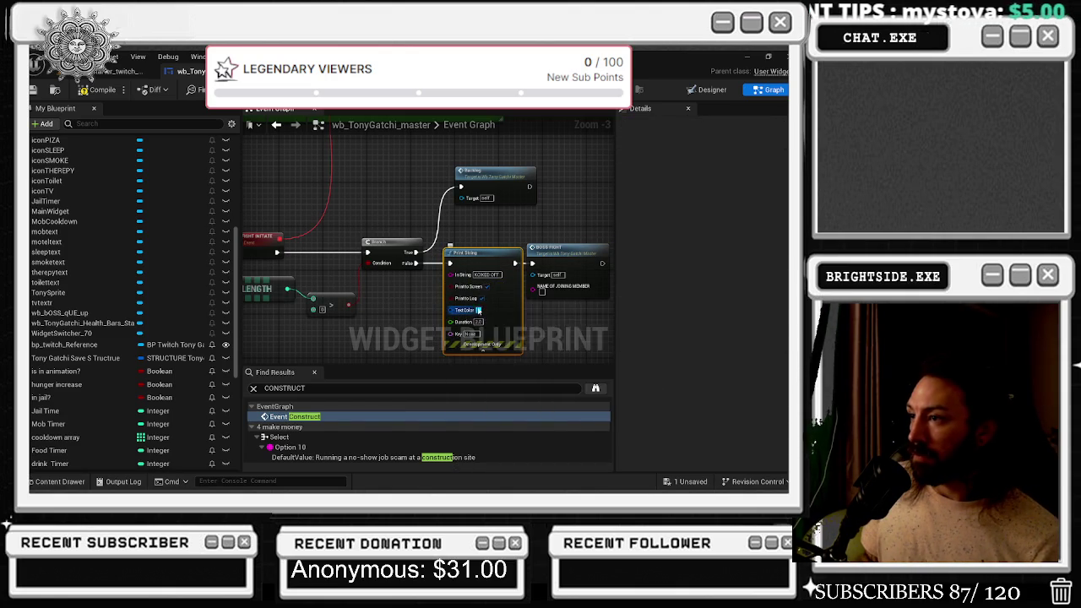
{"action": "left_click", "coordinate": [478, 310]}
{"action": "left_click", "coordinate": [587, 296]}
{"action": "left_click", "coordinate": [628, 470]}
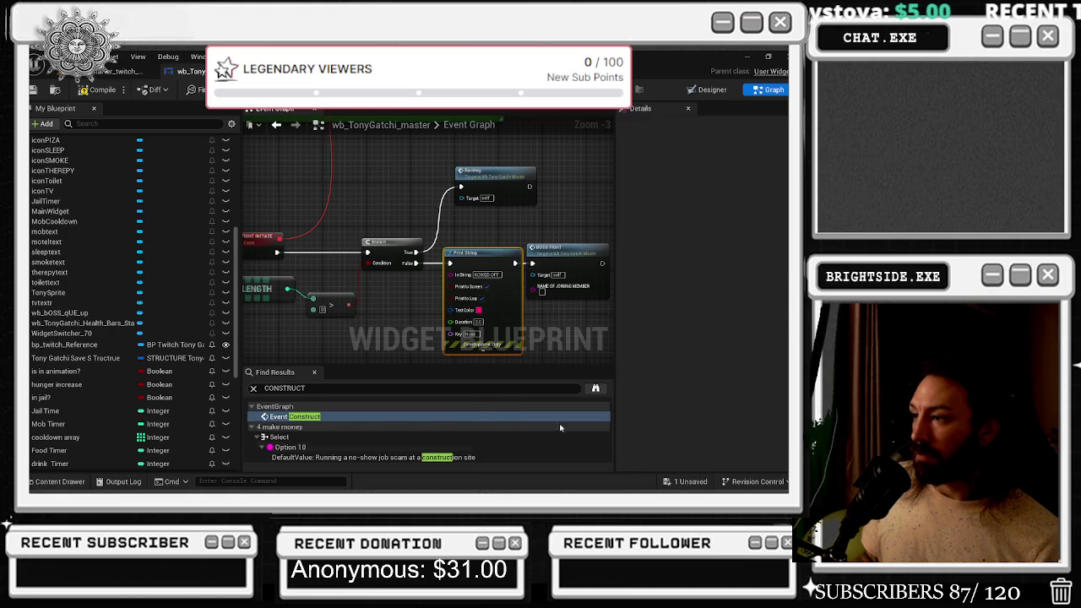
{"action": "key", "text": "Tab"}
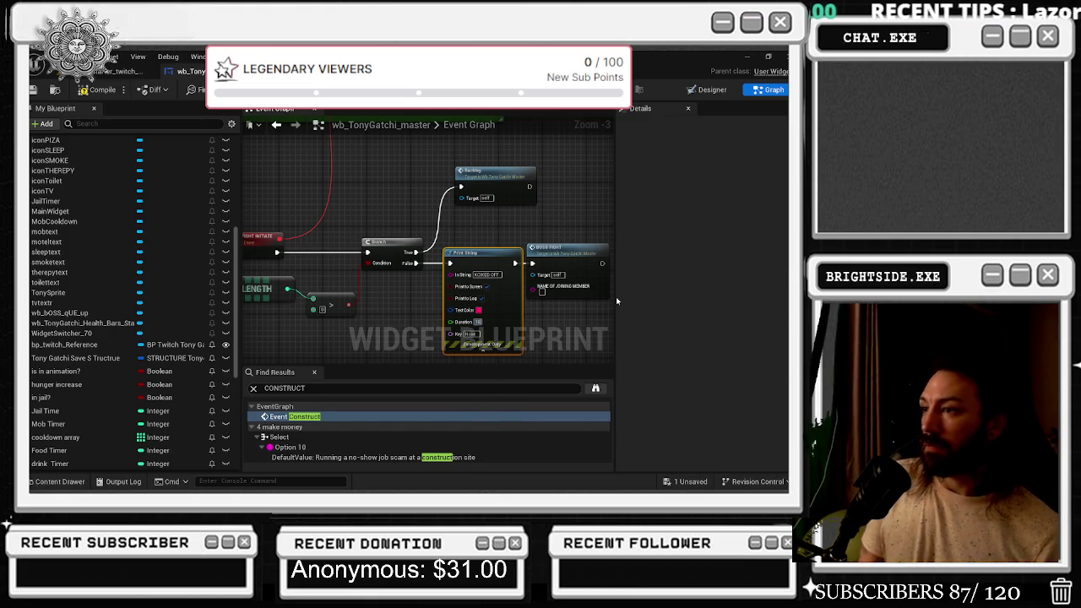
{"action": "type", "text": "20"}
{"action": "key", "text": "Return"}
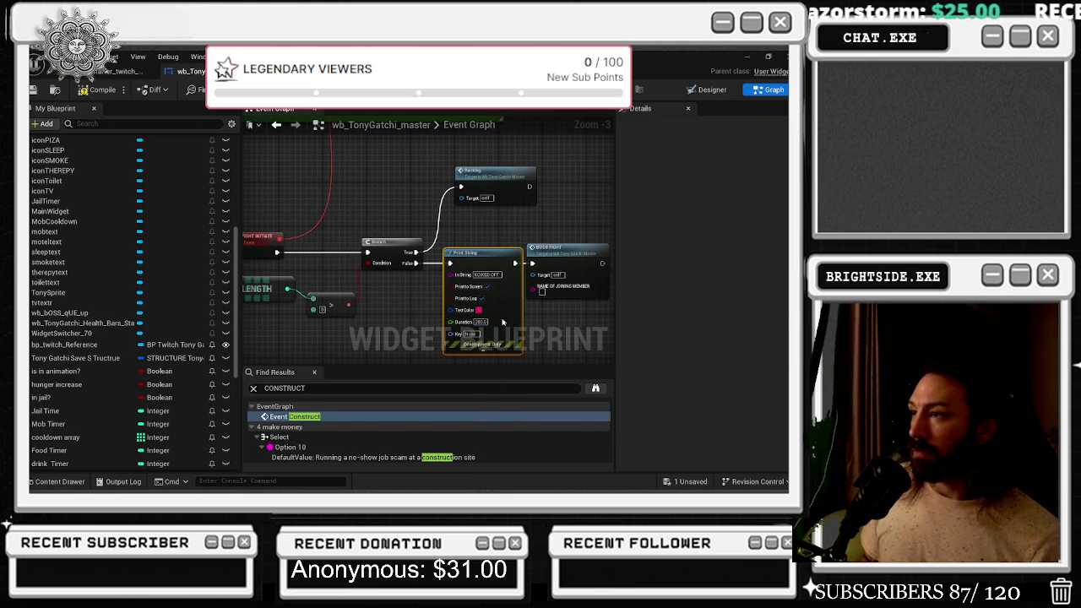
{"action": "left_click_drag", "start_coordinate": [511, 321], "coordinate": [500, 316]}
{"action": "scroll", "coordinate": [489, 263], "scroll_direction": "down", "scroll_amount": 5}
{"action": "scroll", "coordinate": [448, 216], "scroll_direction": "up", "scroll_amount": 6}
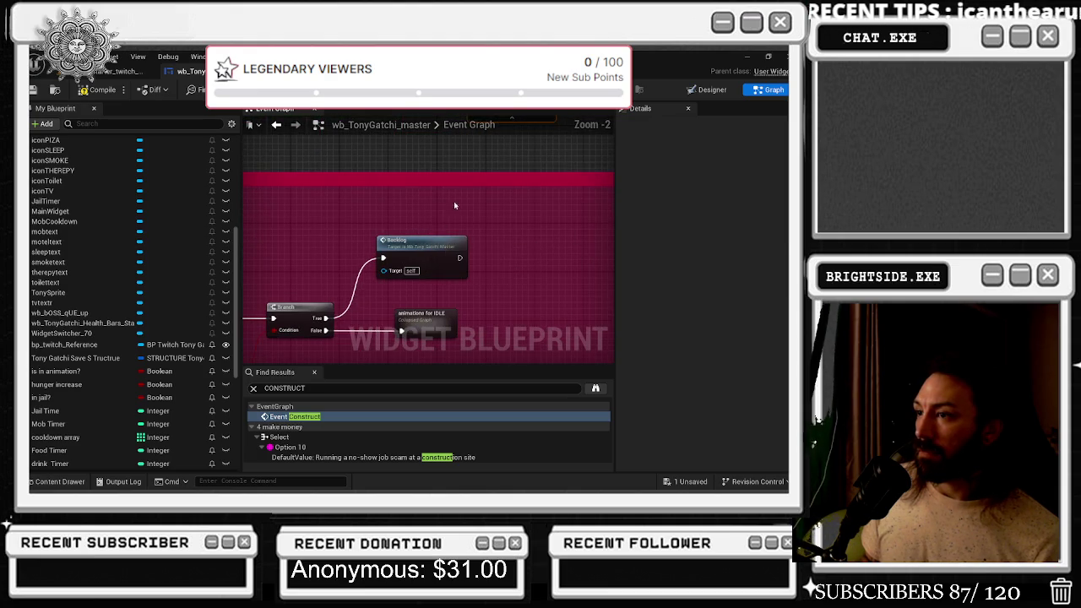
Place a wb_TonyGatchi_master getter after BOSS FIGHT and feed it into a Focus Event node
{"action": "right_click", "coordinate": [515, 232]}
{"action": "type", "text": "F"}
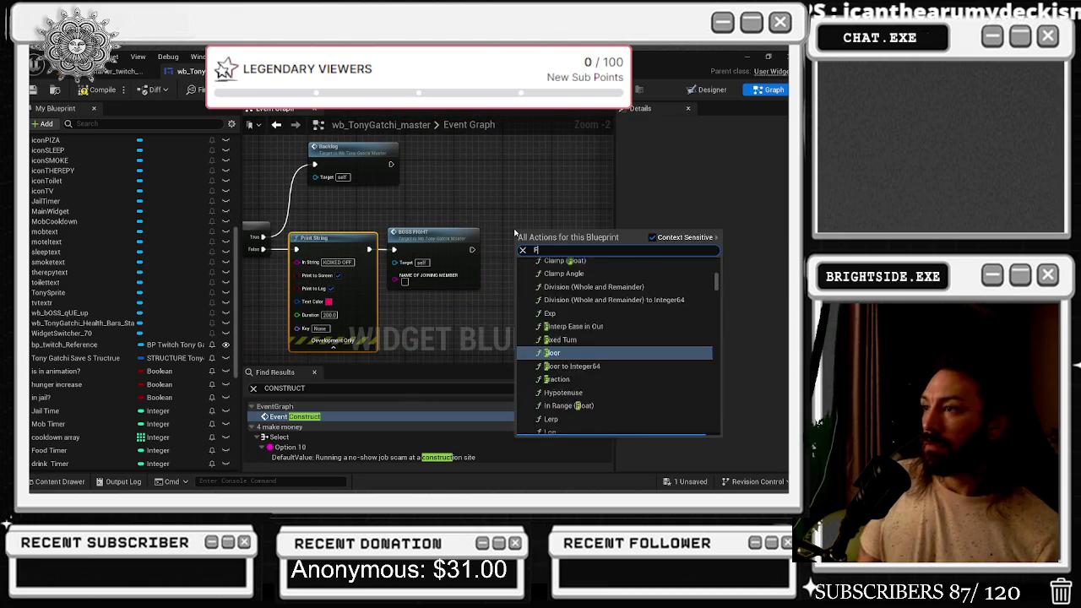
{"action": "type", "text": "OCUS E"}
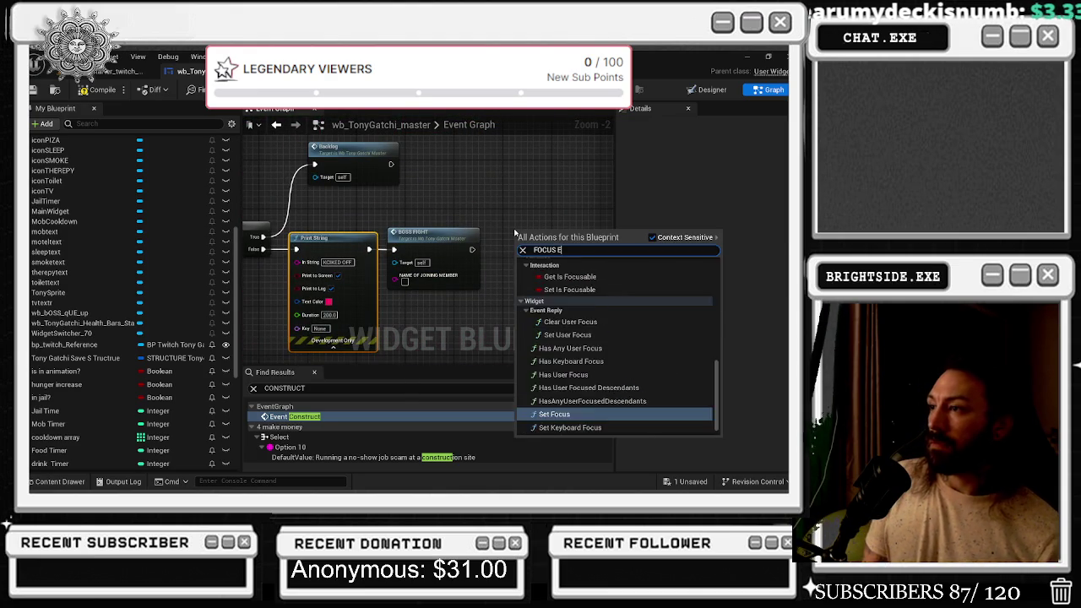
{"action": "type", "text": "VENT"}
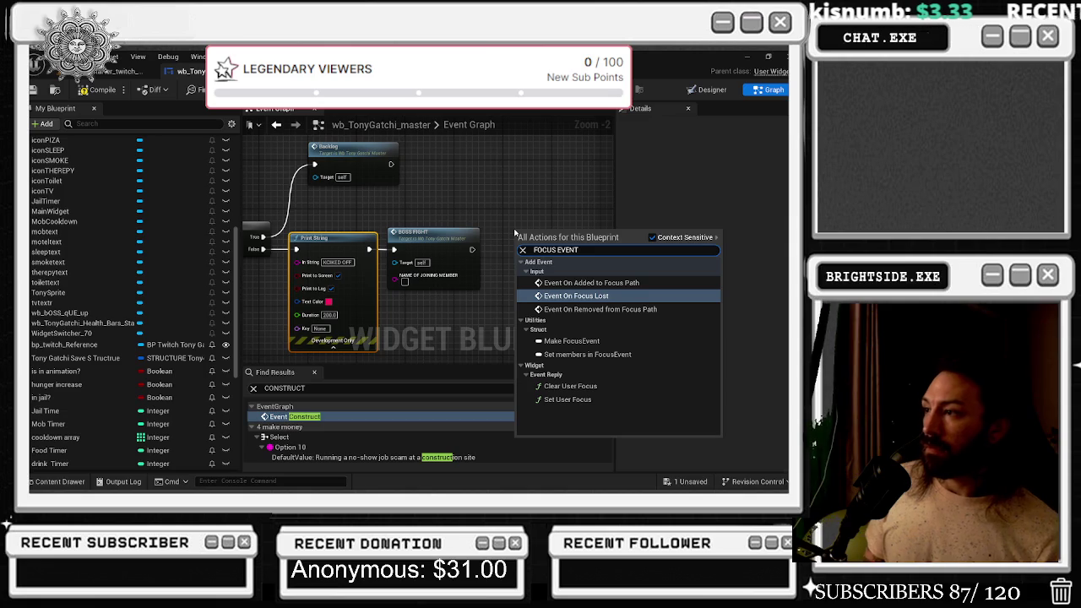
{"action": "left_click_drag", "start_coordinate": [504, 198], "coordinate": [564, 236]}
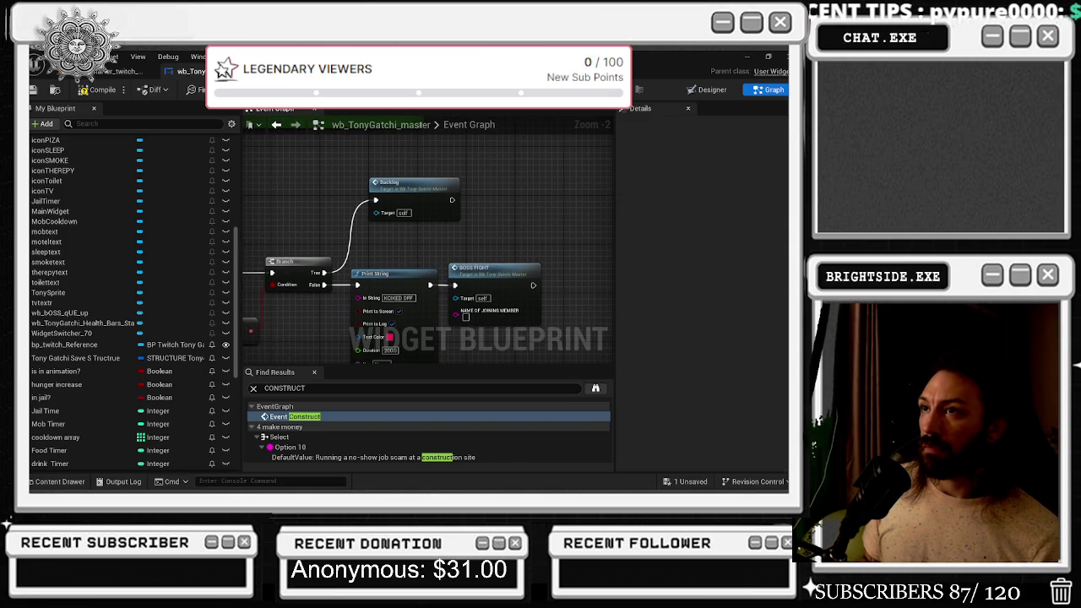
{"action": "scroll", "coordinate": [152, 329], "scroll_direction": "down", "scroll_amount": 5}
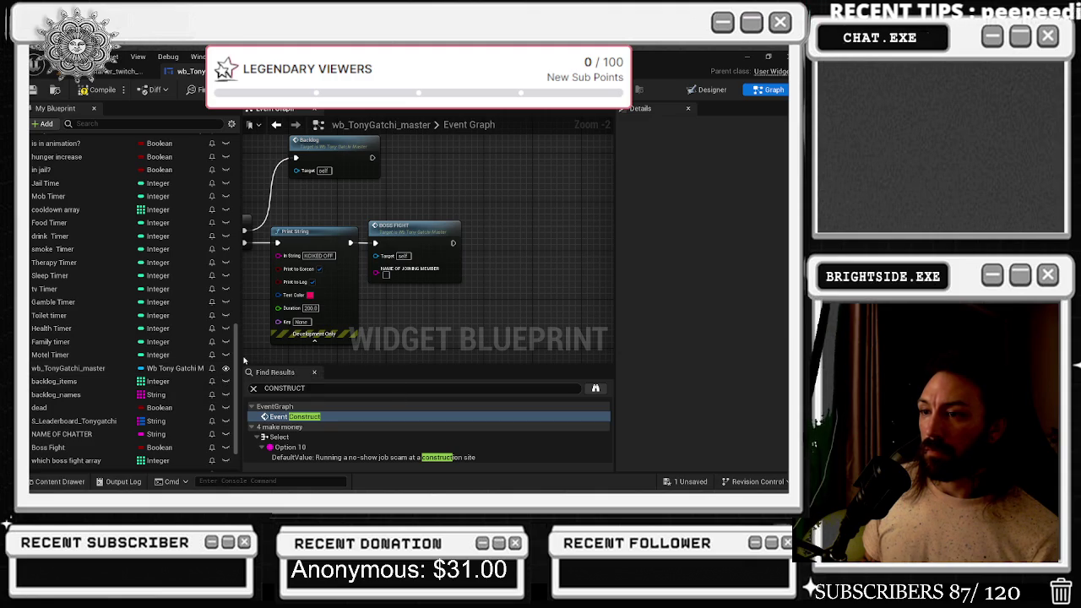
{"action": "mouse_move", "coordinate": [243, 361]}
{"action": "left_mouse_down"}
{"action": "mouse_move", "coordinate": [344, 369]}
{"action": "mouse_move", "coordinate": [179, 372]}
{"action": "left_mouse_up"}
{"action": "left_click", "coordinate": [66, 368]}
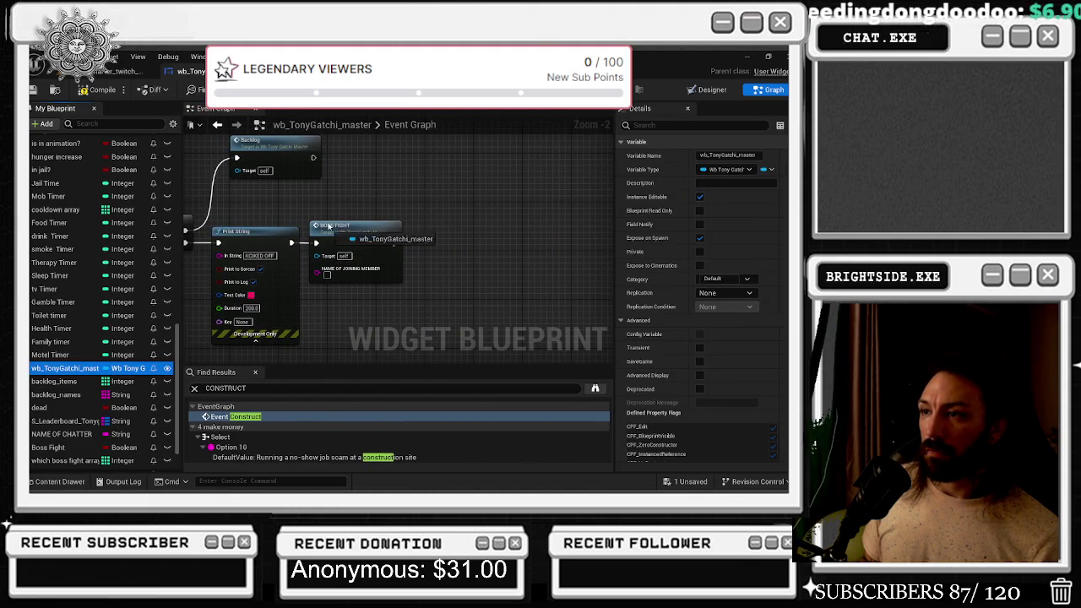
{"action": "left_click_drag", "start_coordinate": [66, 368], "coordinate": [361, 197]}
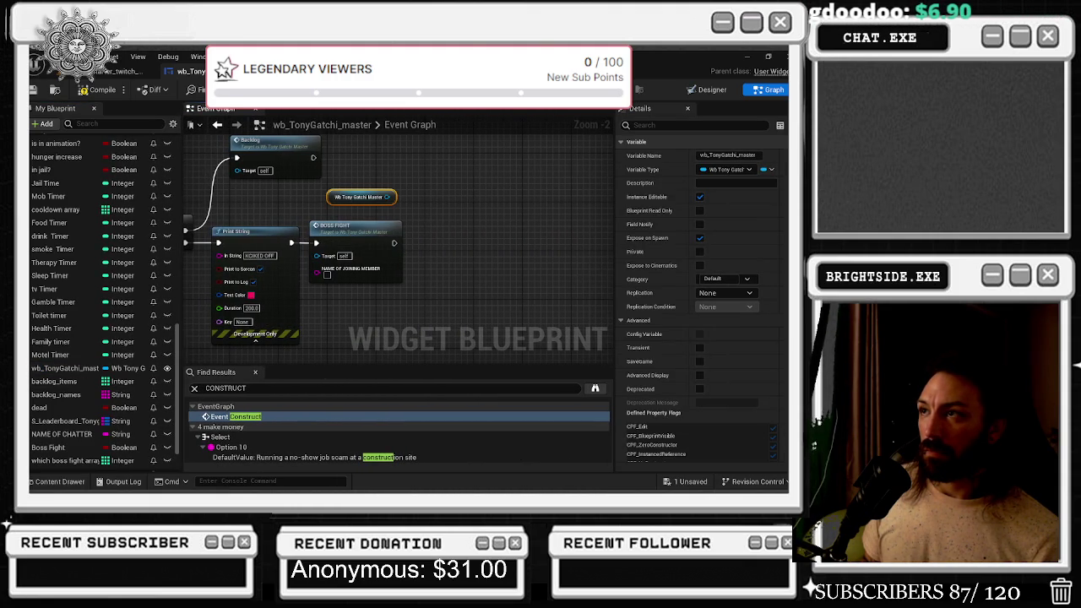
{"action": "left_click_drag", "start_coordinate": [386, 197], "coordinate": [410, 215]}
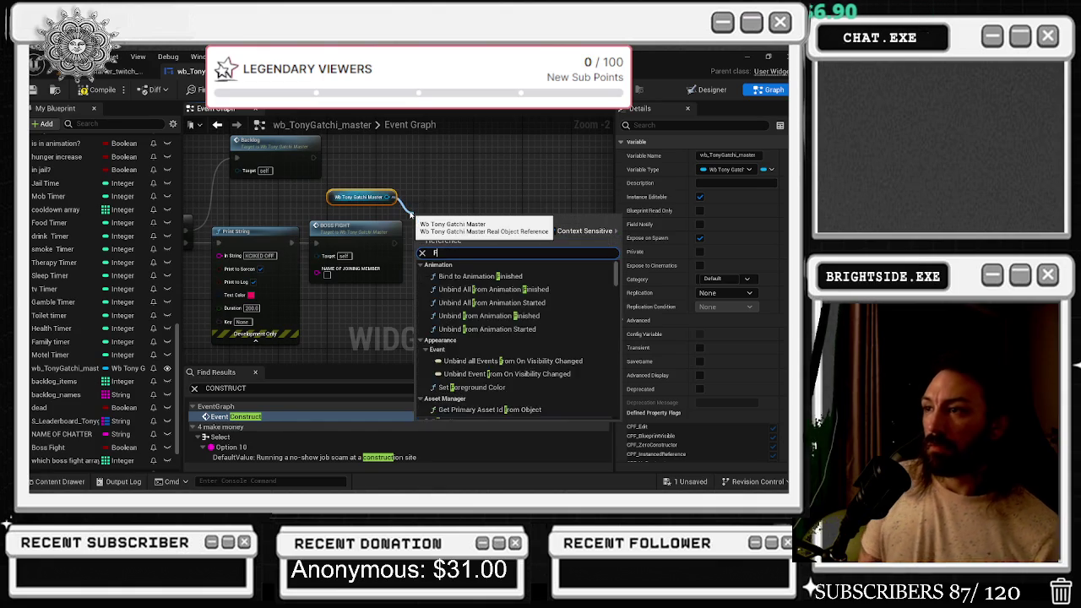
{"action": "type", "text": "FOCUS E"}
{"action": "key", "text": "Return"}
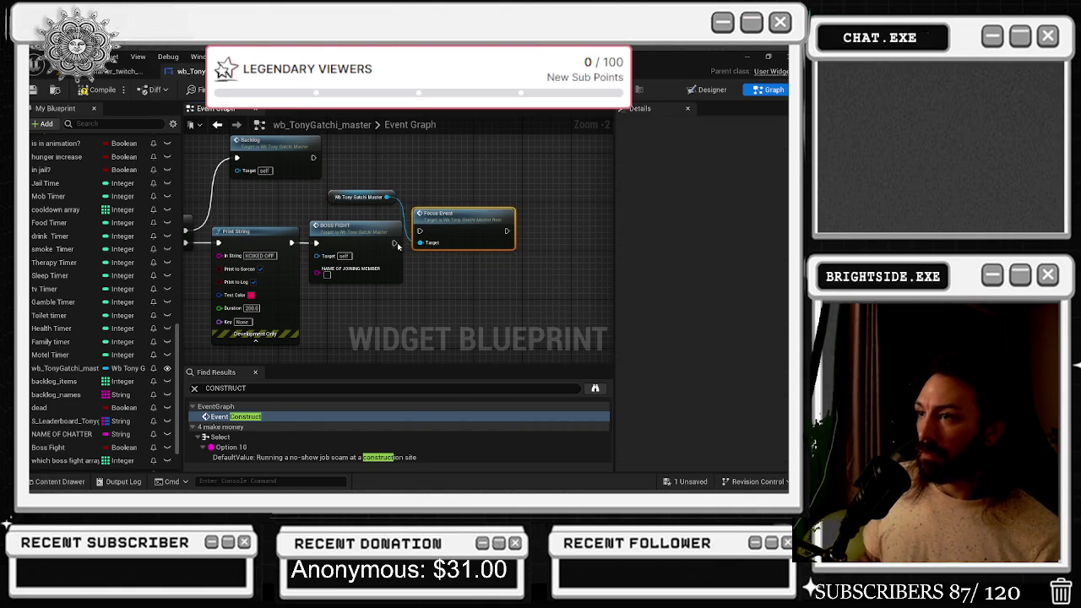
{"action": "left_click", "coordinate": [118, 71]}
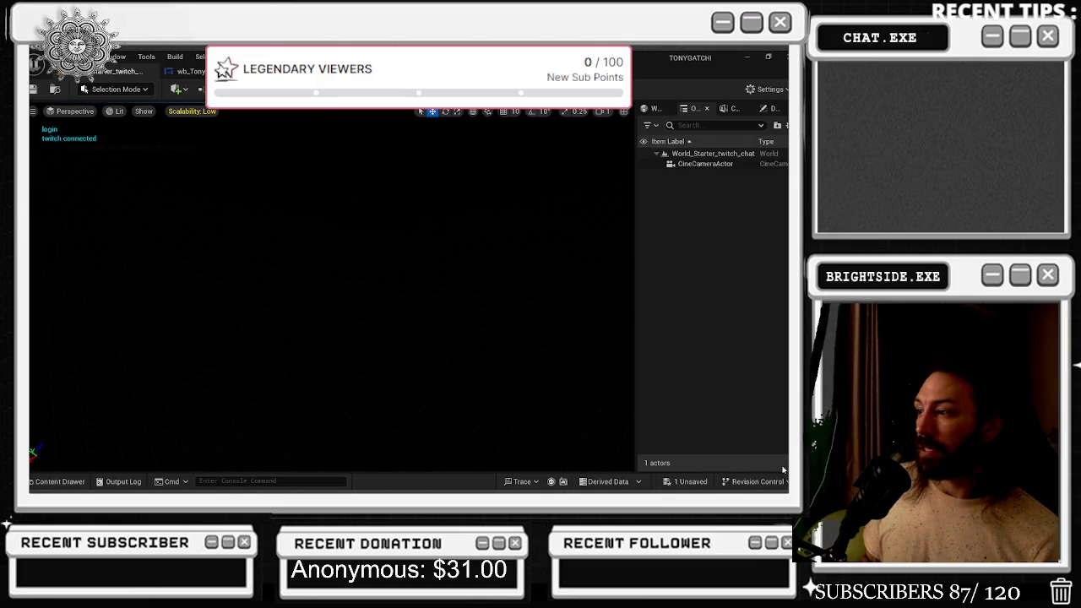
Save with Ctrl+S and play-test until a chat JOIN shows the boss fight and KICKED OFF, then stop
{"action": "key", "text": "ctrl+s"}
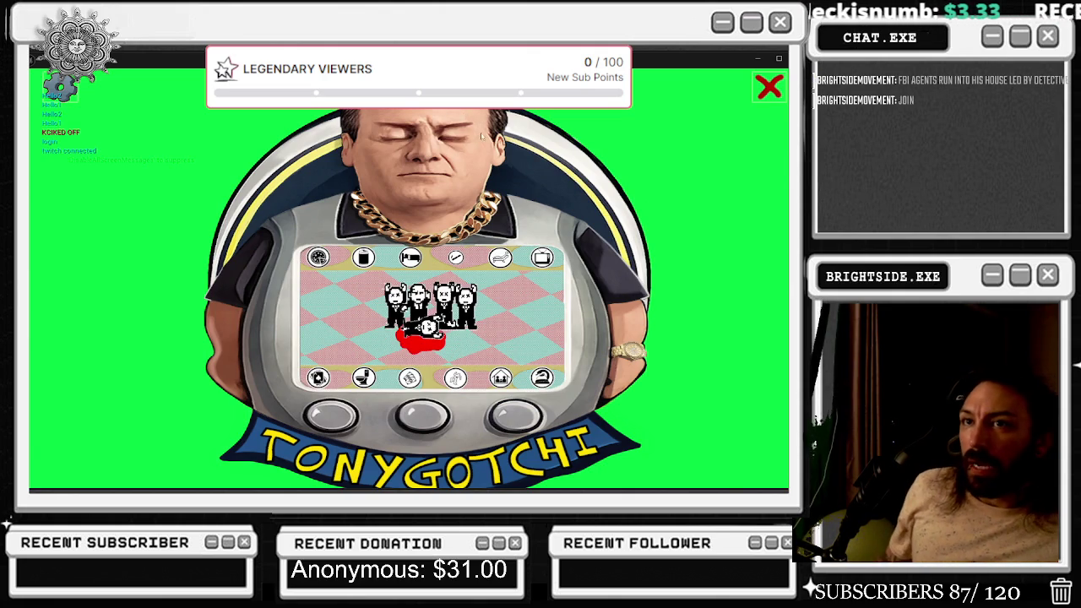
{"action": "key", "text": "Escape"}
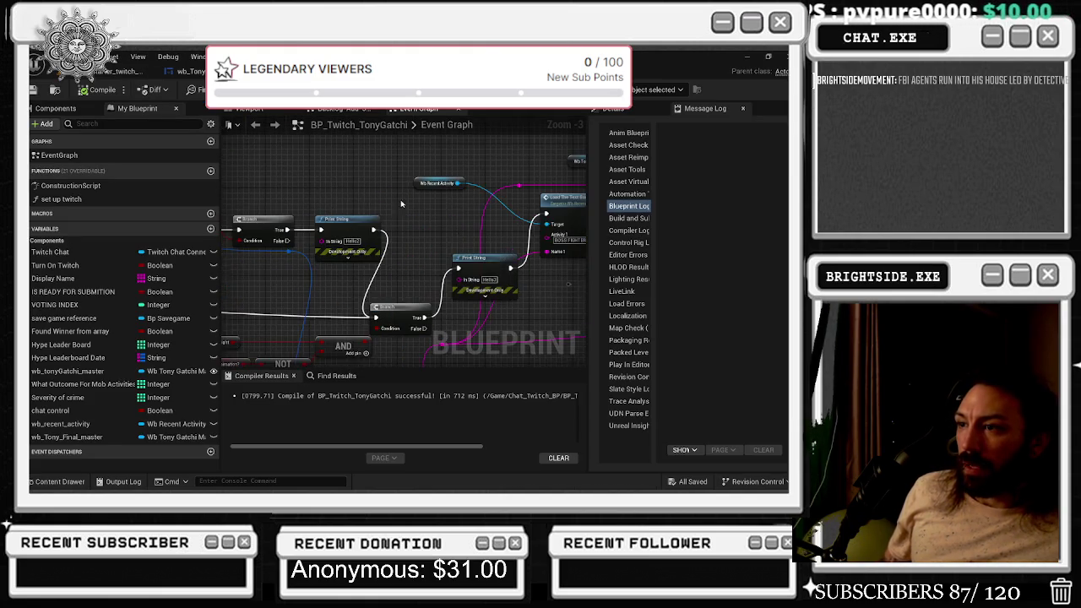
Delete the Is In Animation?, NOT and AND nodes and wire Boss Fight straight into the Branch condition
{"action": "left_click_drag", "start_coordinate": [388, 210], "coordinate": [532, 164]}
{"action": "mouse_move", "coordinate": [250, 289]}
{"action": "left_mouse_down"}
{"action": "mouse_move", "coordinate": [393, 329]}
{"action": "mouse_move", "coordinate": [463, 334]}
{"action": "left_mouse_up"}
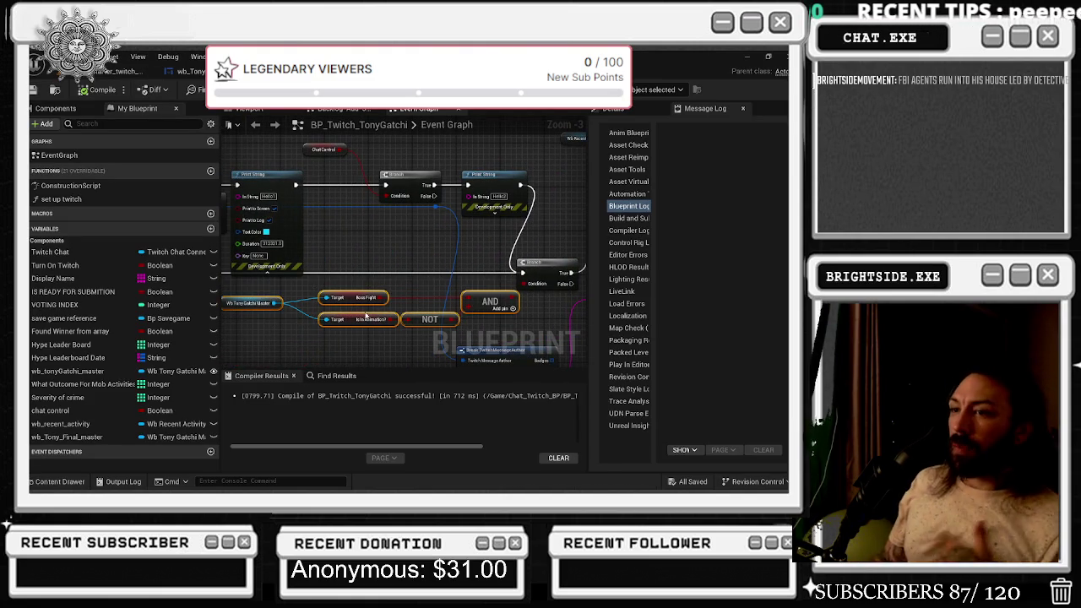
{"action": "scroll", "coordinate": [366, 311], "scroll_direction": "up", "scroll_amount": 1}
{"action": "left_click_drag", "start_coordinate": [330, 334], "coordinate": [424, 319]}
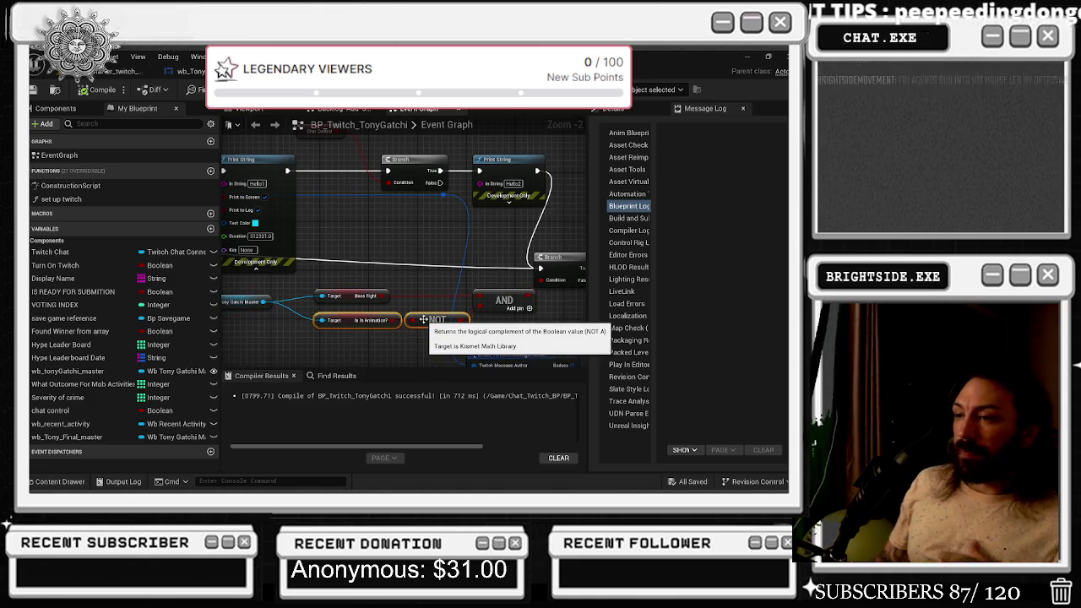
{"action": "key", "text": "Delete"}
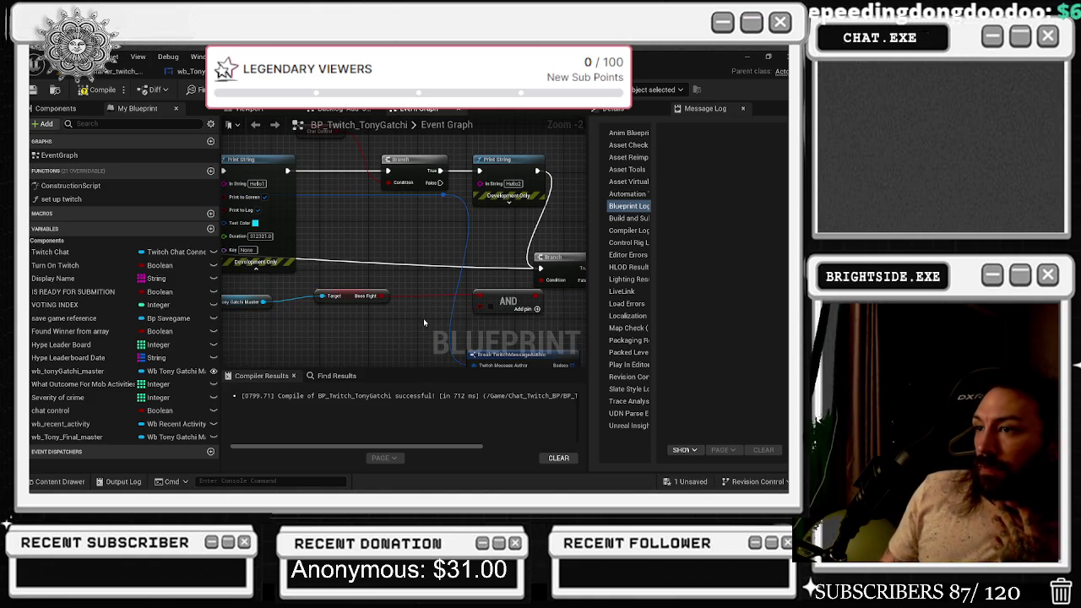
{"action": "left_click_drag", "start_coordinate": [384, 296], "coordinate": [541, 280]}
{"action": "left_click", "coordinate": [511, 300]}
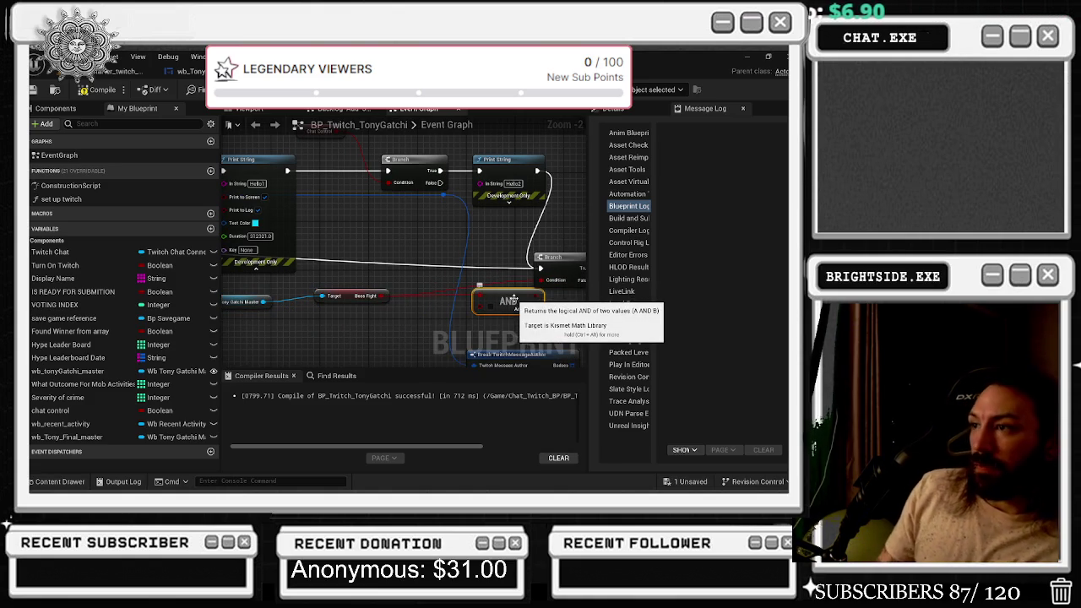
{"action": "key", "text": "Delete"}
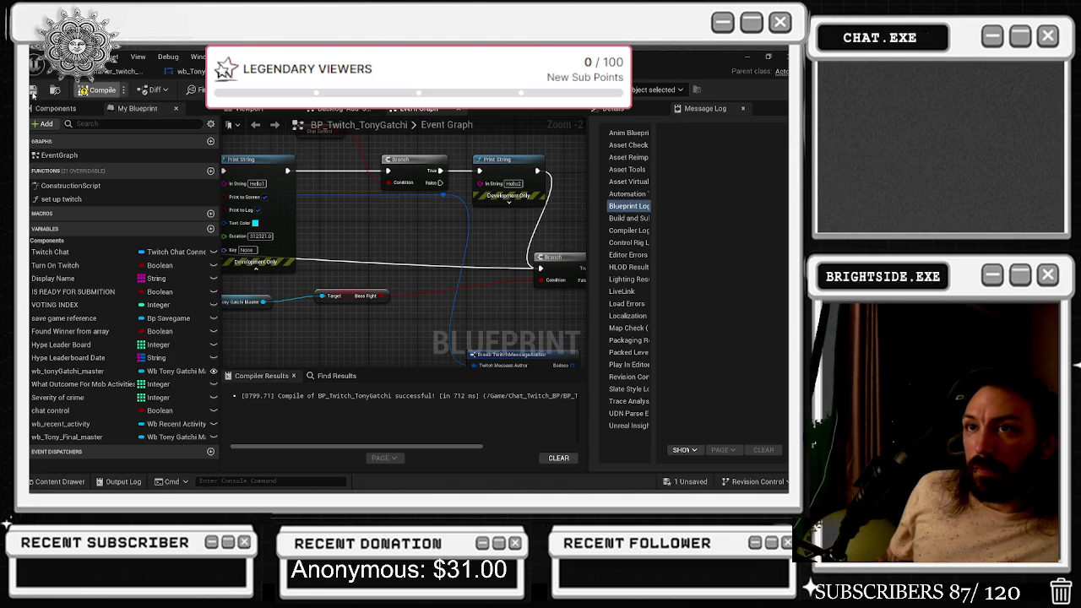
Save and compile BP_Twitch_TonyGatchi, then return to the level editor
{"action": "left_click", "coordinate": [33, 91]}
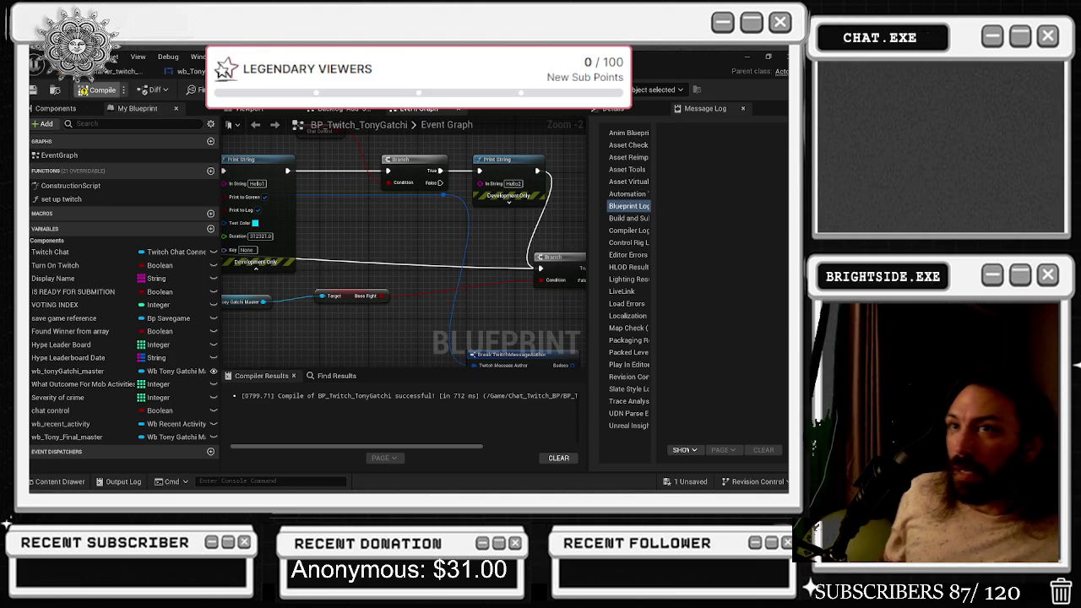
{"action": "key", "text": "F7"}
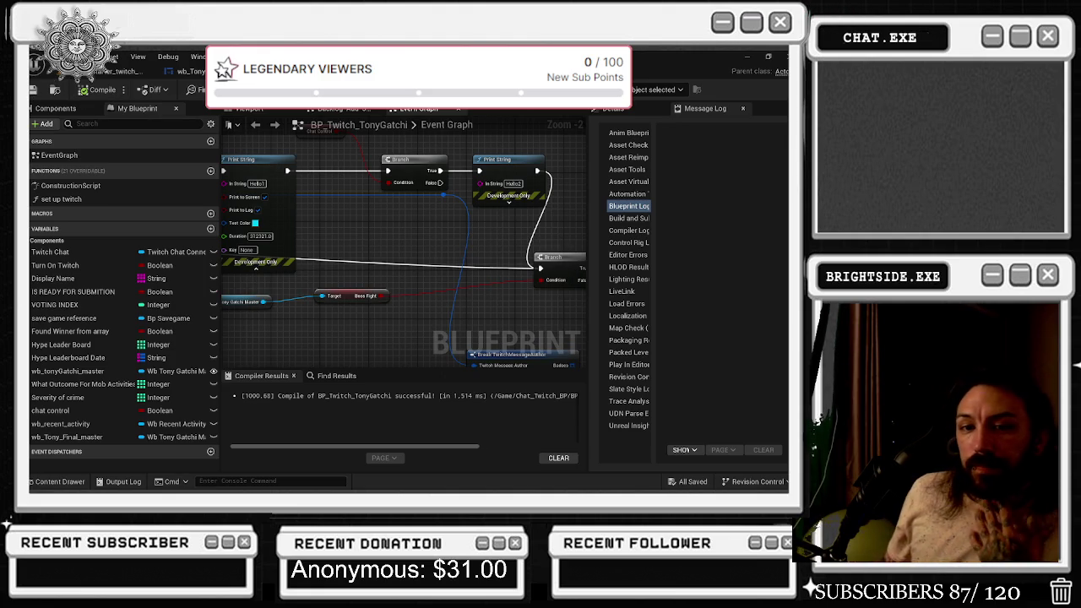
{"action": "left_click", "coordinate": [114, 71]}
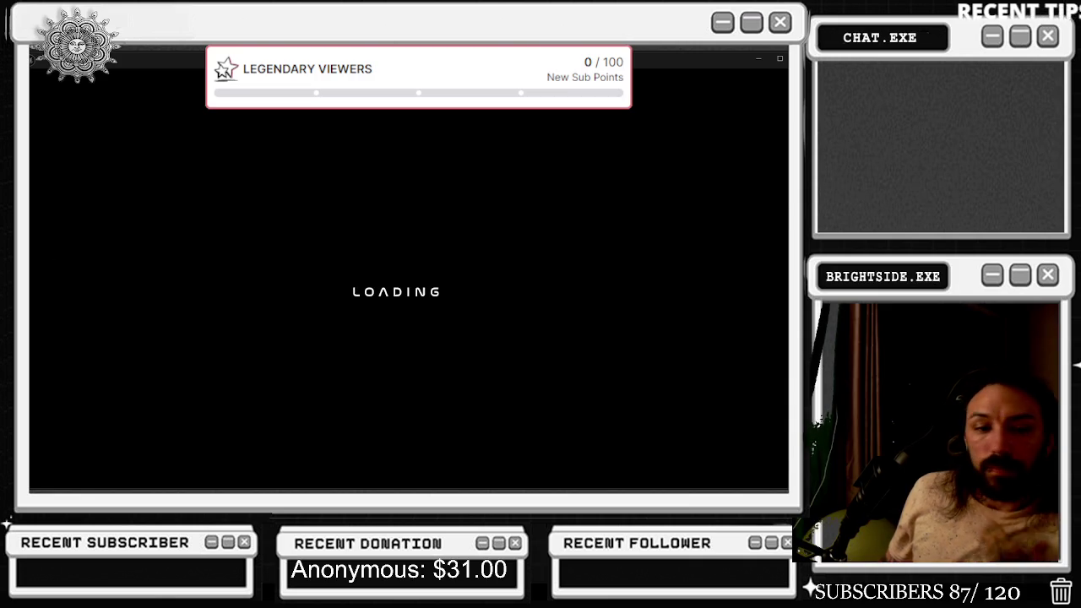
Wait in the standalone Tonygotchi game for the boss JOIN NOW queue, then screenshot it
{"action": "key", "text": "alt+Tab"}
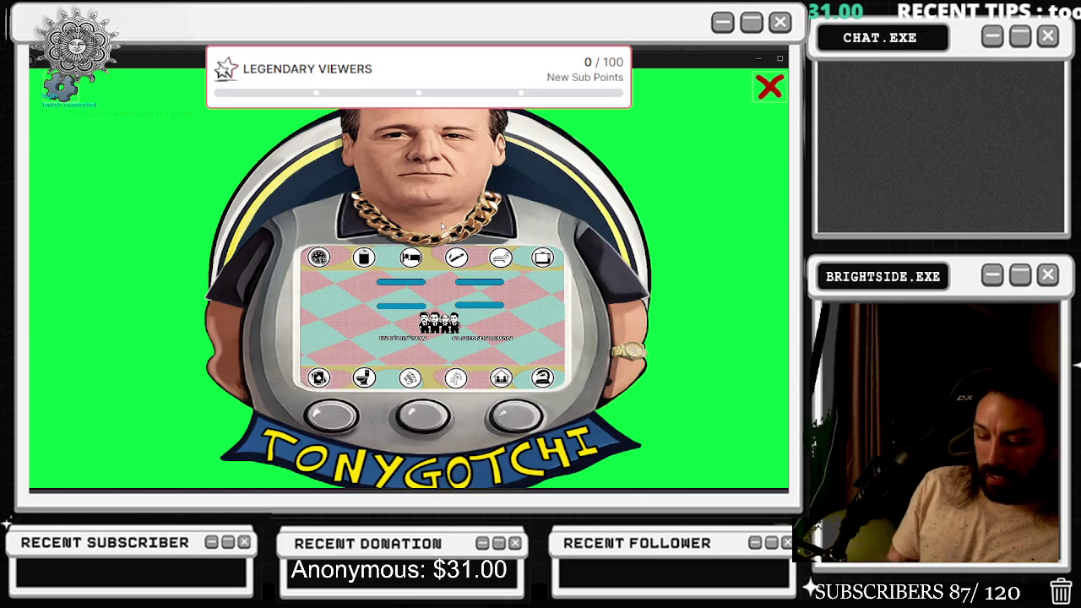
{"action": "key", "text": "super"}
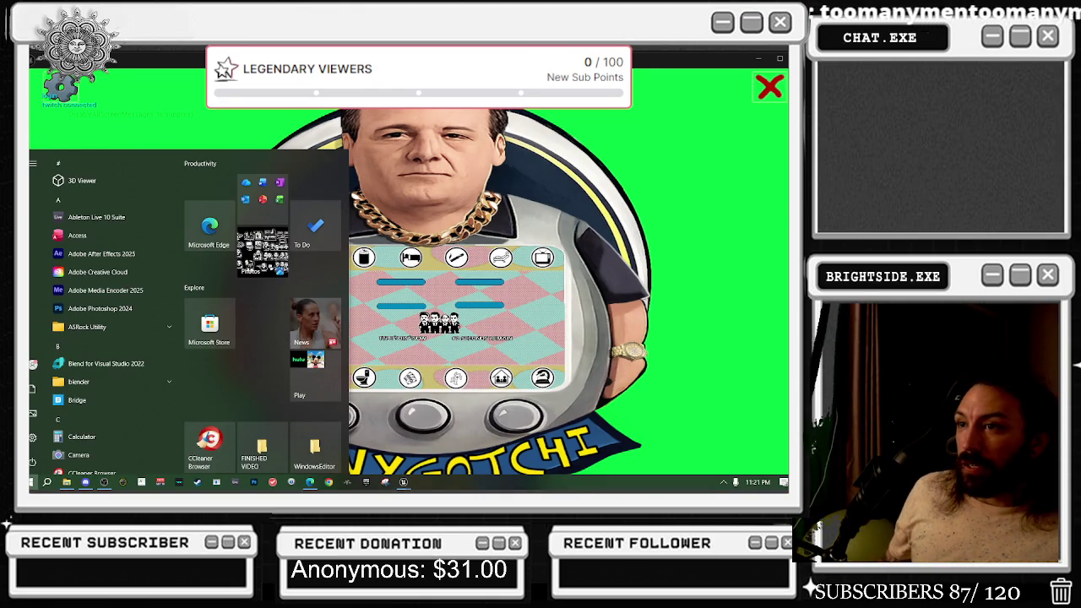
{"action": "key", "text": "super"}
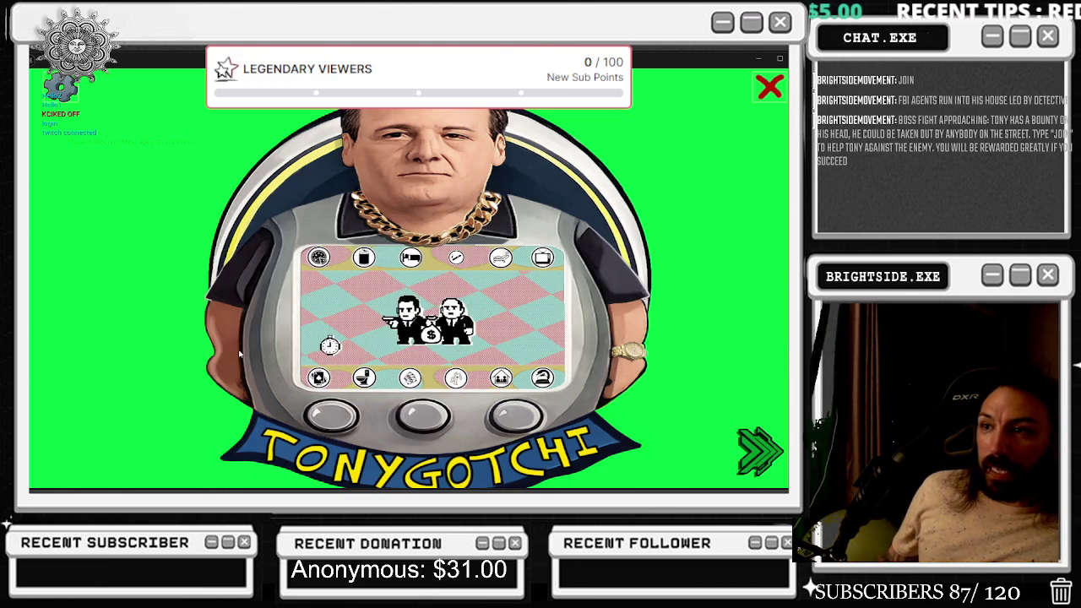
{"action": "key", "text": "alt+Tab"}
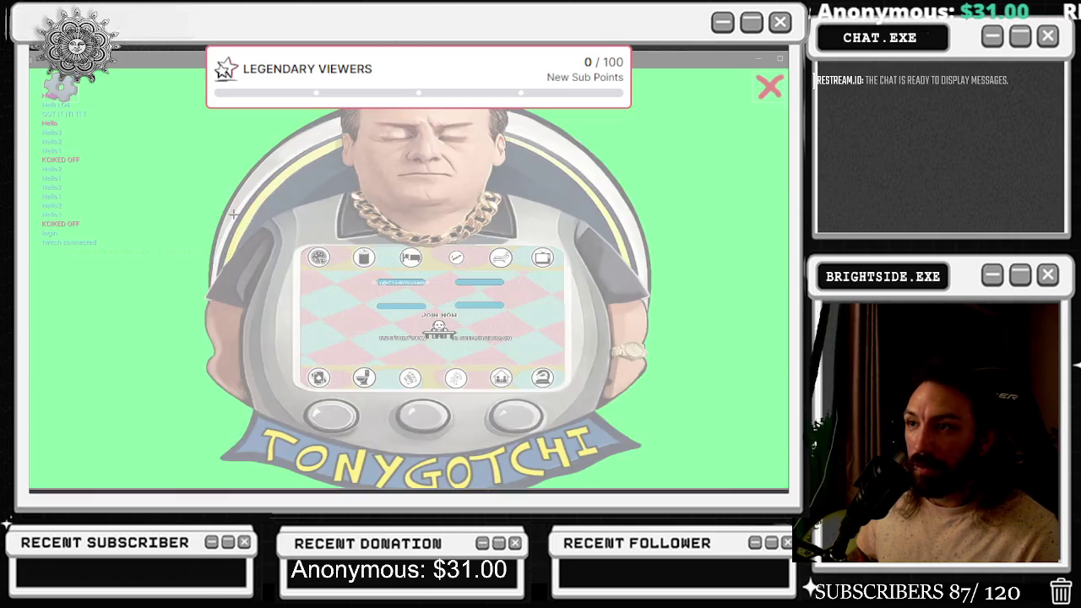
{"action": "left_click_drag", "start_coordinate": [179, 130], "coordinate": [662, 473]}
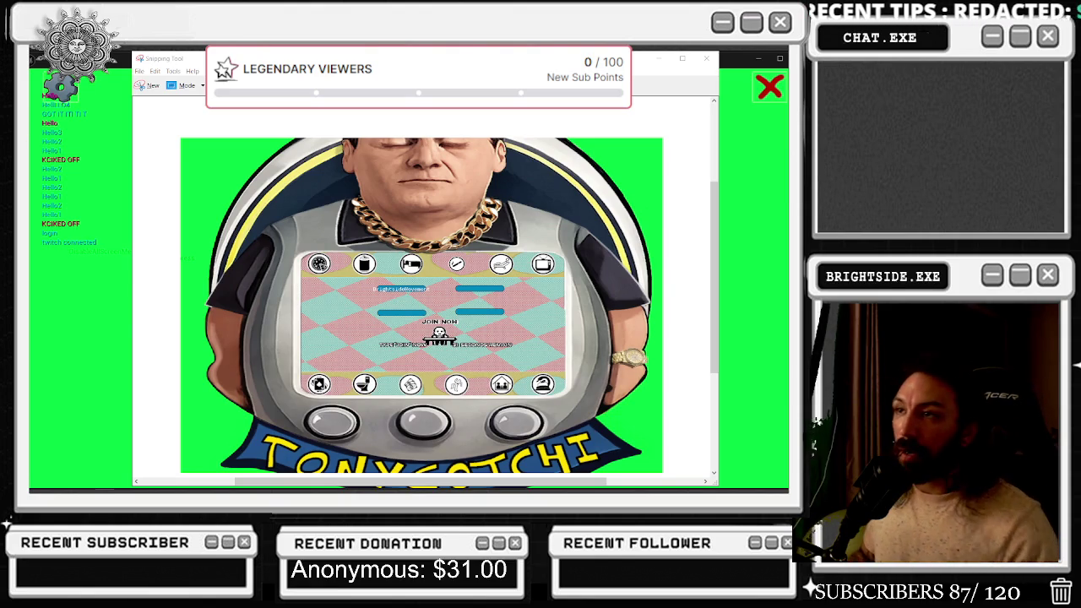
Close the Snipping Tool window with the captured boss-fight screenshot
{"action": "key", "text": "alt+F4"}
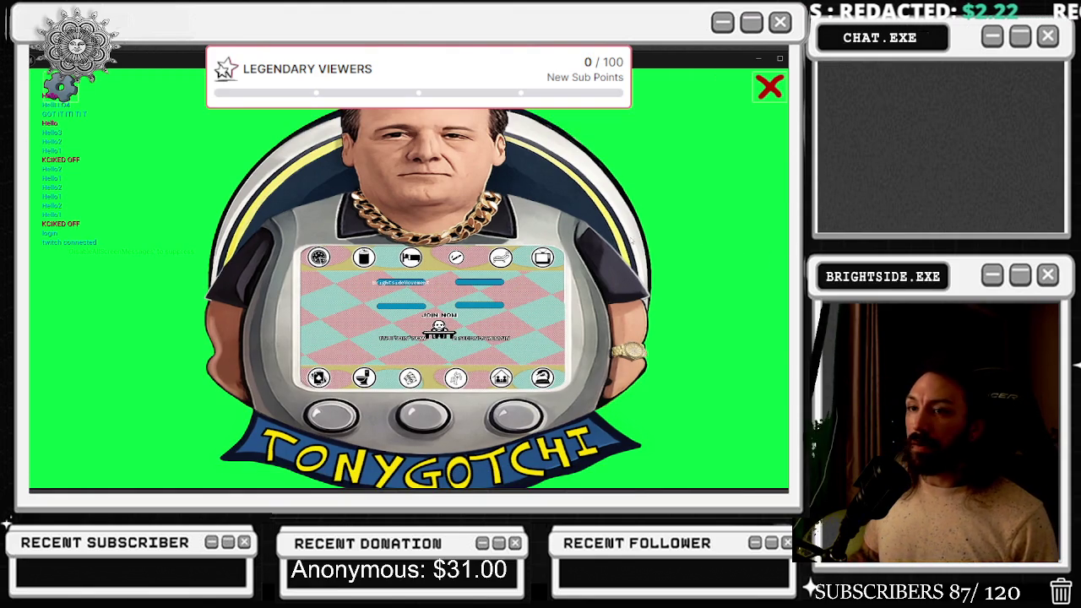